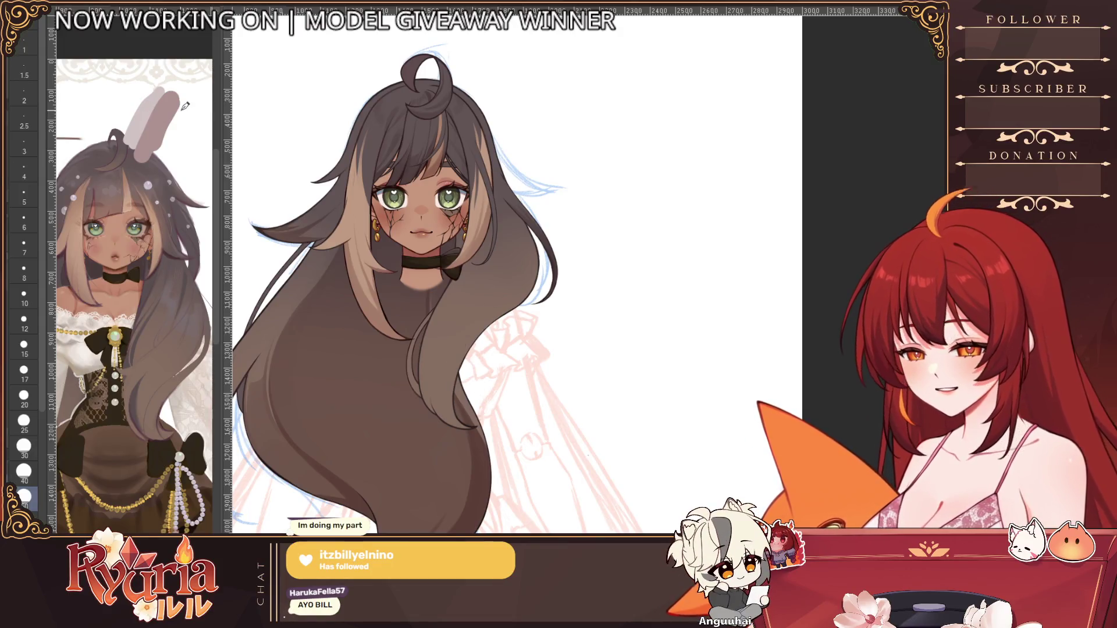
Step: Darken the hair near the face with a soft stroke at brush size 40
scroll(444, 340, up, 1)
key(bracketleft)
key(bracketleft)
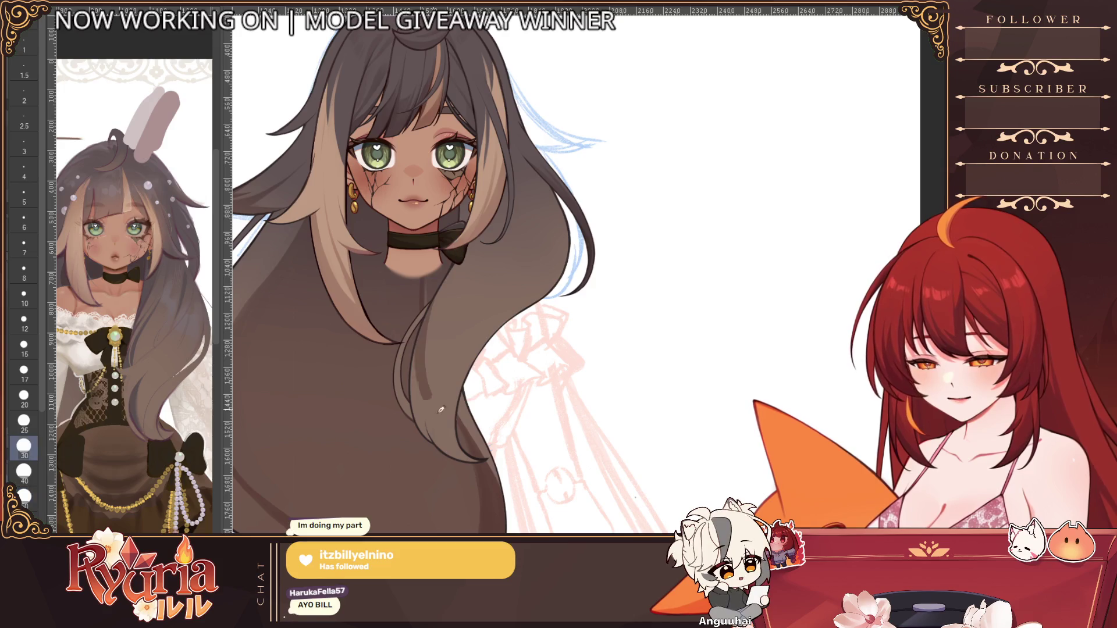
key(bracketright)
drag(452, 410, 467, 456)
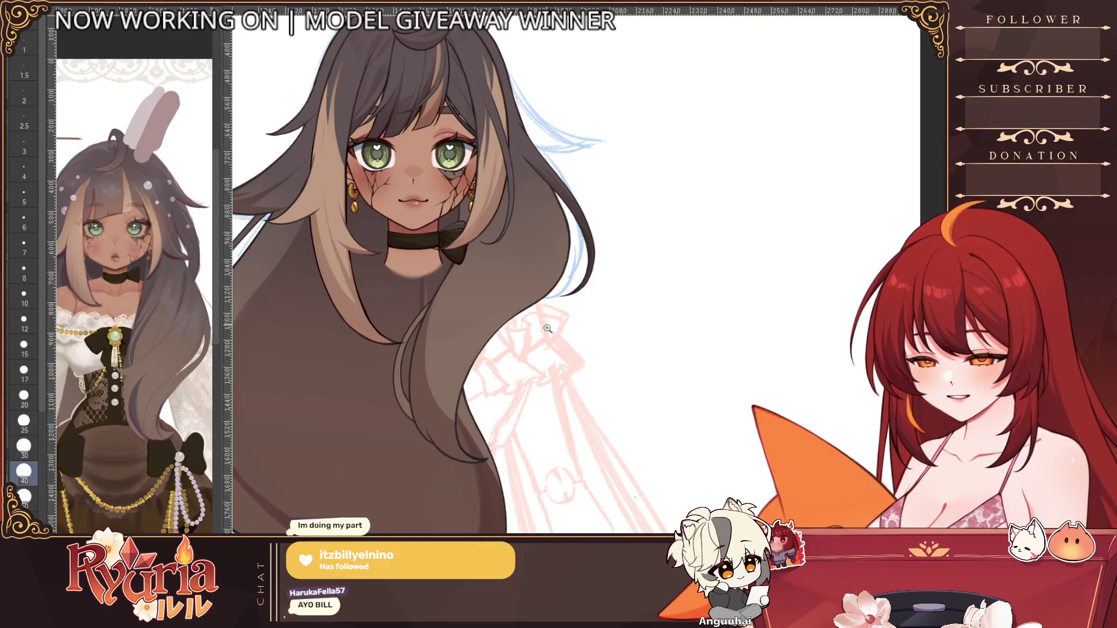
Step: Darken the hair below the choker at size 25, then flip the canvas and hide the face and front hair
scroll(547, 328, down, 1)
key(bracketleft)
key(bracketleft)
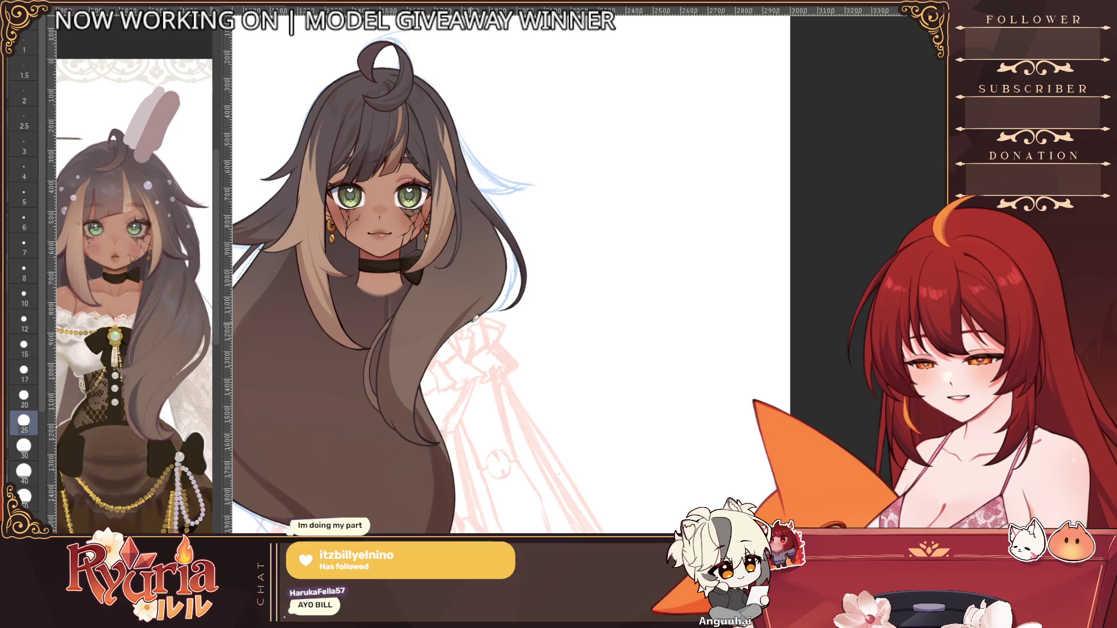
scroll(516, 284, down, 1)
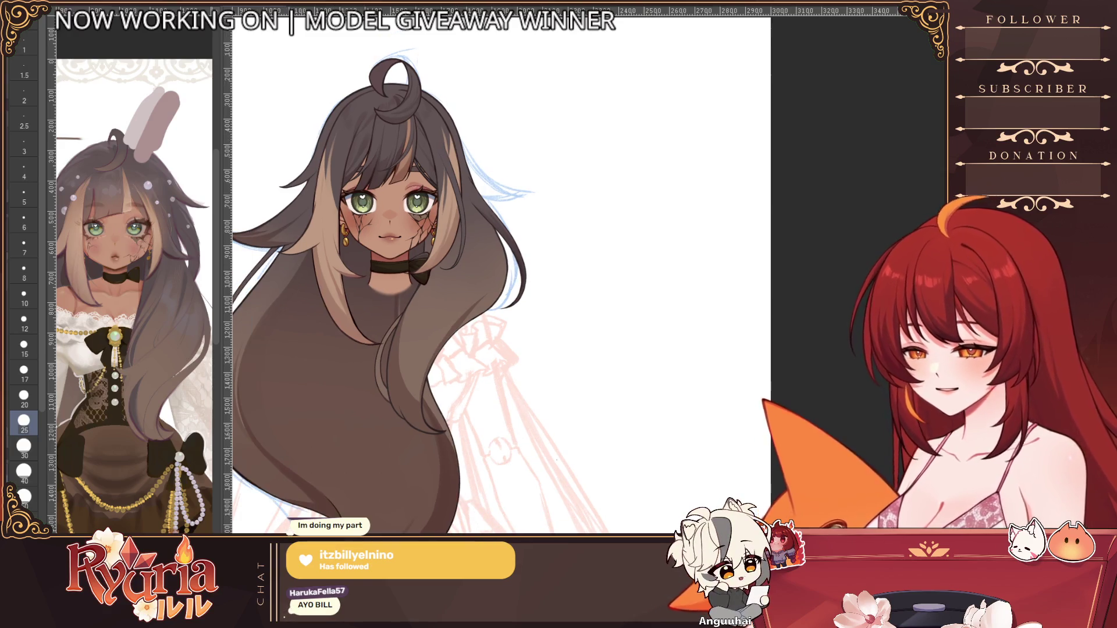
drag(422, 408, 457, 290)
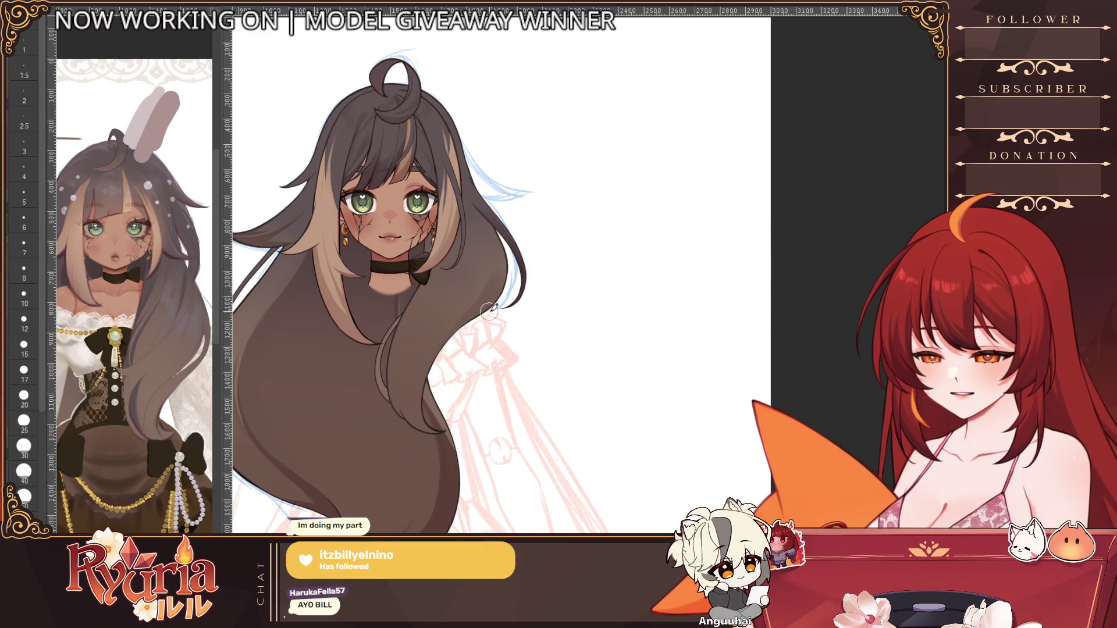
scroll(499, 264, down, 1)
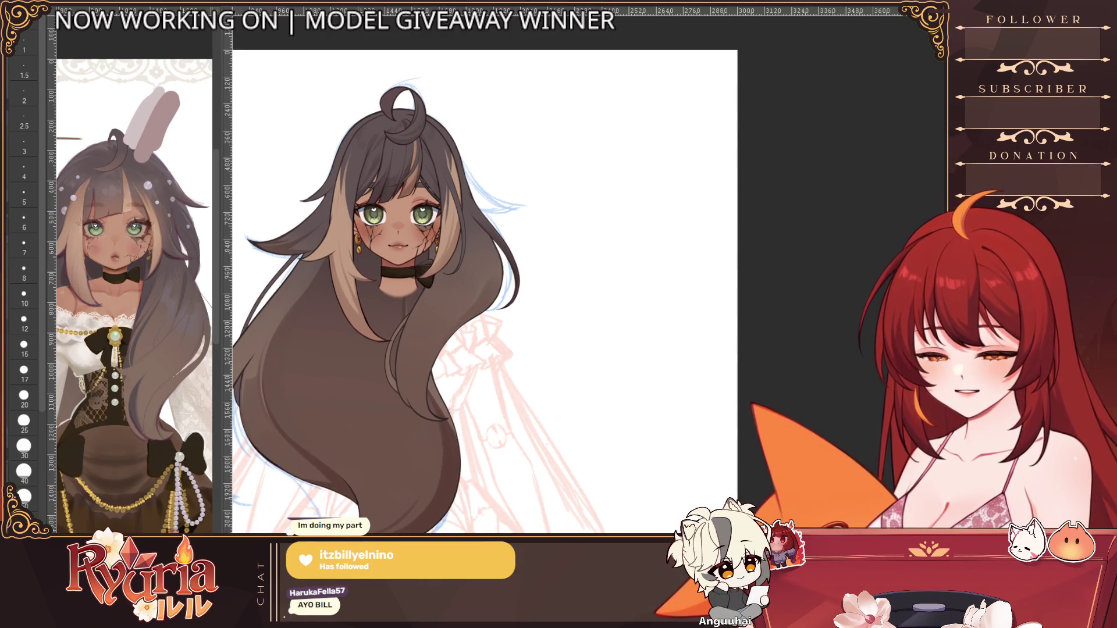
key(h)
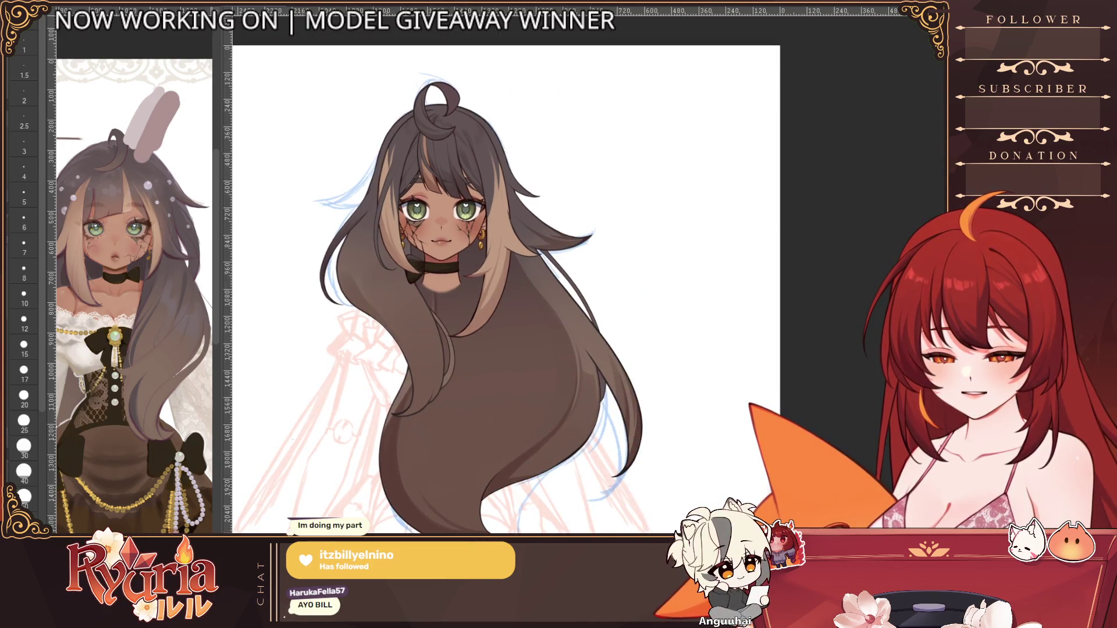
key(ctrl+comma)
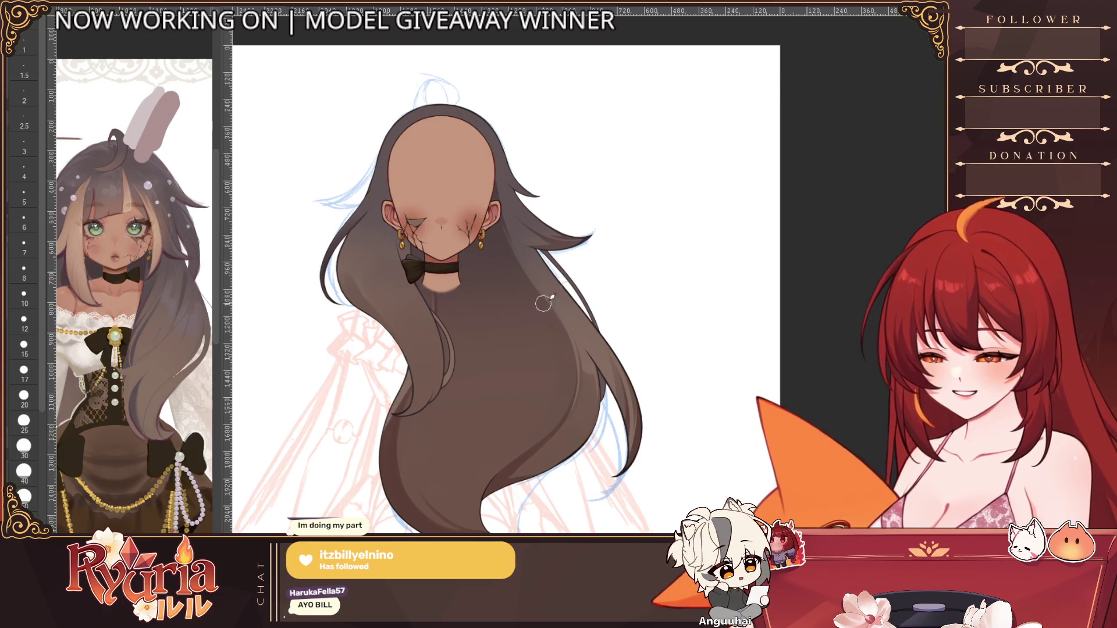
Step: Hide the face and neck skin layer and flip the canvas back to inspect the back hair
key(ctrl+comma)
key(ctrl+comma)
key(ctrl+comma)
key(ctrl+comma)
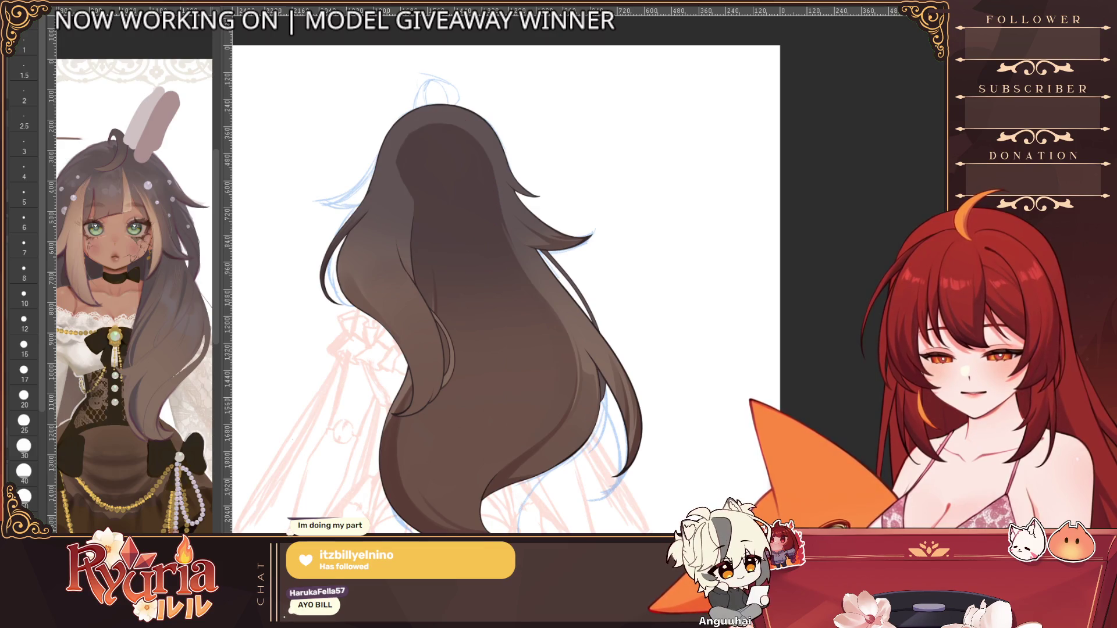
scroll(361, 256, up, 2)
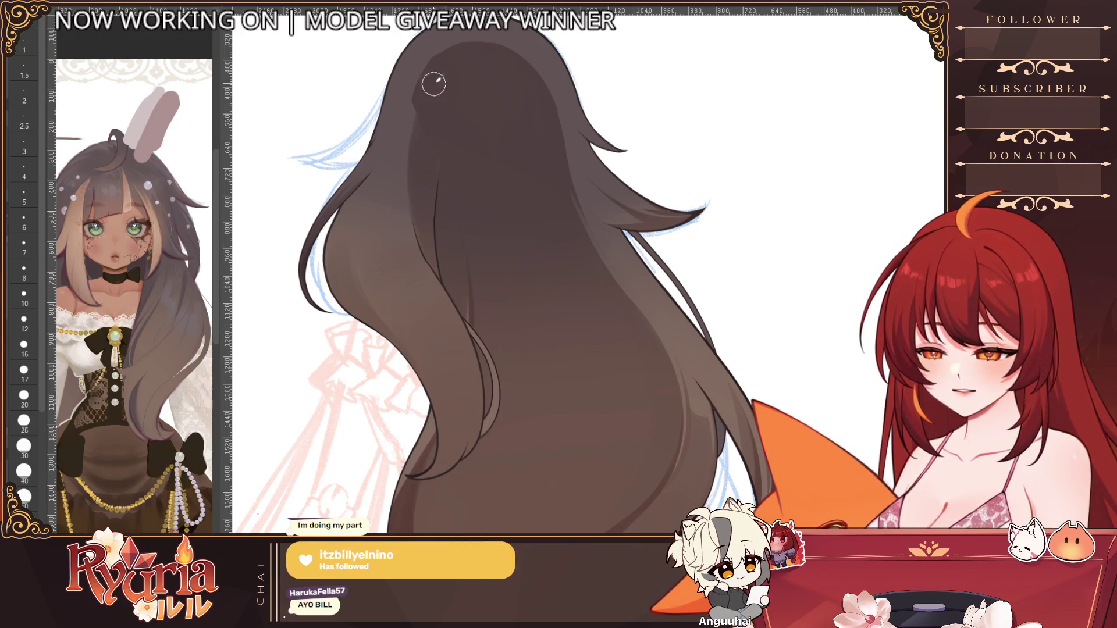
key(bracketleft)
key(bracketright)
key(bracketright)
key(bracketright)
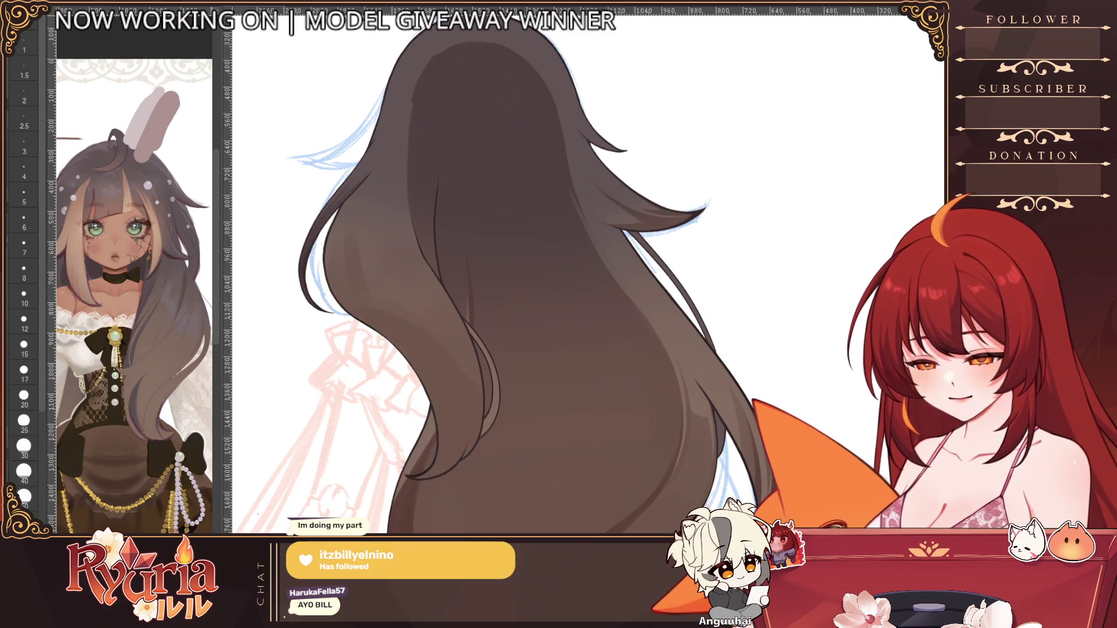
key(h)
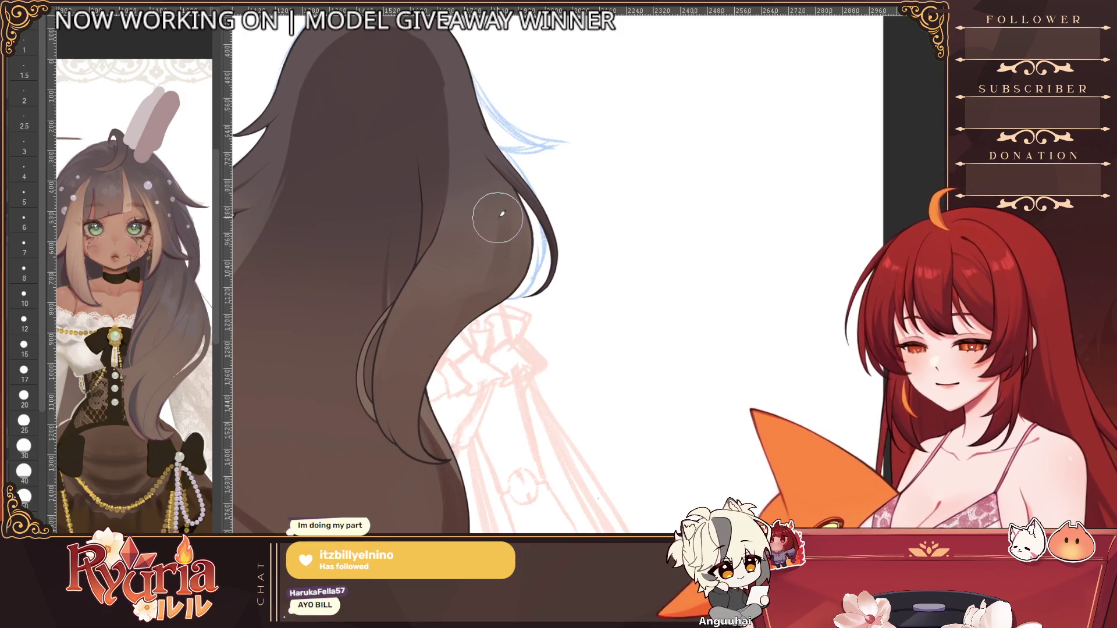
Step: Step the brush size from 6 up to 20, then back down to about 17
click(23, 221)
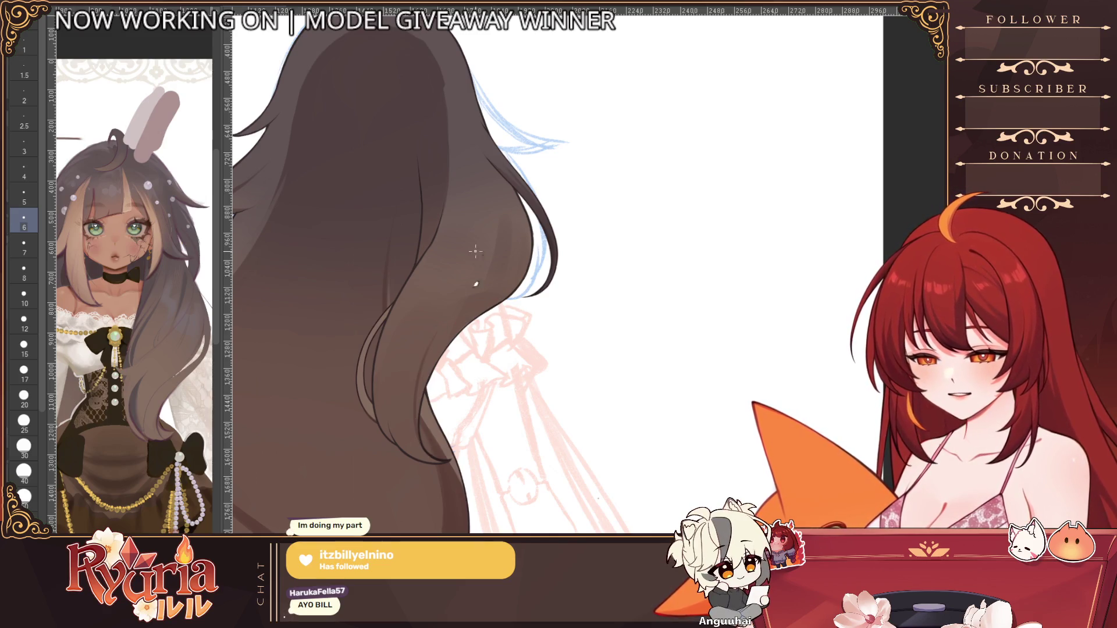
key(bracketright)
key(bracketright)
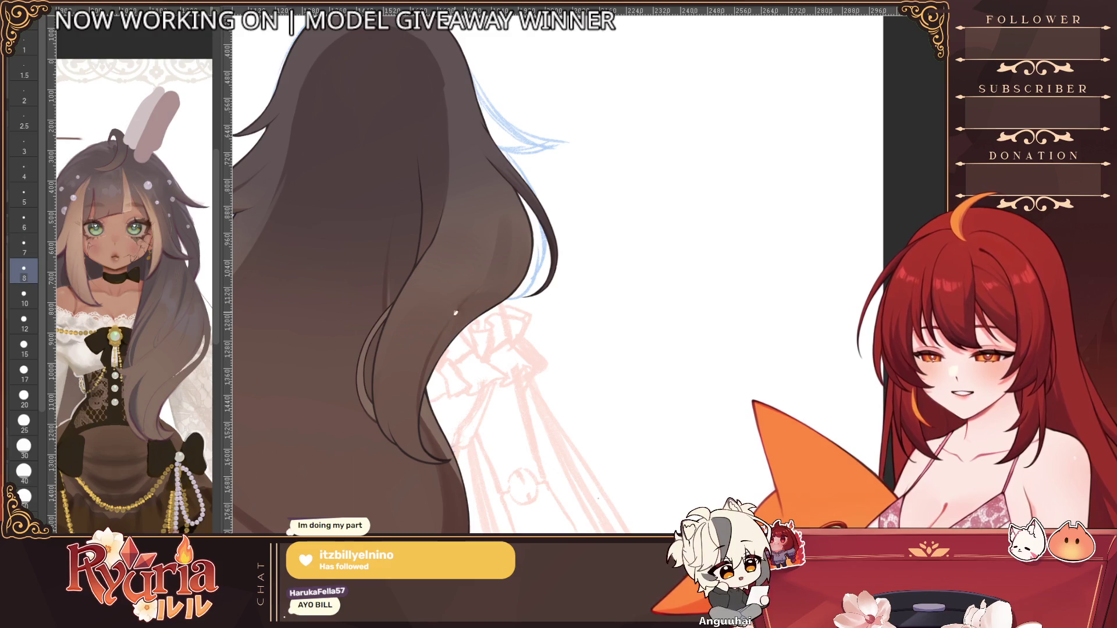
key(bracketright)
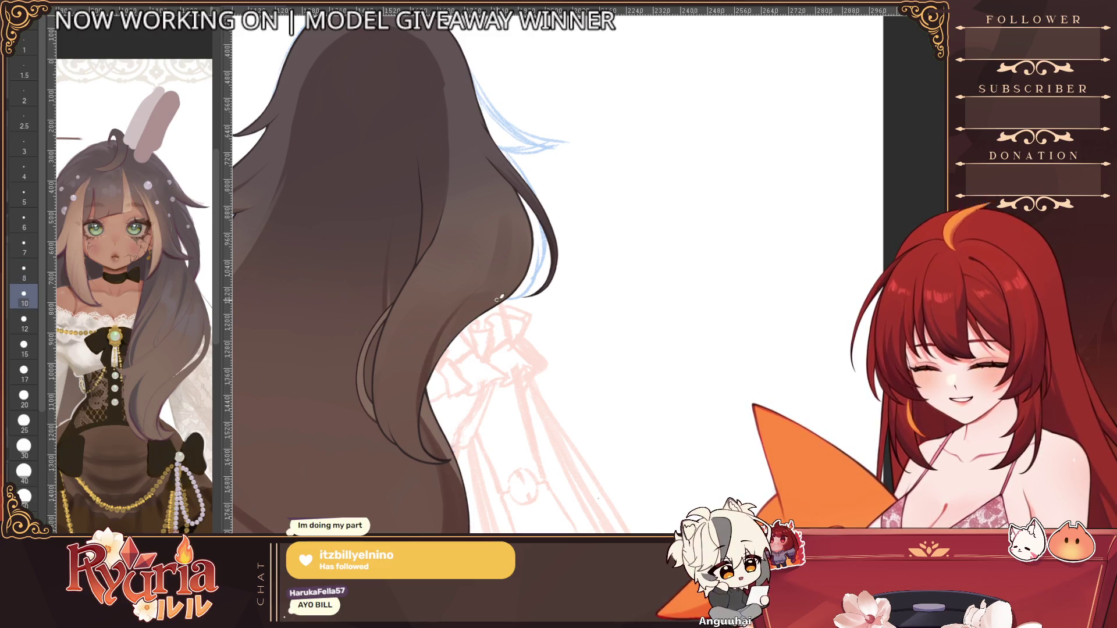
key(bracketleft)
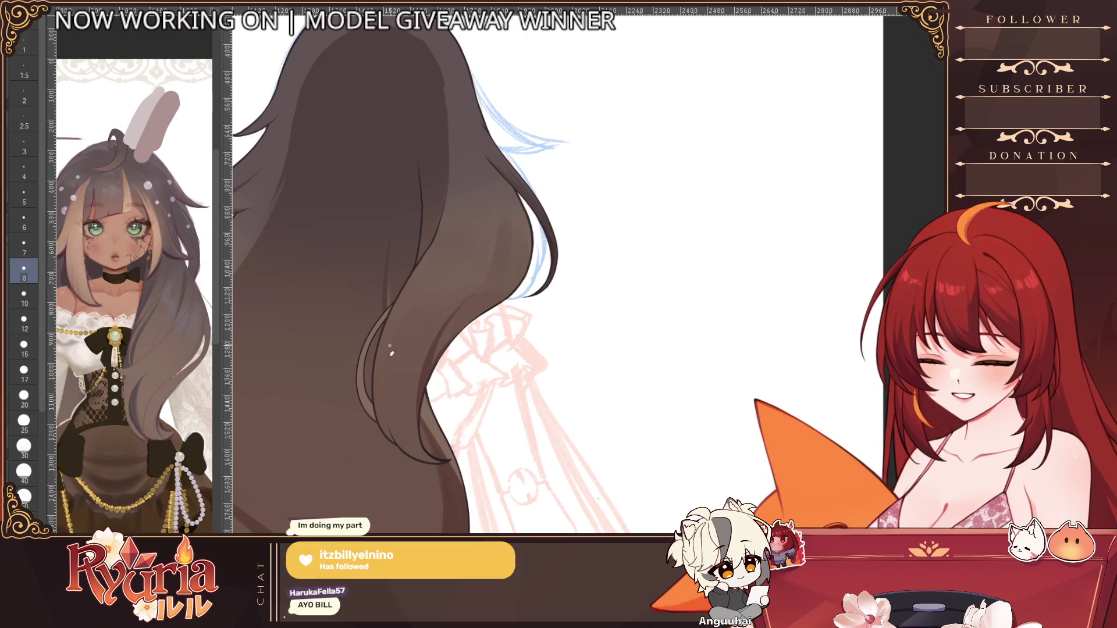
key(bracketright)
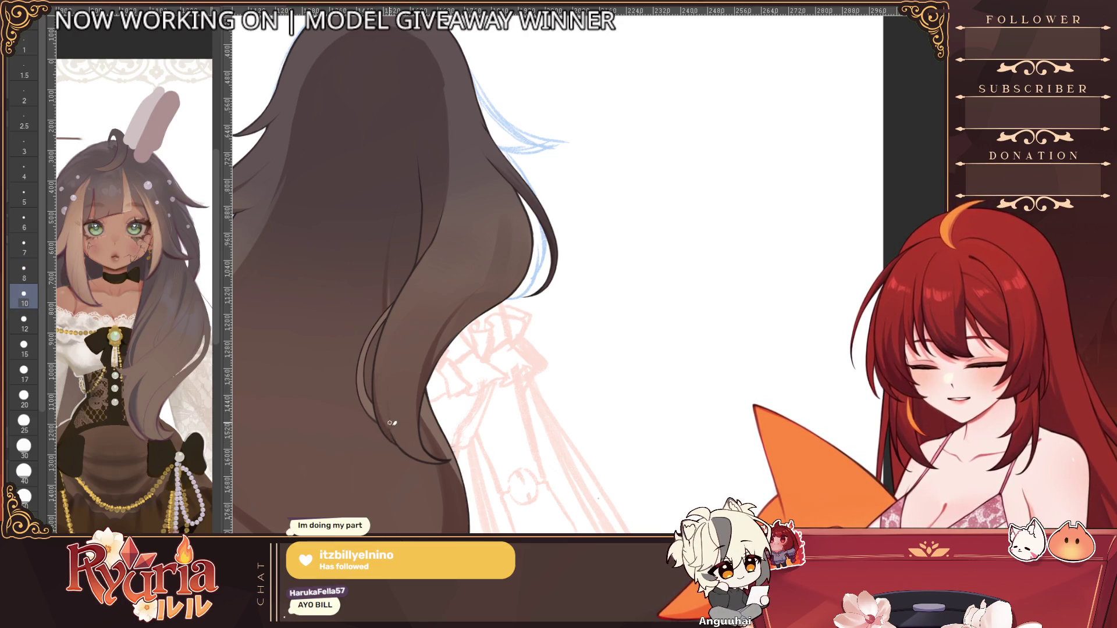
key(bracketright)
key(bracketright)
key(bracketright)
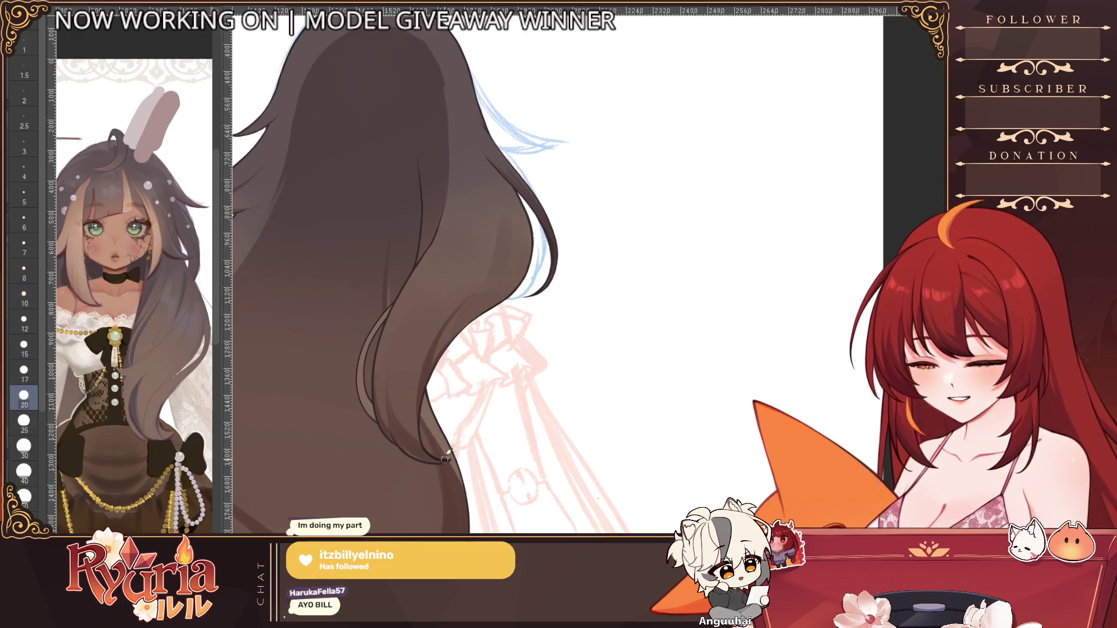
scroll(422, 460, up, 2)
key(bracketleft)
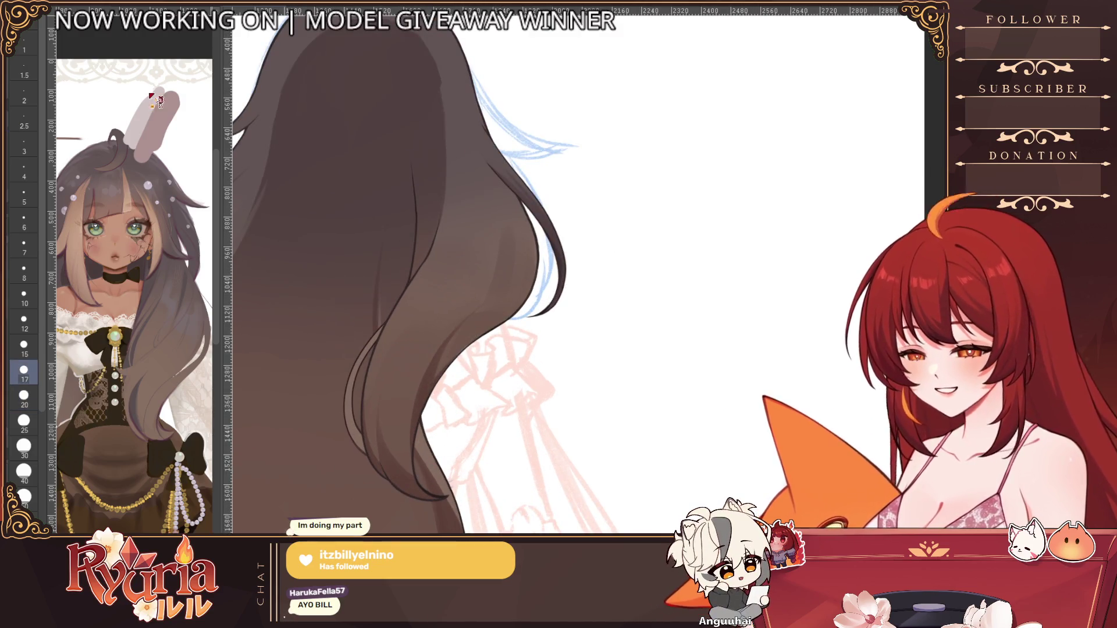
key(bracketleft)
key(bracketleft)
key(bracketleft)
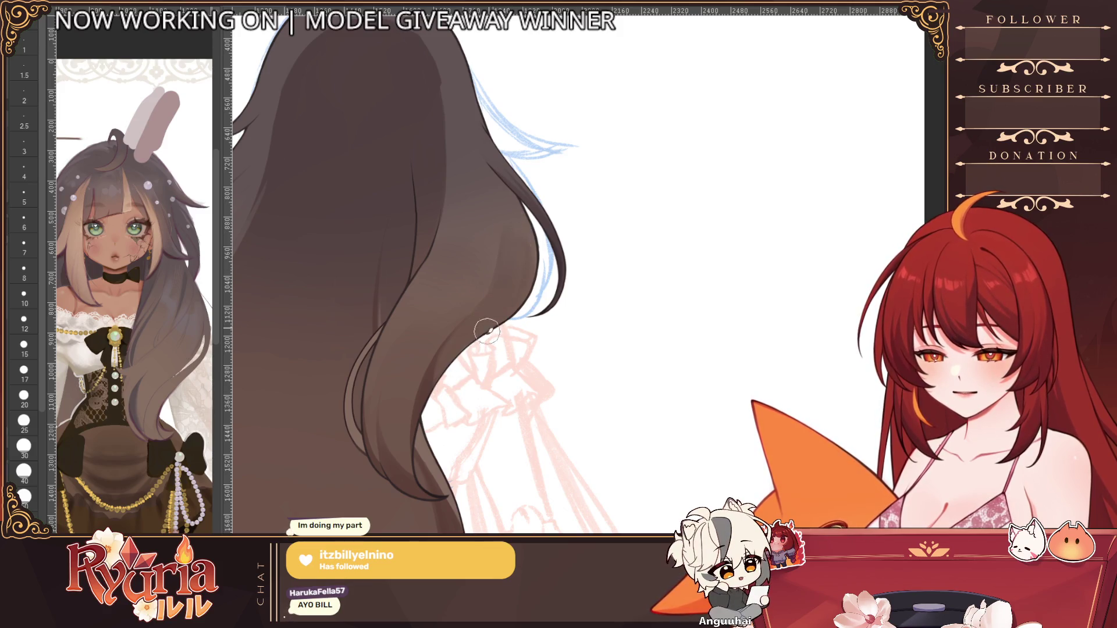
Step: Flip the canvas, adjust the brush between 17 and 10, and zoom out over the whole hair
scroll(656, 241, down, 1)
key(h)
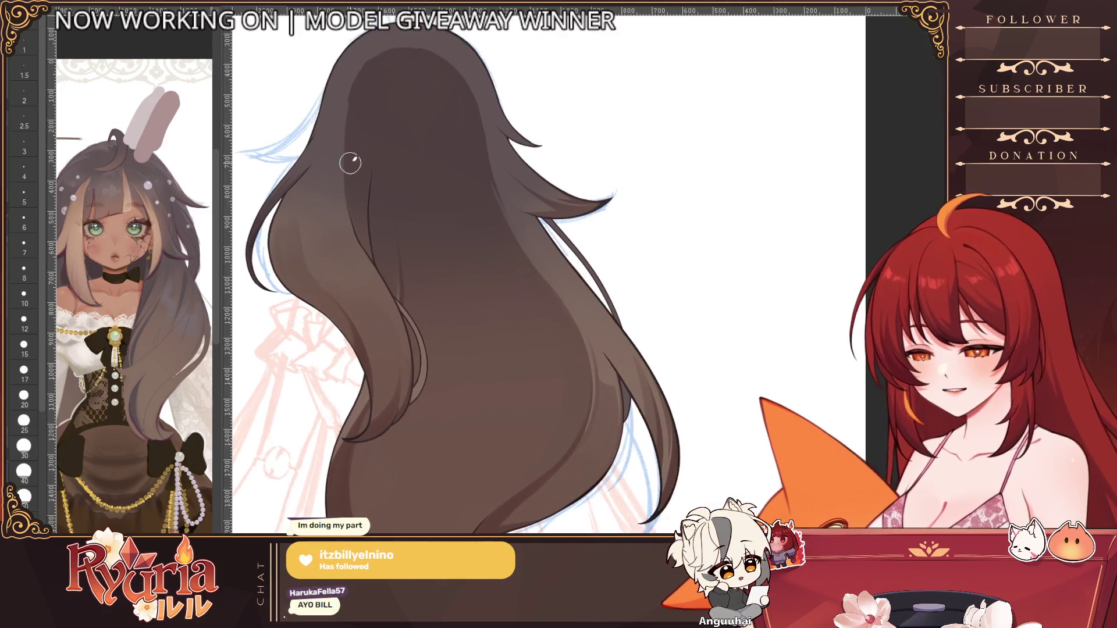
key(bracketright)
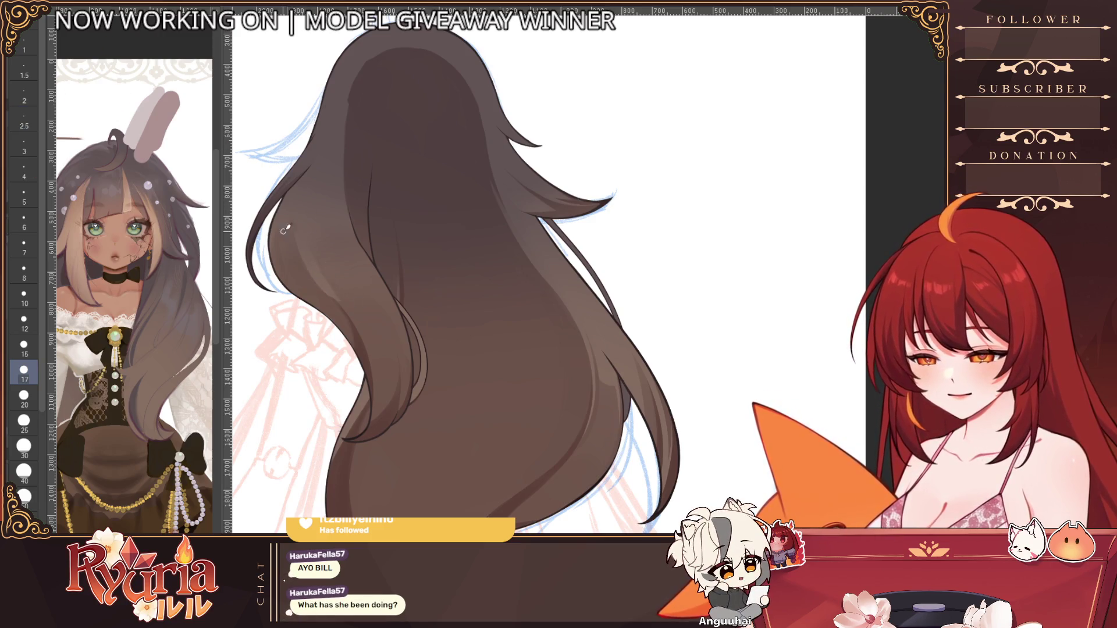
key(bracketright)
key(bracketleft)
key(bracketleft)
key(bracketleft)
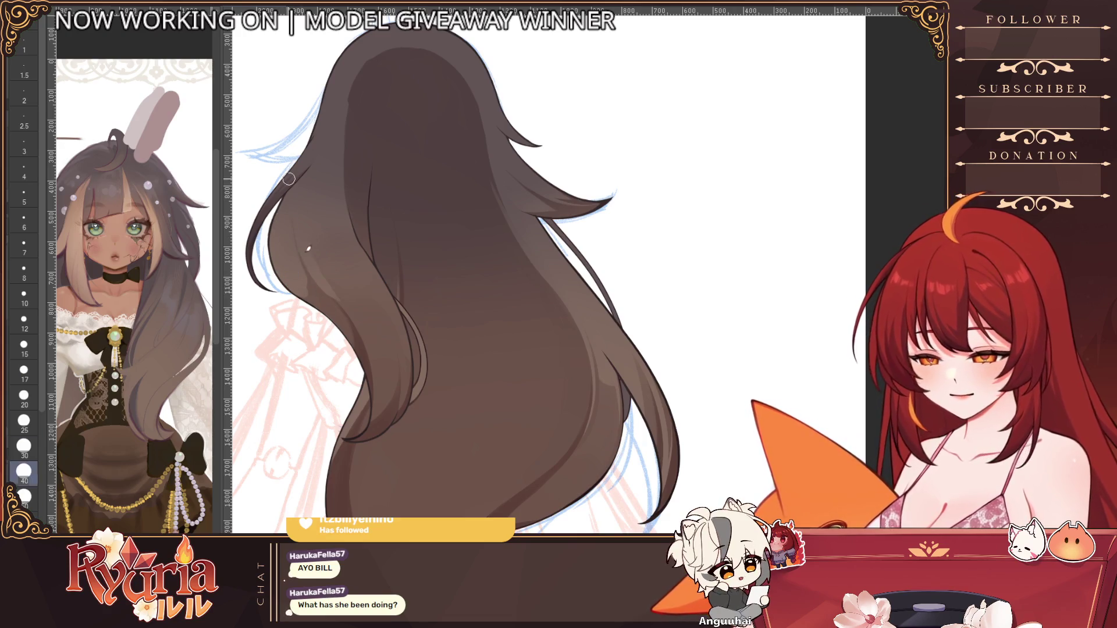
key(bracketleft)
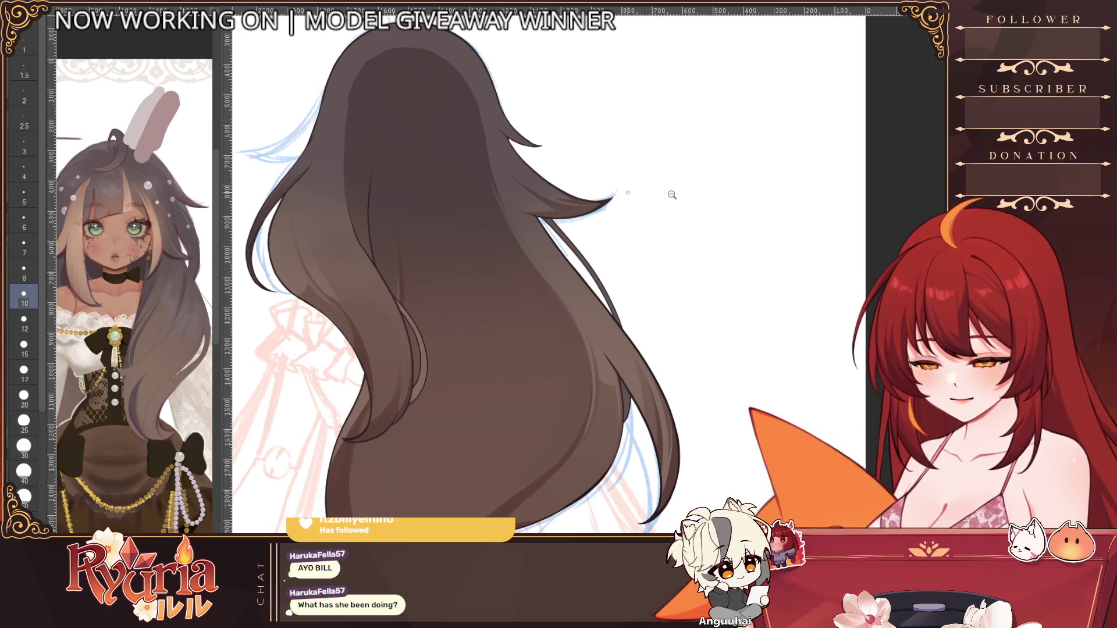
alt+click(671, 195)
Step: Set the brush to 8, then enlarge it to 30 while checking the back hair
scroll(510, 272, up, 2)
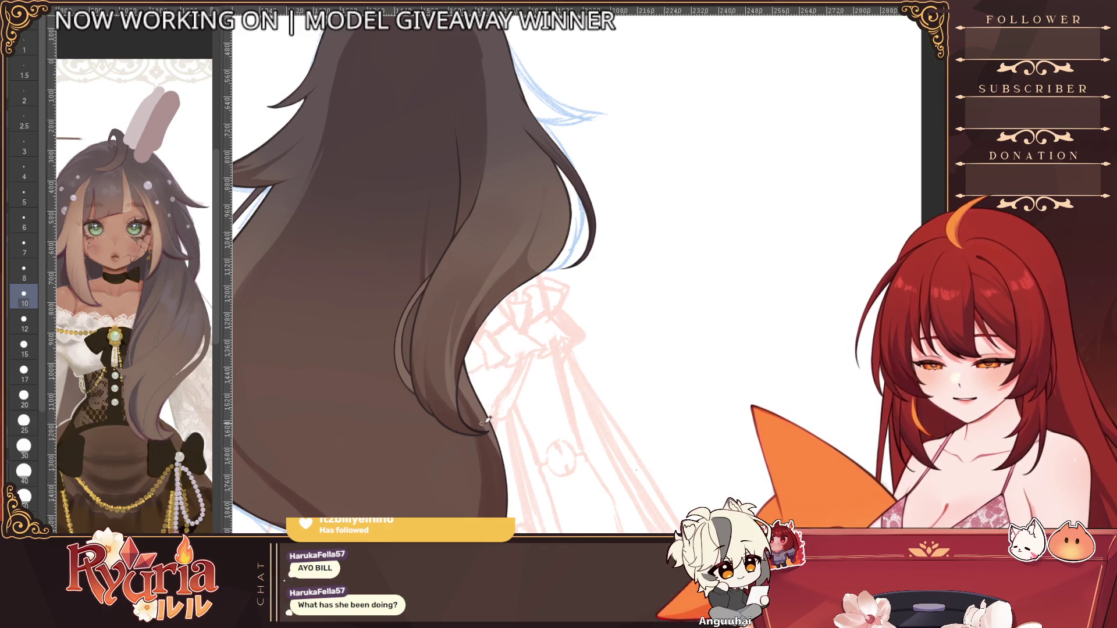
scroll(592, 235, down, 1)
scroll(488, 318, up, 1)
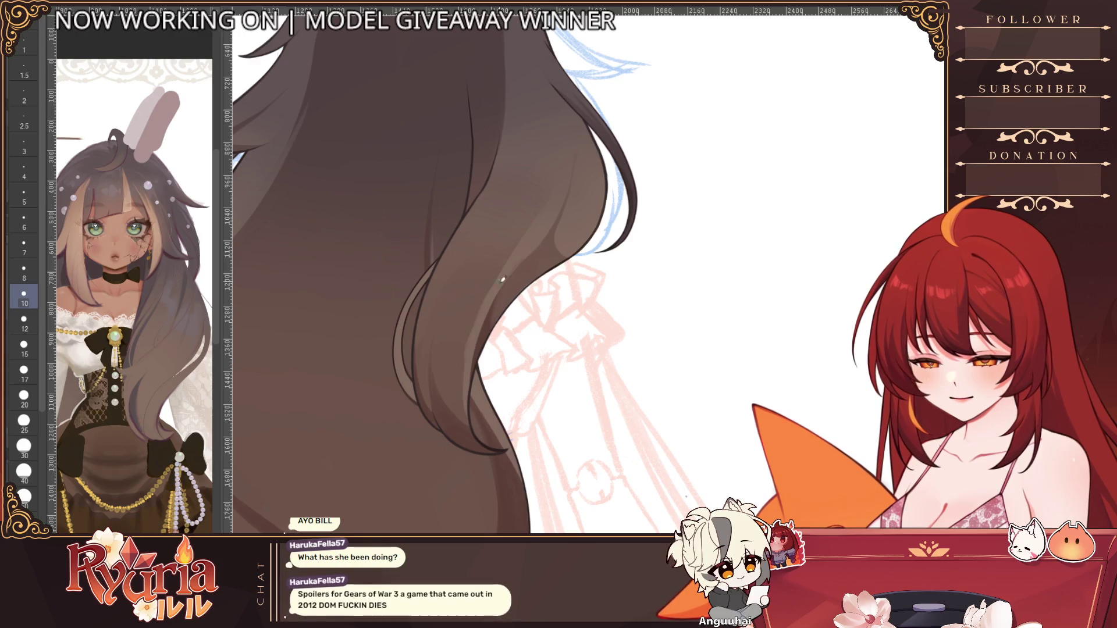
key(bracketleft)
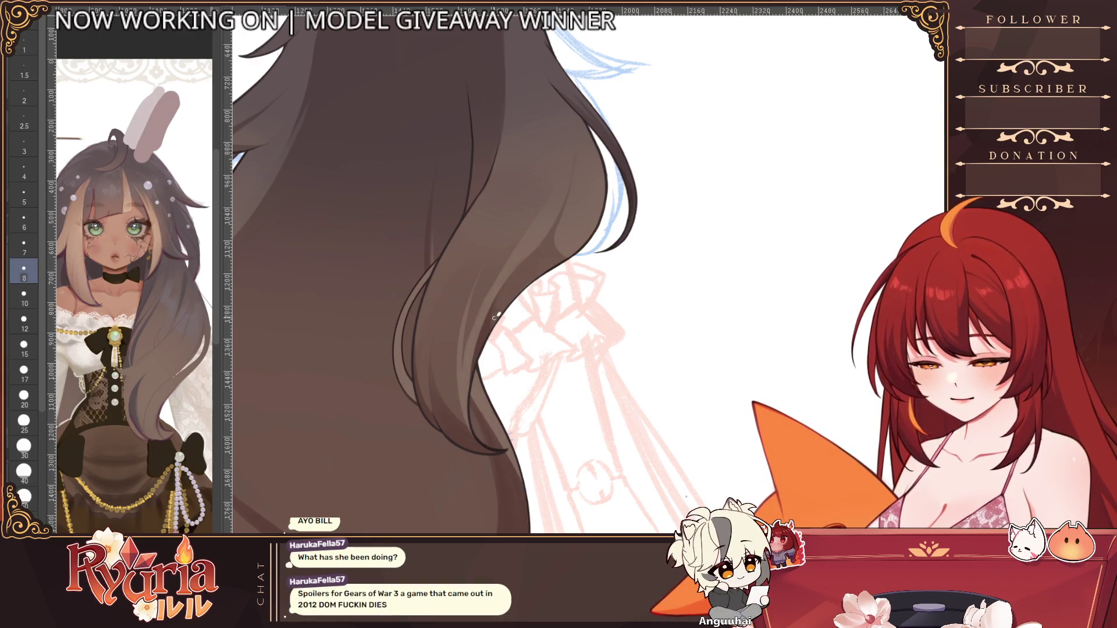
scroll(522, 354, down, 1)
scroll(477, 308, up, 1)
key(bracketright)
key(bracketright)
key(bracketright)
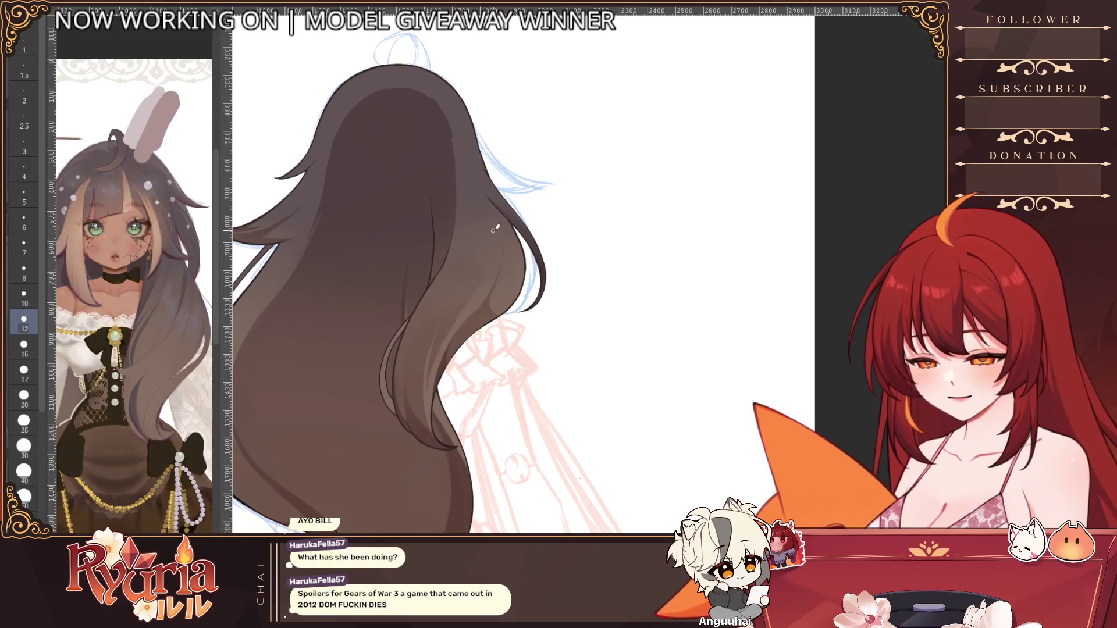
Step: Flip the canvas and shade the lower lock with brush sizes between 17 and 25
key(bracketleft)
key(bracketleft)
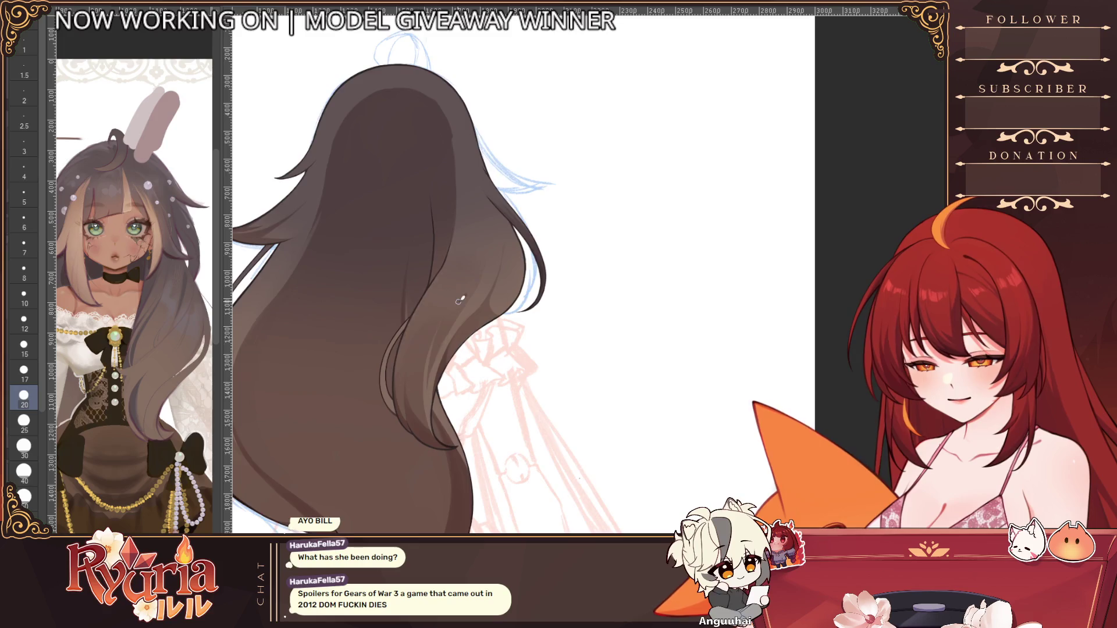
scroll(462, 299, down, 1)
key(h)
scroll(373, 297, up, 2)
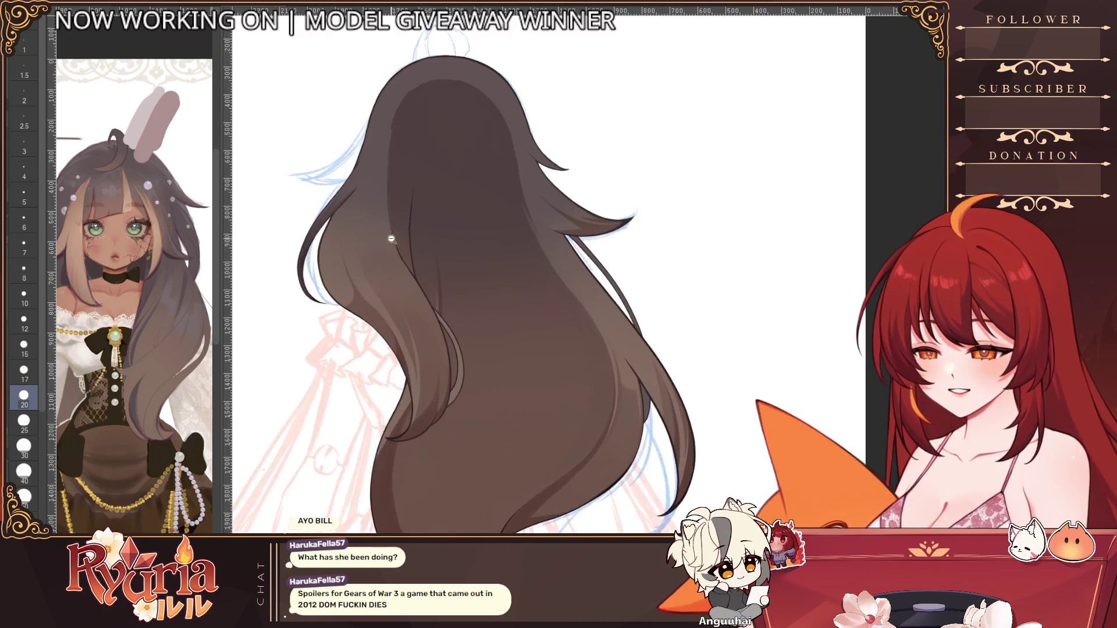
key(bracketright)
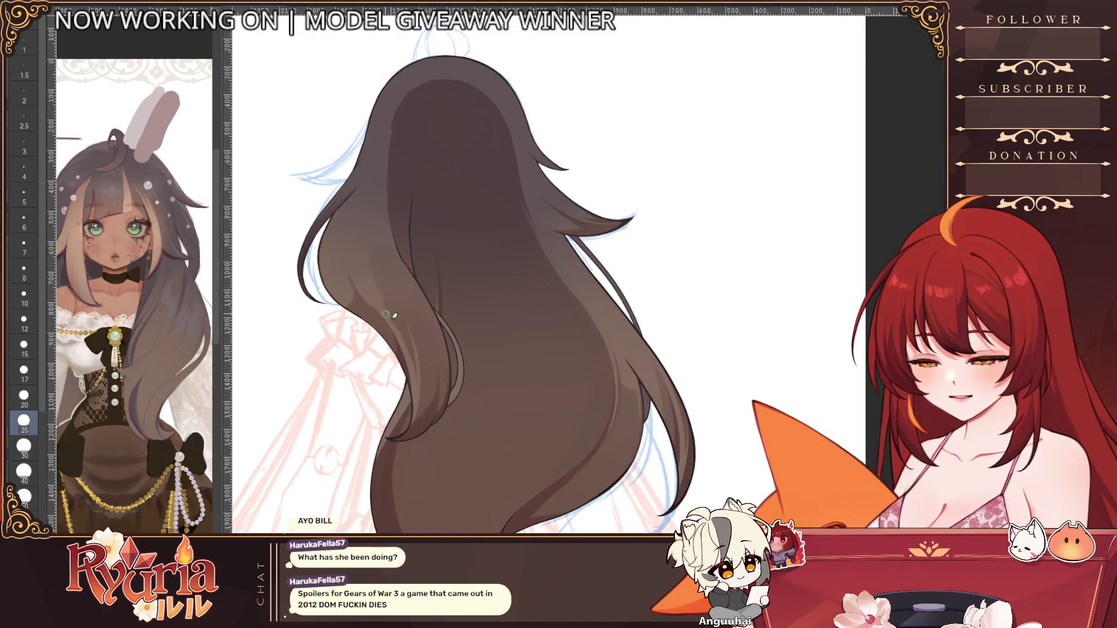
key(bracketleft)
key(bracketleft)
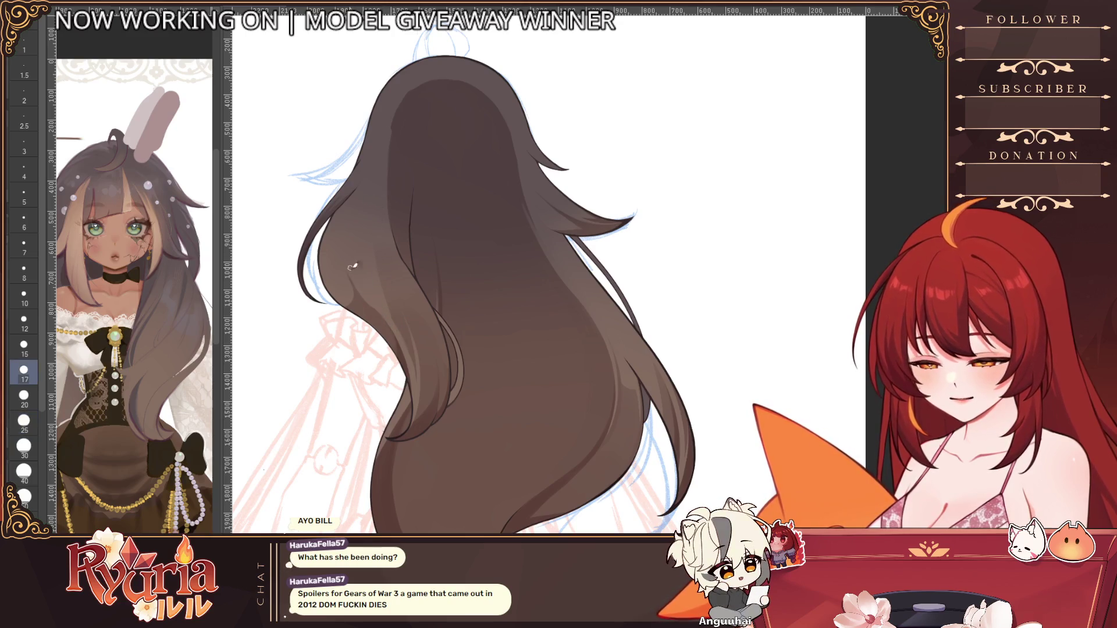
key(bracketright)
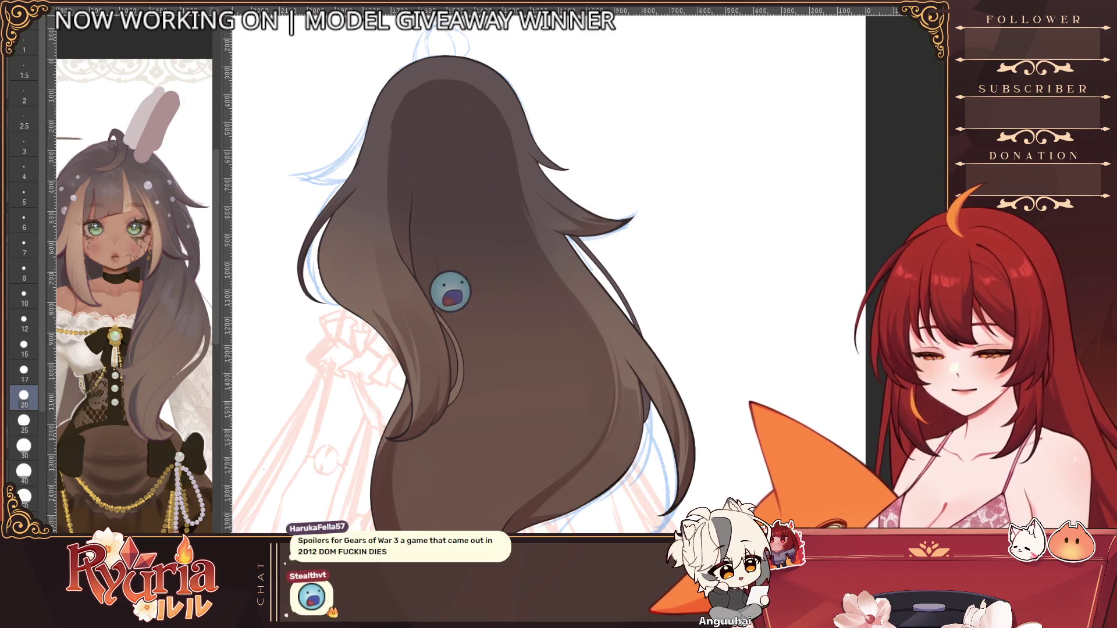
key(h)
Step: Switch to a size-8 brush for finer strands and zoom in on the lower hair lock
scroll(451, 306, up, 1)
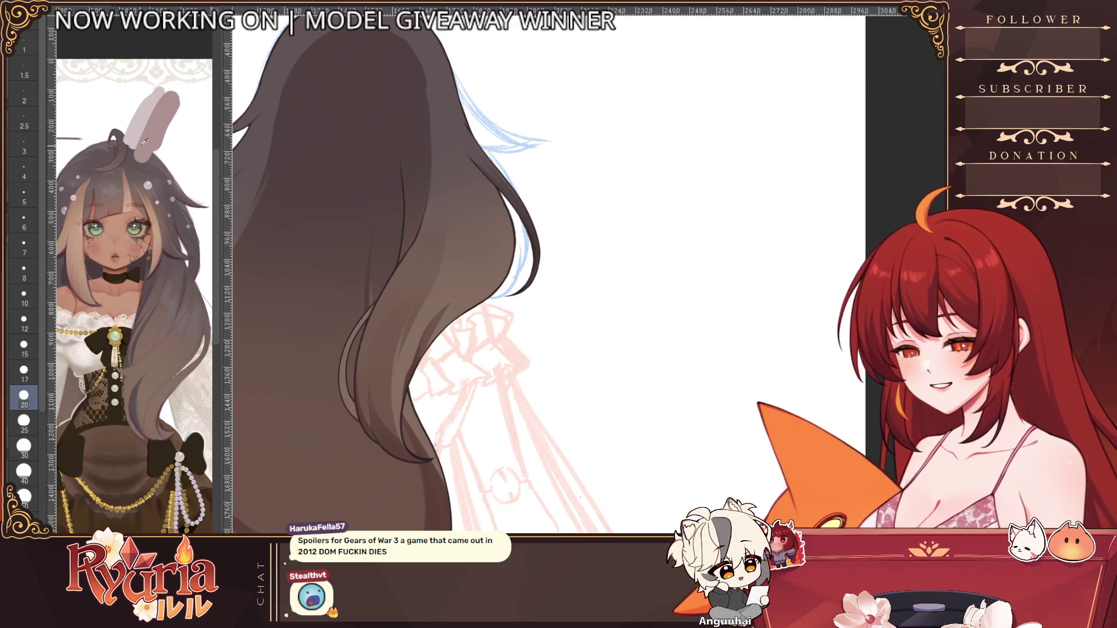
key(bracketleft)
key(bracketleft)
key(bracketleft)
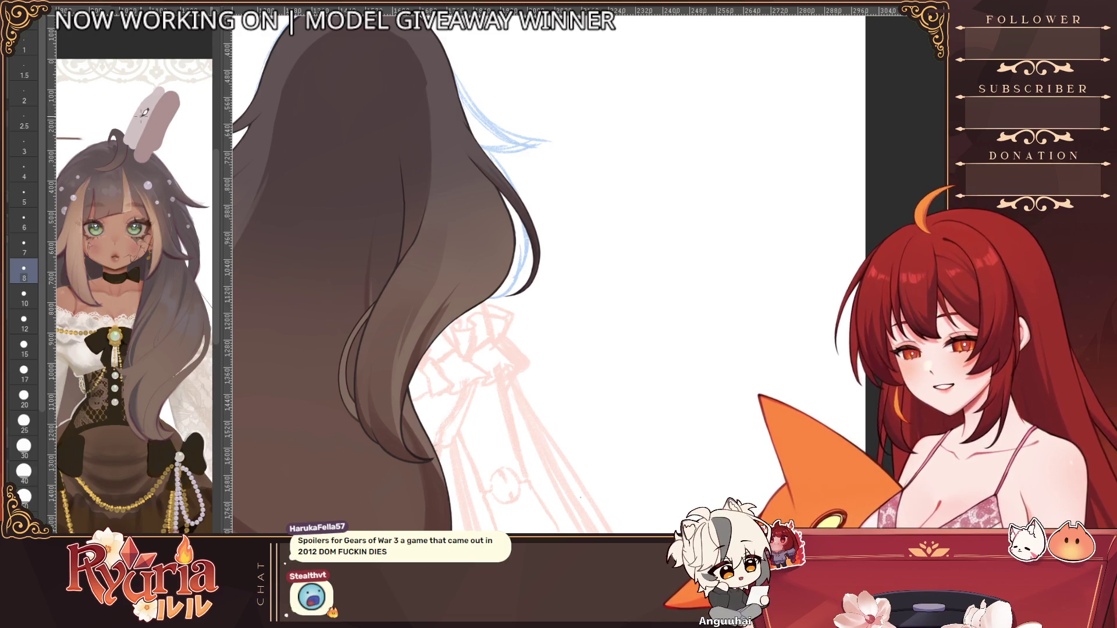
key(bracketleft)
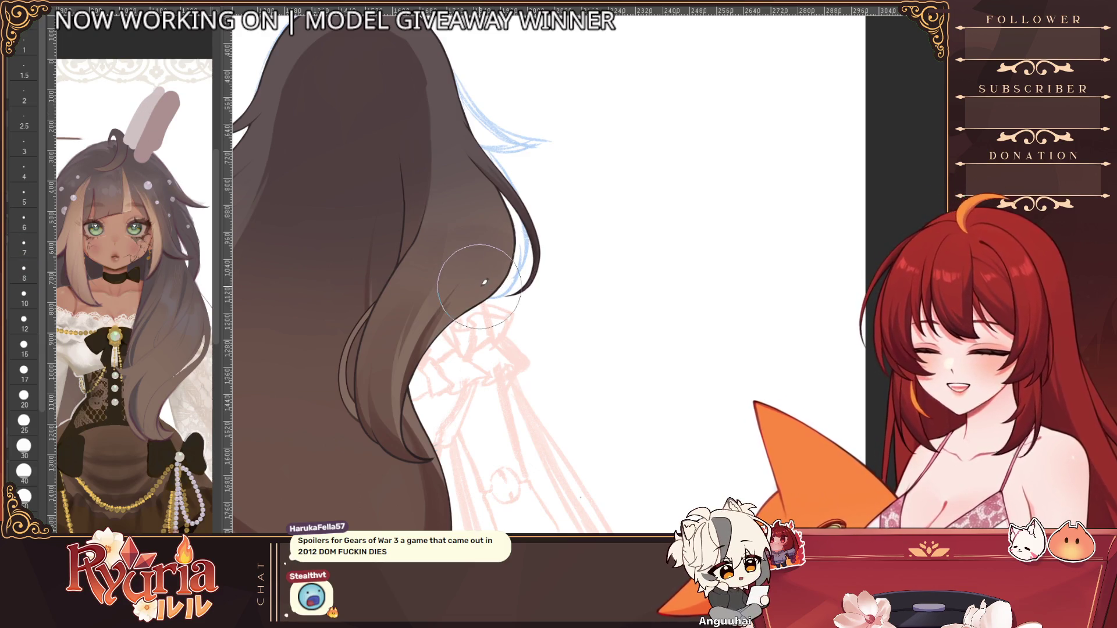
key(bracketleft)
key(bracketleft)
key(bracketleft)
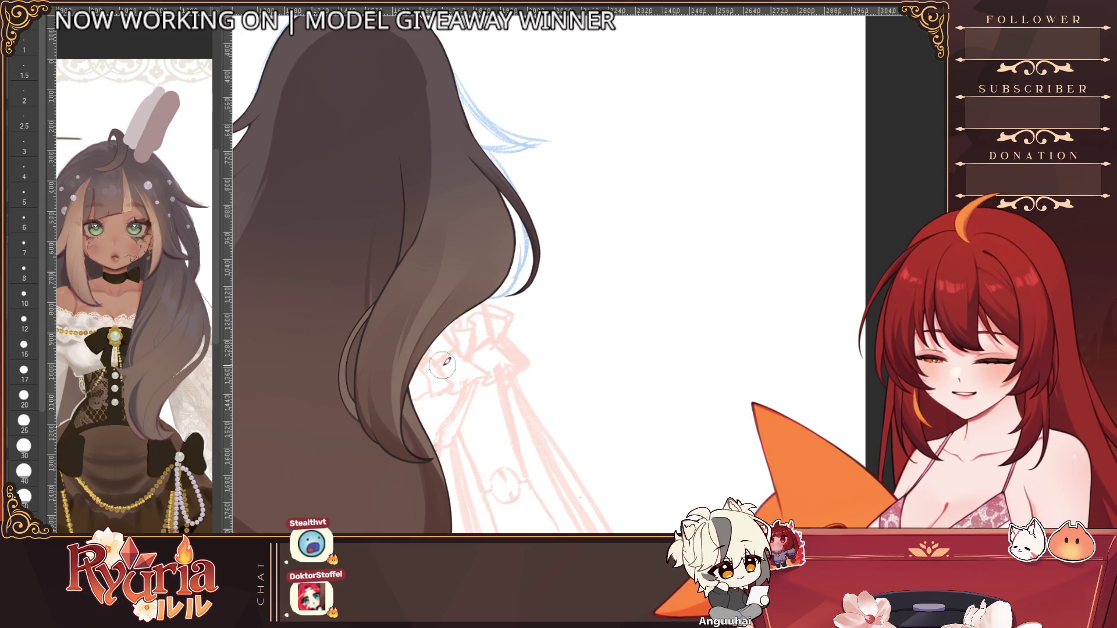
key(ctrl+minus)
scroll(534, 315, up, 3)
key(bracketleft)
key(bracketleft)
key(bracketleft)
key(bracketleft)
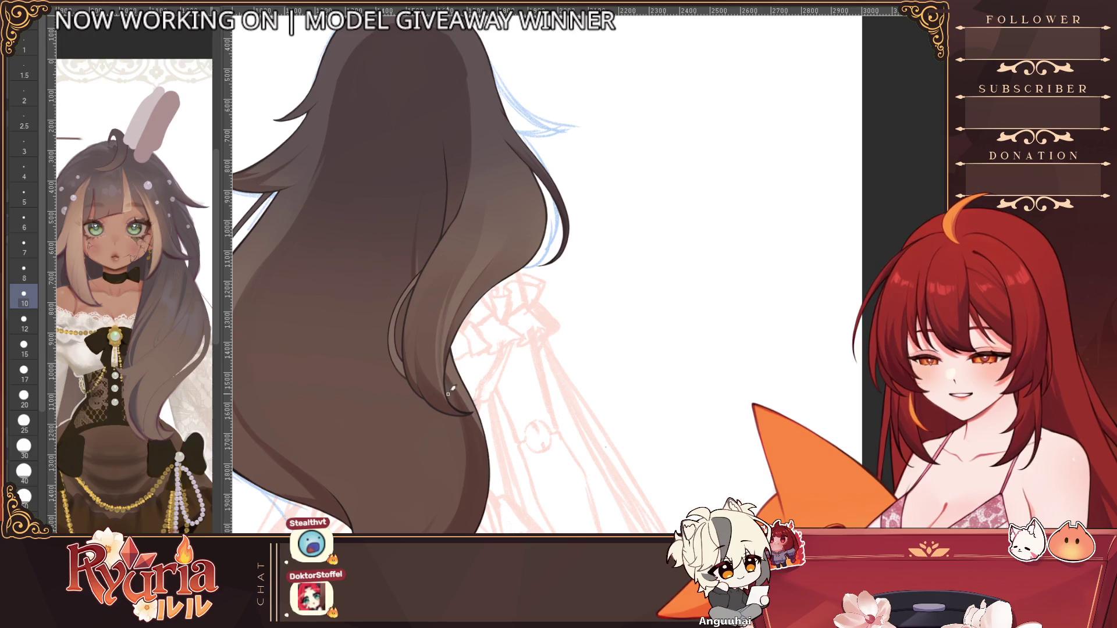
Step: Shade the lock with a size-30 brush, then flip the canvas back
key(bracketright)
key(bracketright)
key(bracketright)
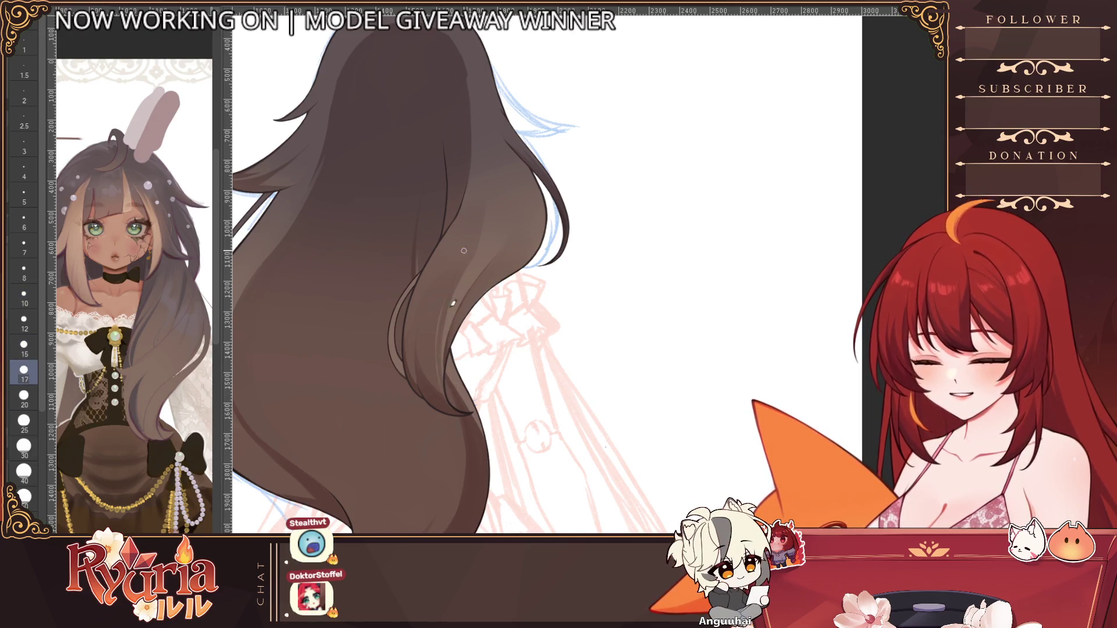
key(bracketright)
key(bracketright)
key(bracketright)
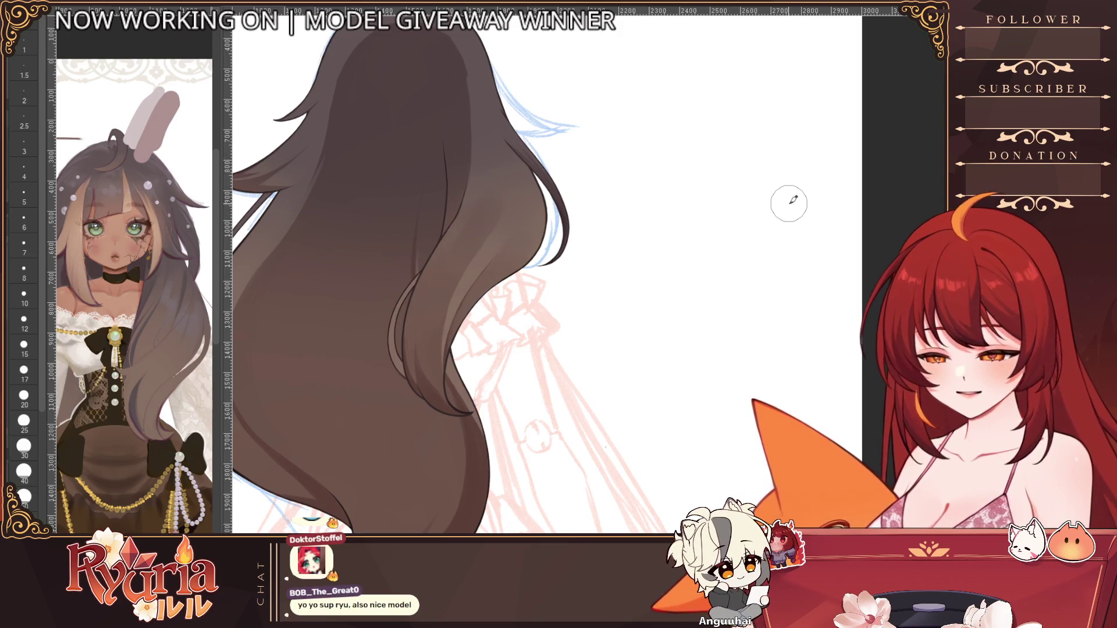
scroll(491, 356, down, 5)
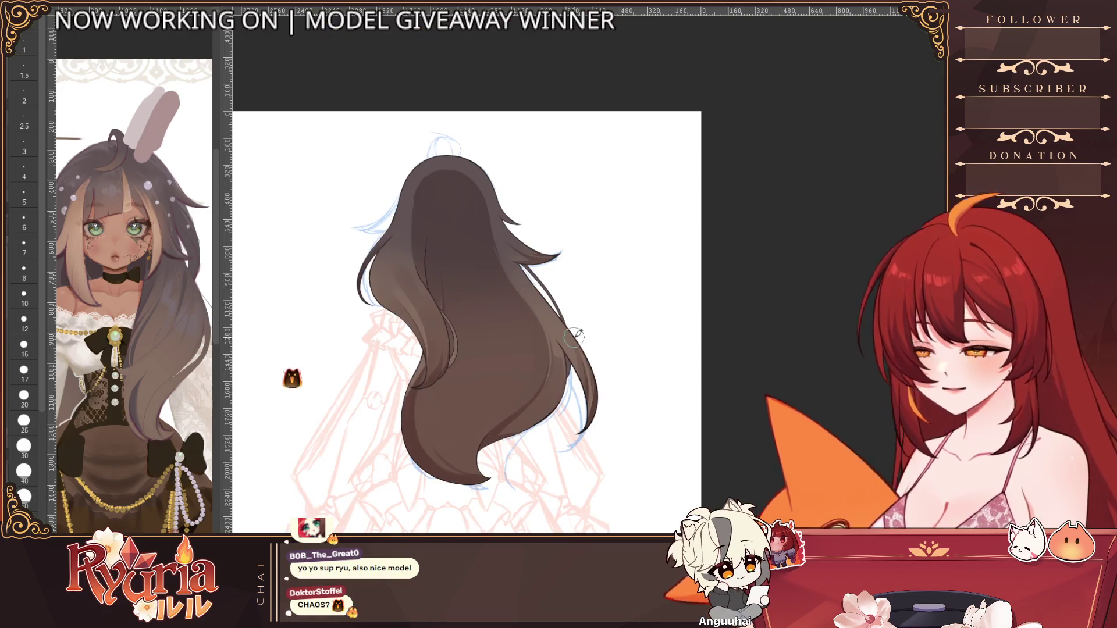
scroll(574, 336, up, 2)
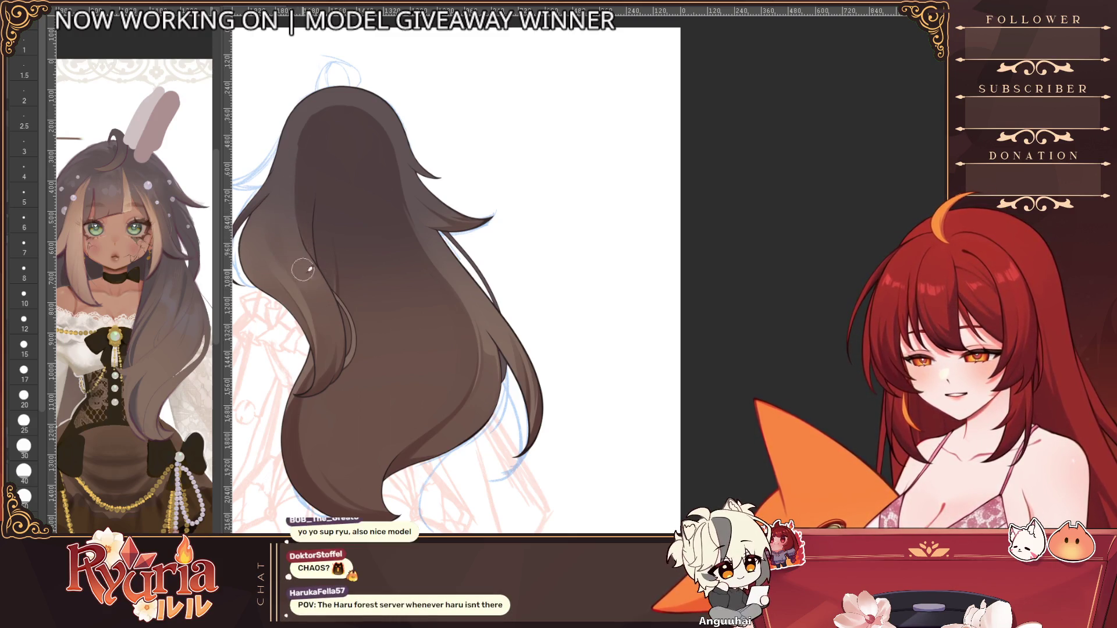
scroll(462, 303, down, 2)
scroll(365, 292, up, 4)
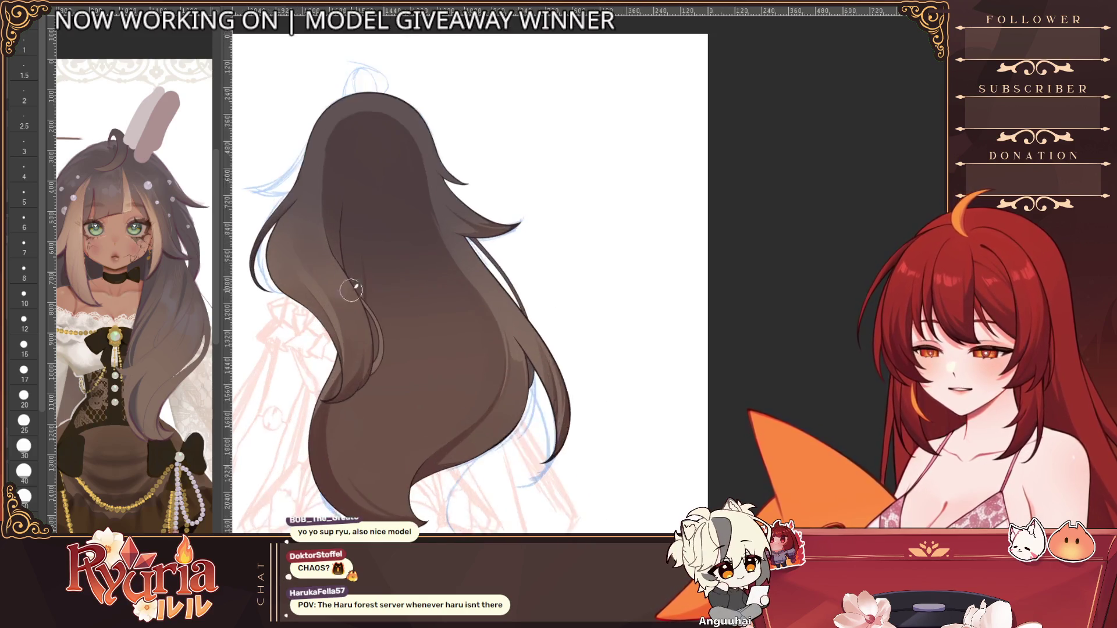
key(h)
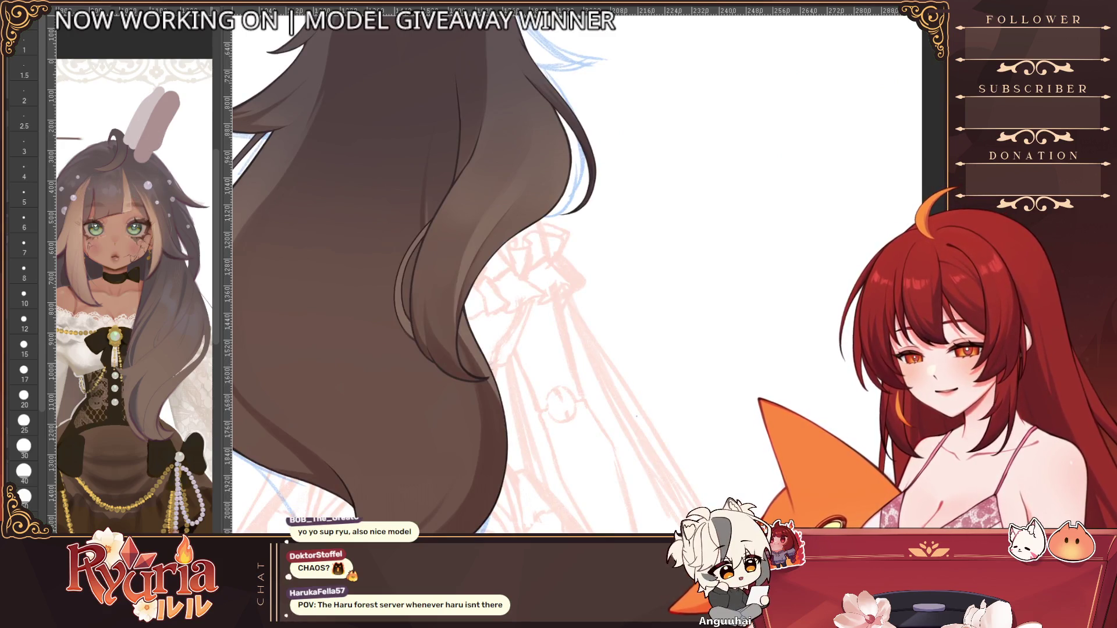
Step: Refine the hair tip strands with brush sizes from 4 up to 12
click(26, 271)
scroll(472, 262, up, 2)
key(bracketleft)
key(bracketleft)
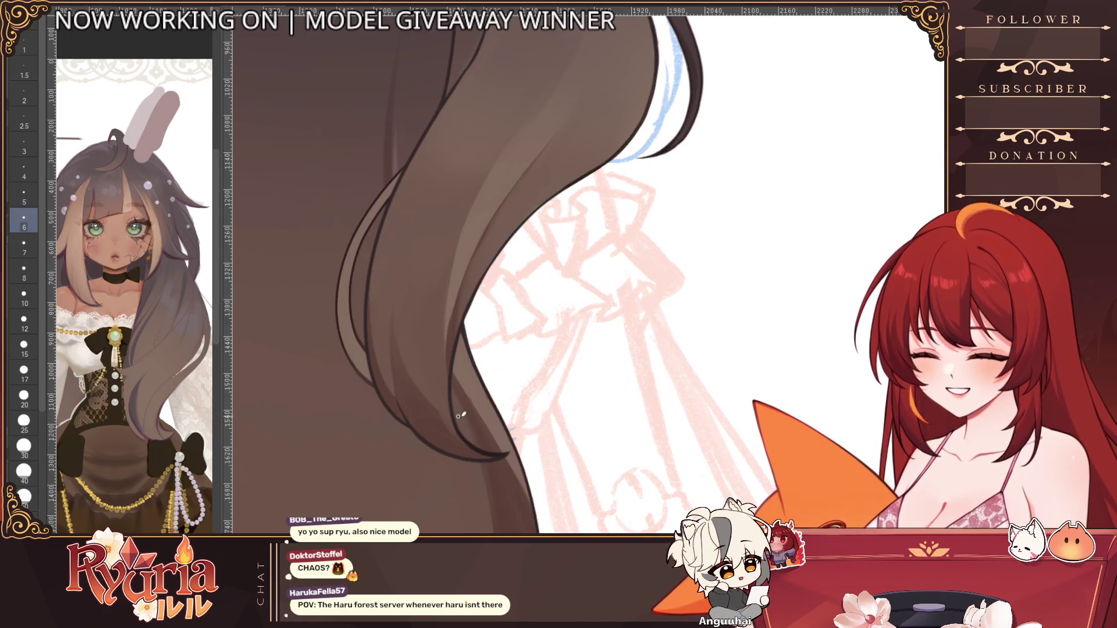
key(bracketleft)
key(bracketleft)
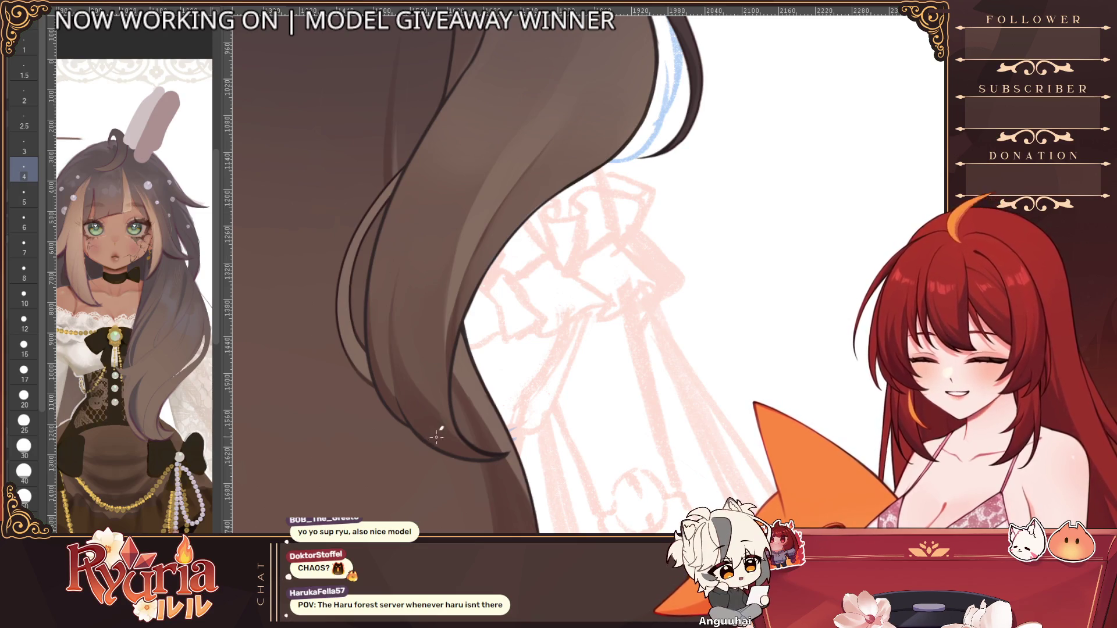
key(bracketright)
key(bracketright)
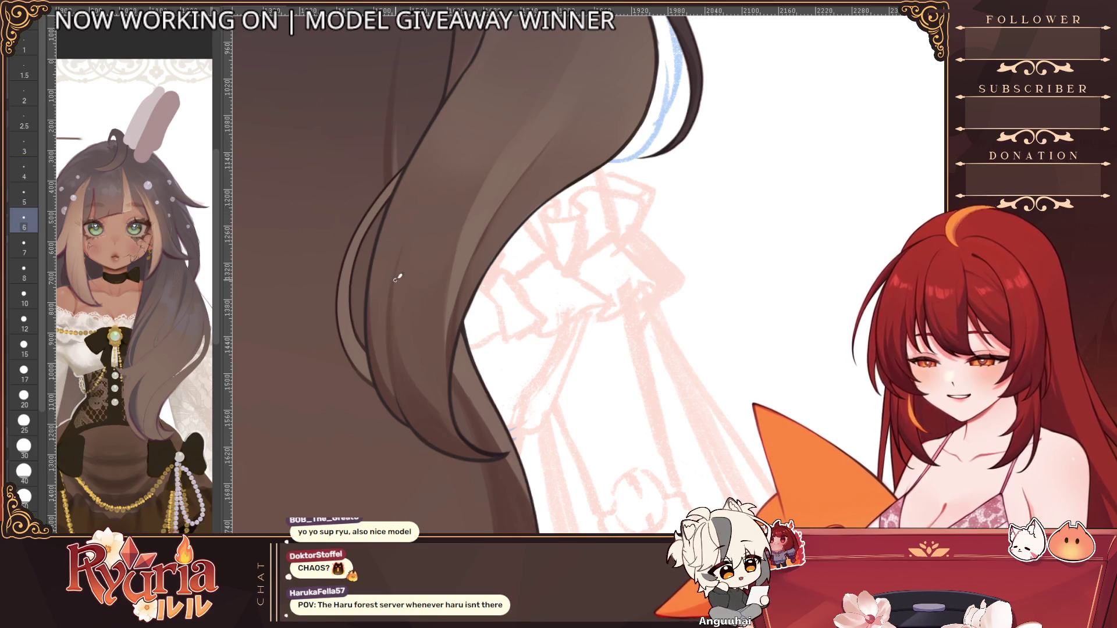
key(bracketright)
key(bracketright)
key(bracketright)
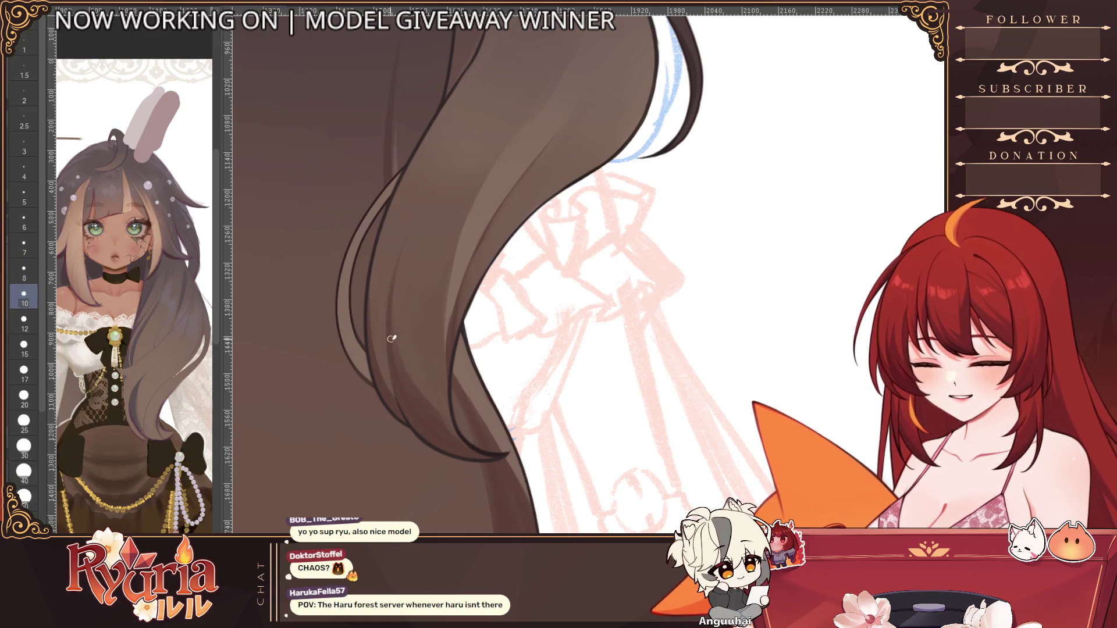
key(bracketleft)
key(bracketleft)
key(bracketleft)
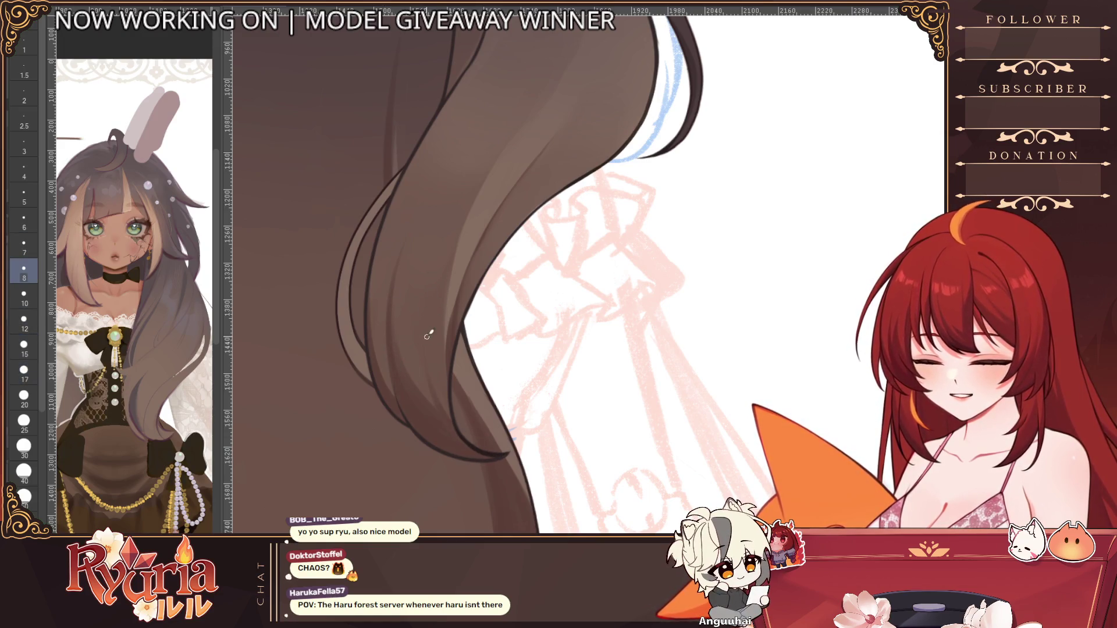
scroll(499, 432, down, 6)
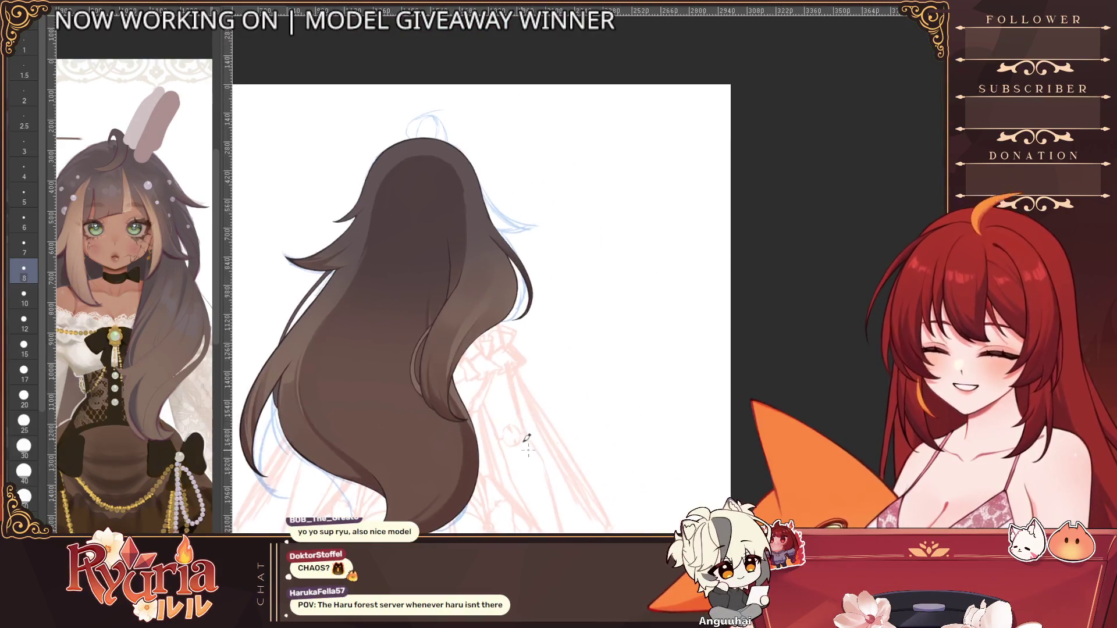
scroll(611, 261, up, 1)
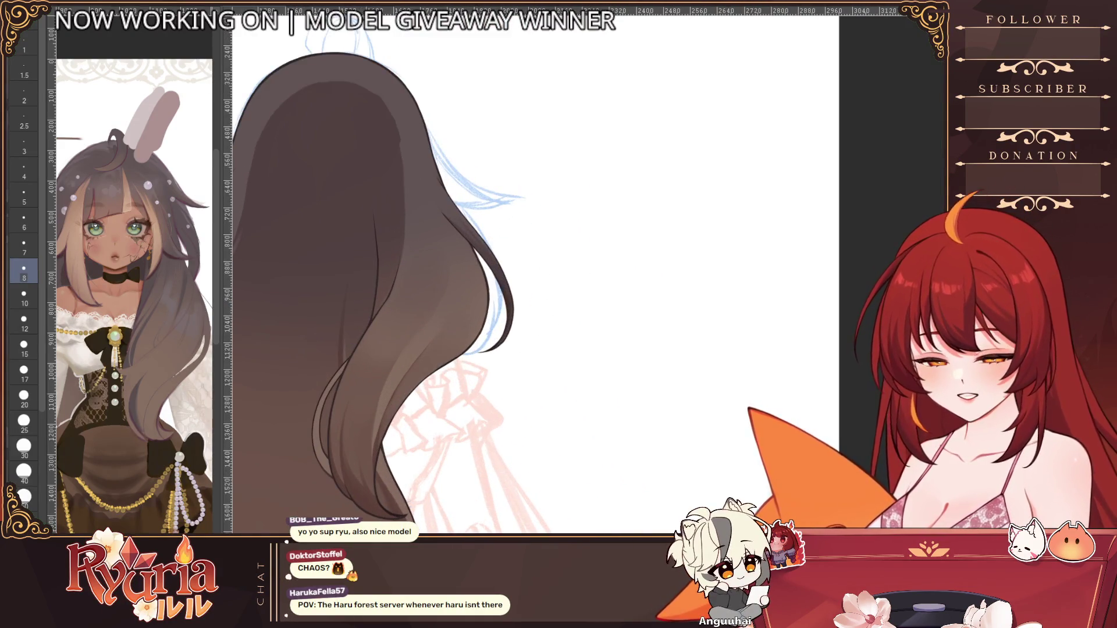
key(h)
scroll(346, 268, up, 3)
key(bracketleft)
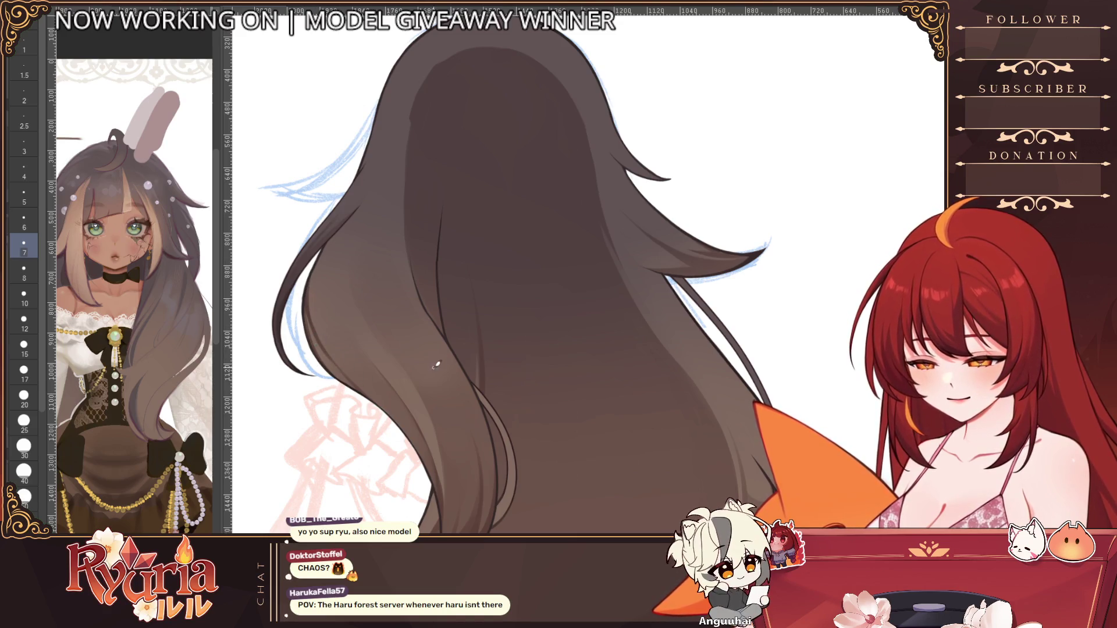
scroll(436, 364, down, 5)
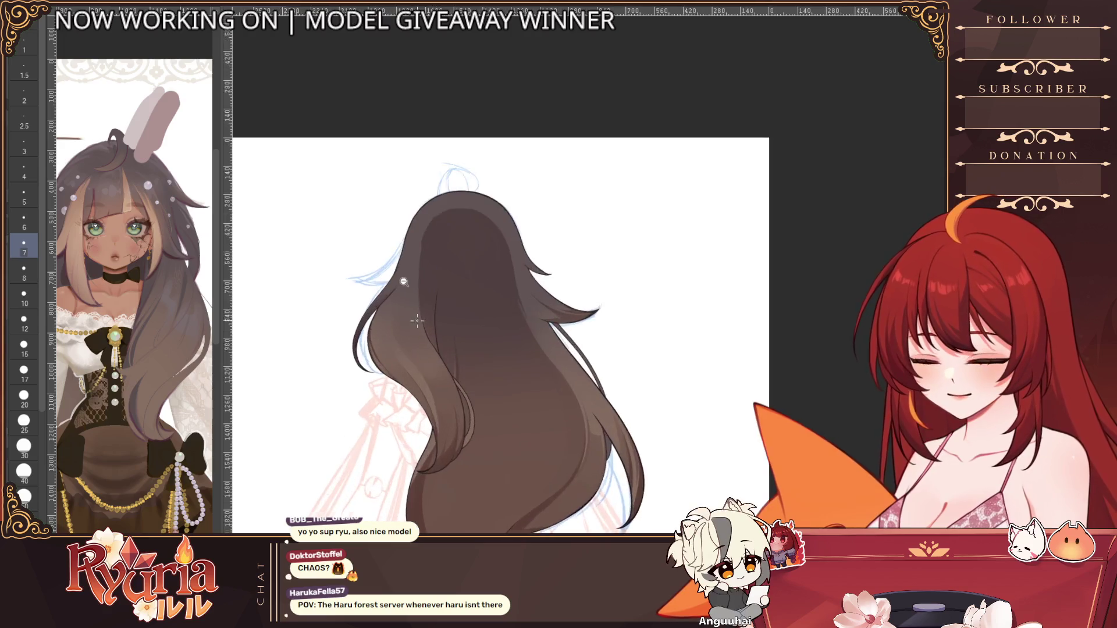
scroll(417, 320, up, 1)
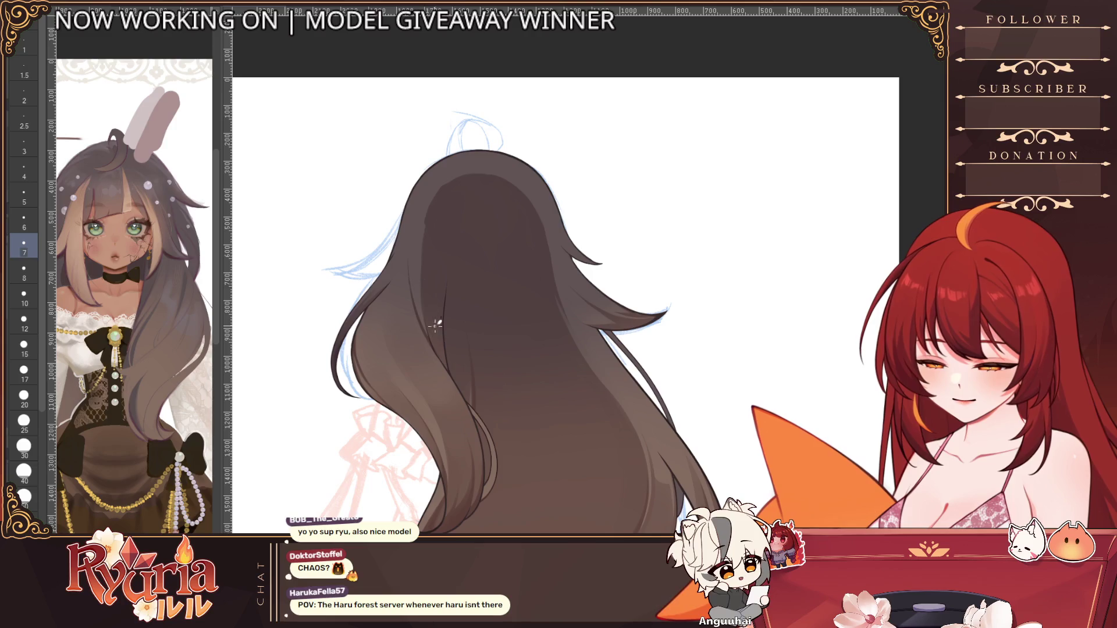
key(bracketright)
key(bracketright)
key(bracketright)
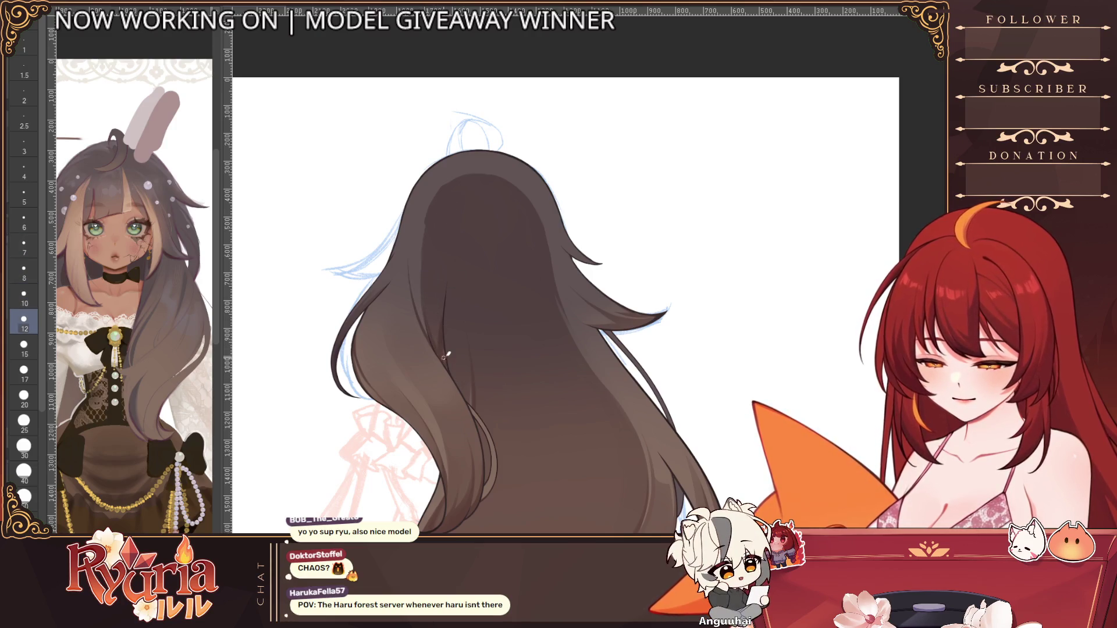
scroll(471, 343, down, 2)
scroll(559, 232, up, 1)
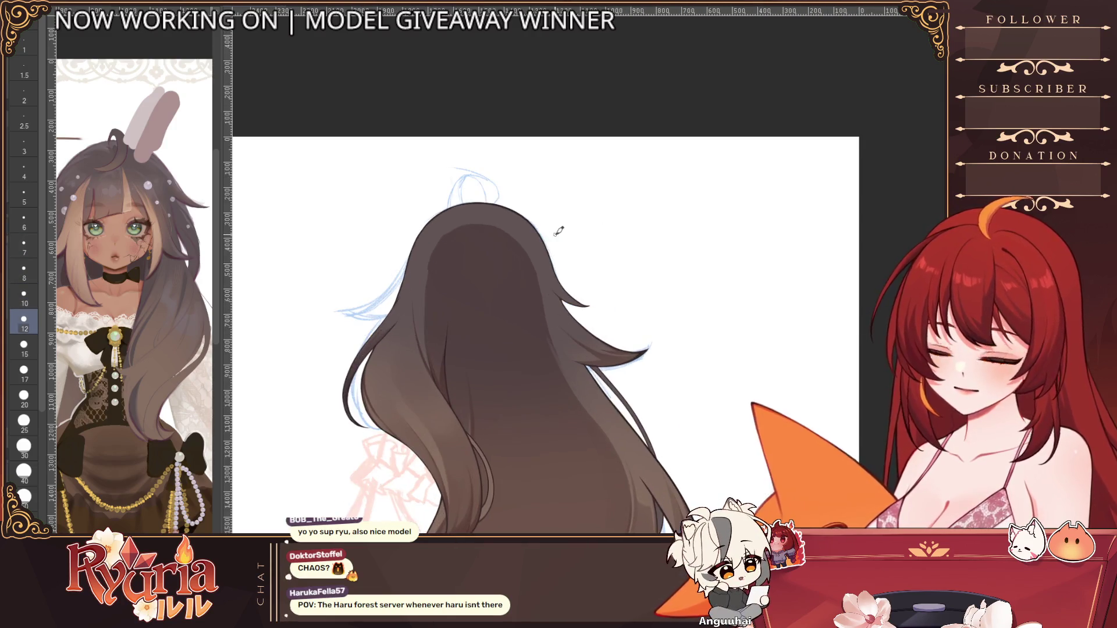
key(bracketright)
key(bracketright)
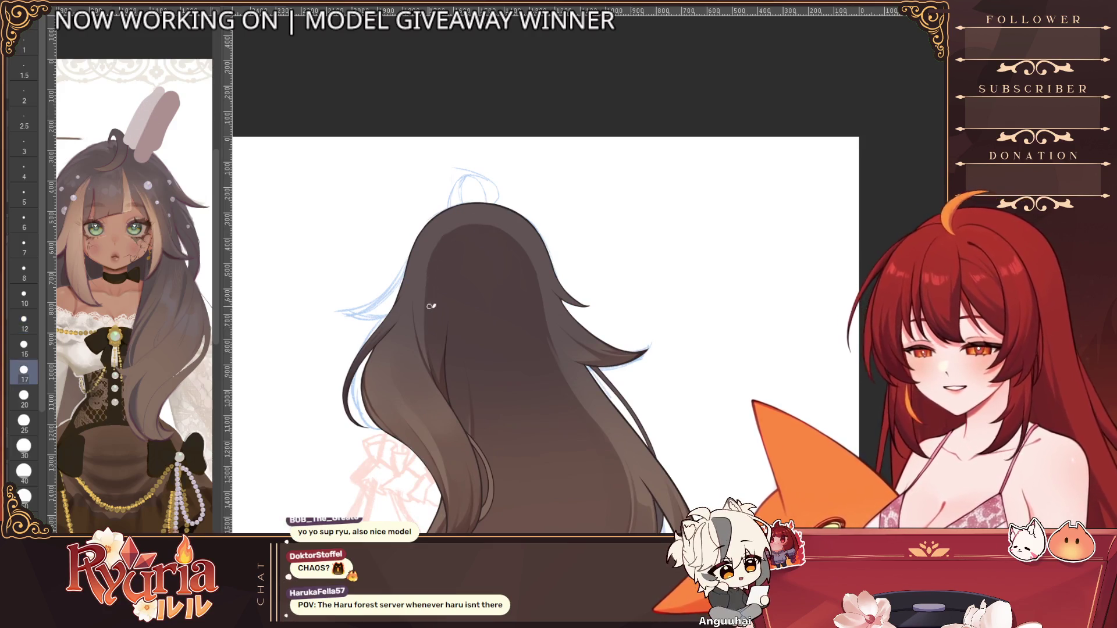
scroll(446, 383, down, 1)
scroll(407, 367, up, 3)
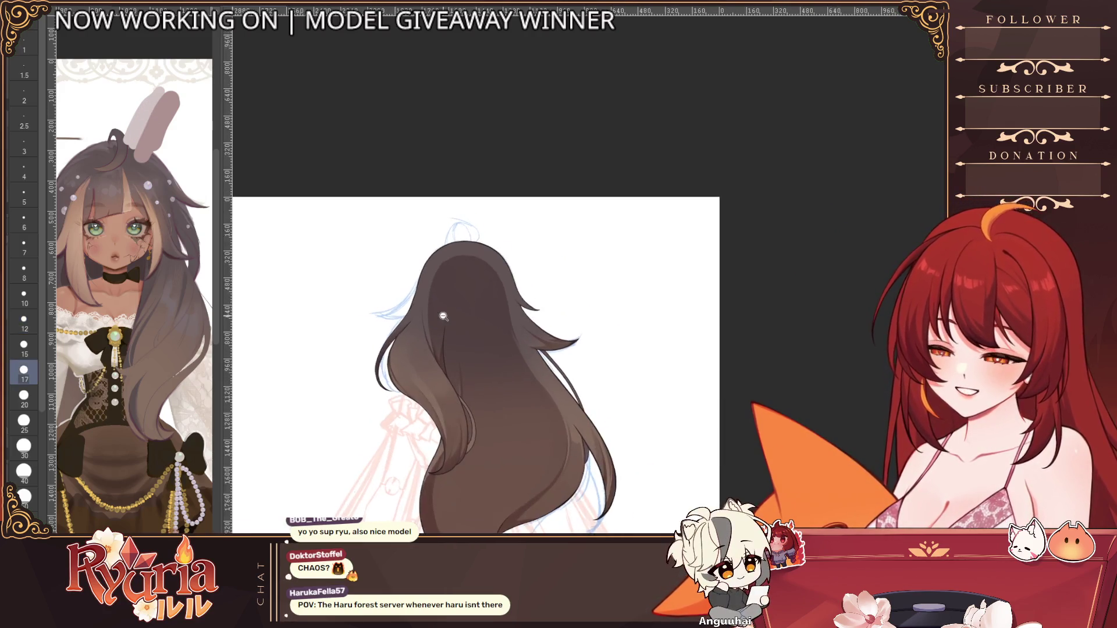
key(bracketleft)
key(bracketleft)
key(bracketleft)
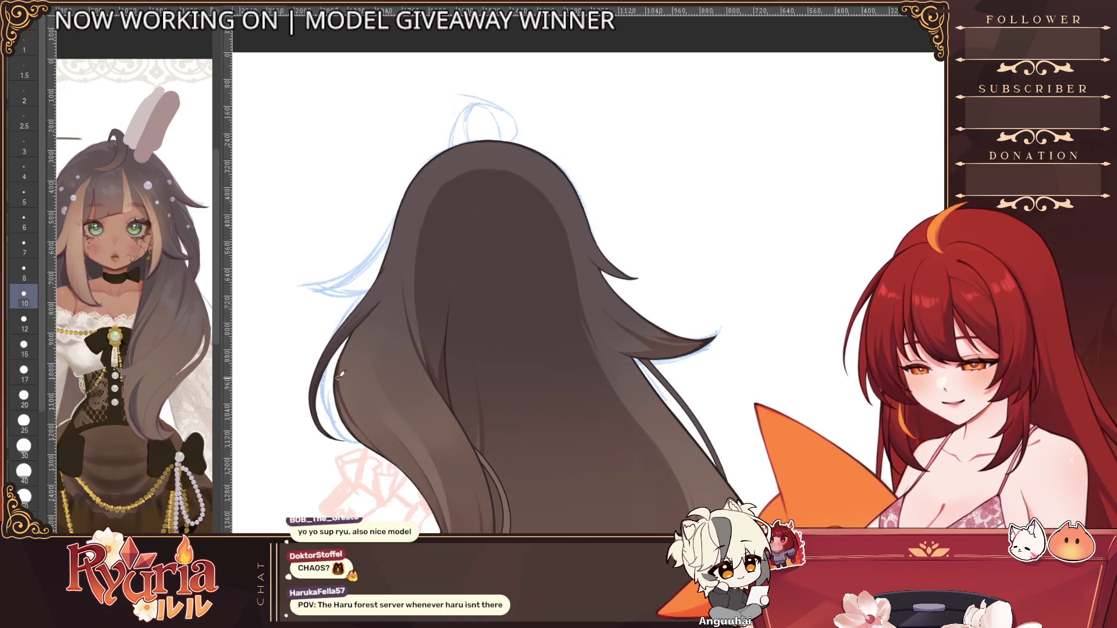
key(bracketright)
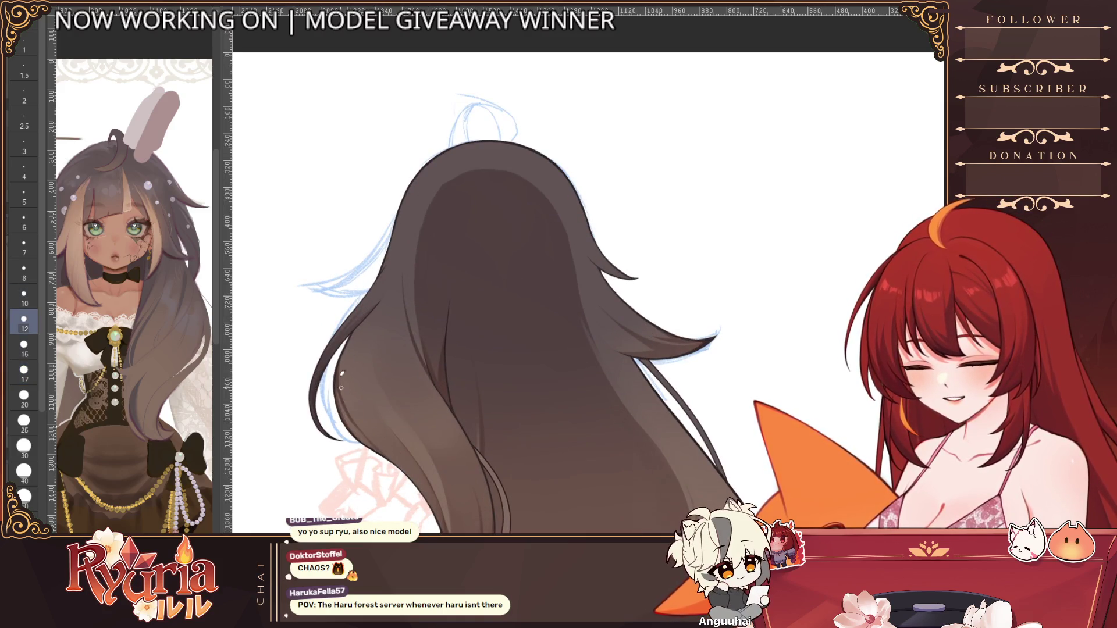
key(bracketleft)
key(bracketleft)
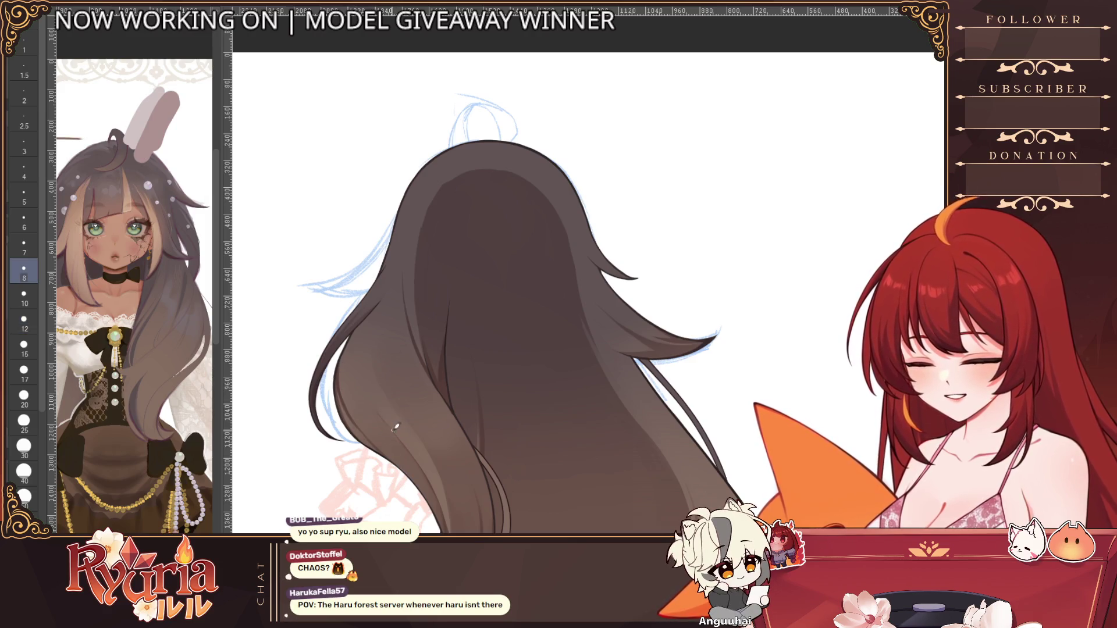
key(bracketright)
key(bracketright)
scroll(425, 474, down, 3)
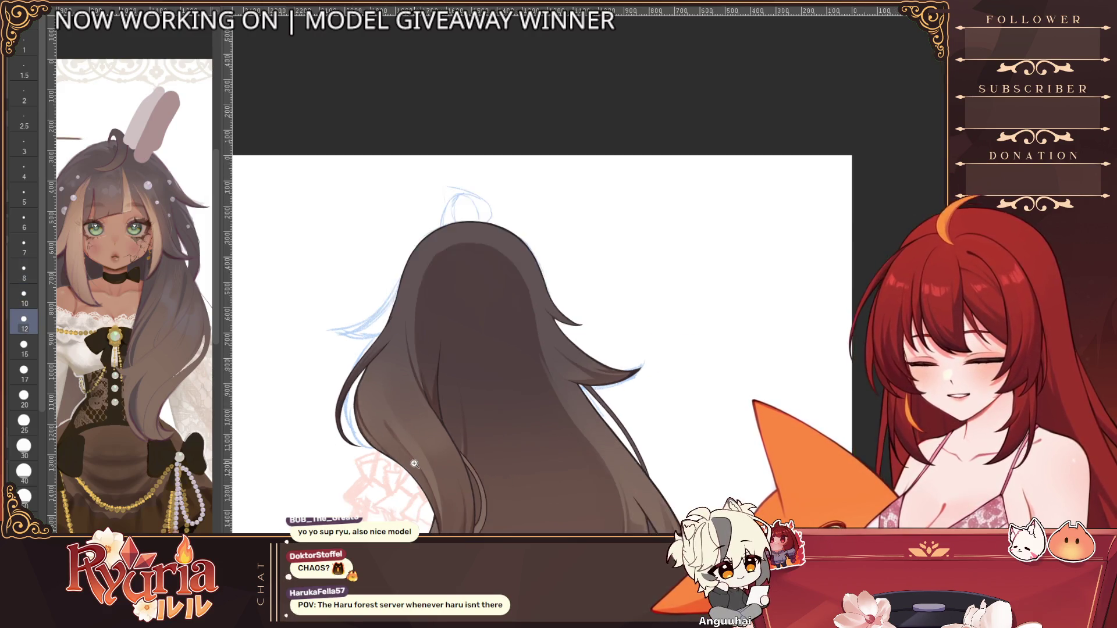
scroll(365, 283, up, 3)
scroll(340, 344, up, 1)
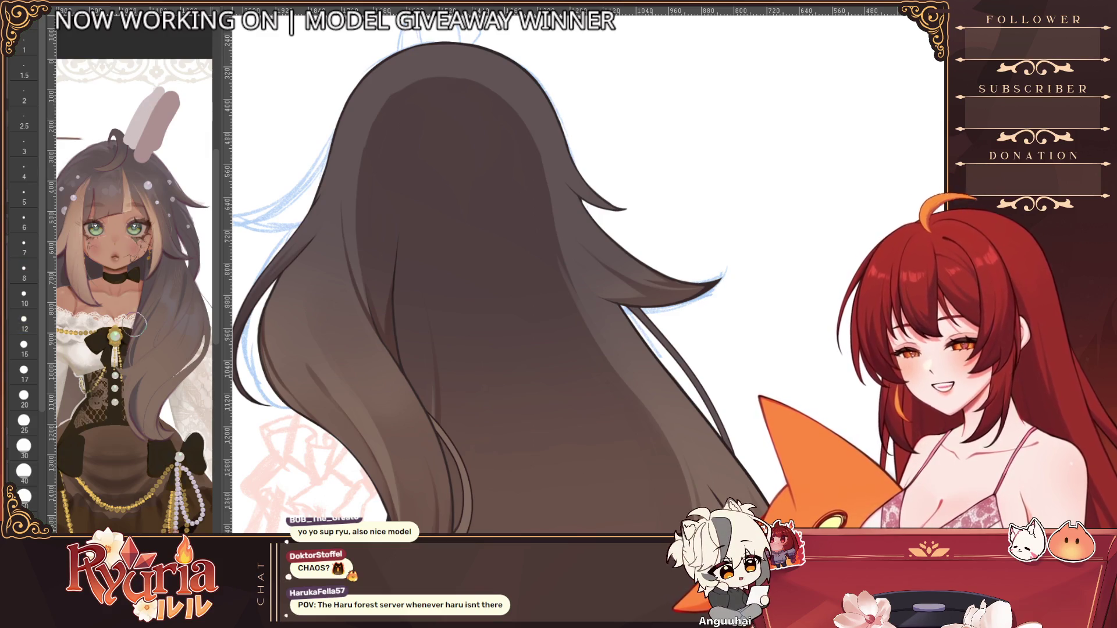
key(bracketleft)
key(bracketleft)
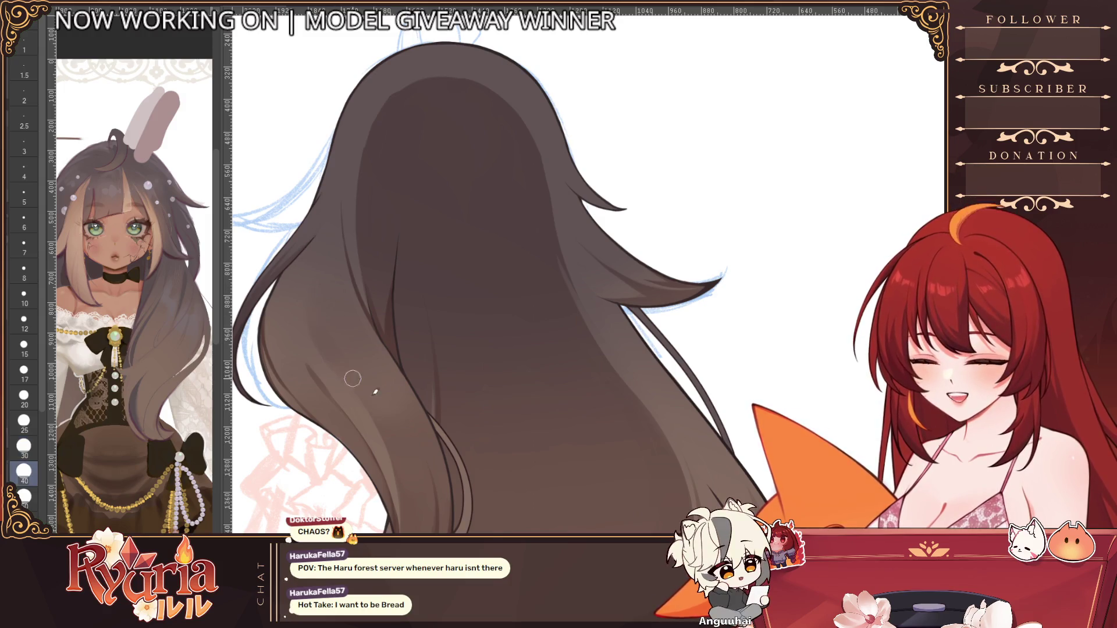
scroll(460, 482, down, 5)
mouse_move(472, 484)
mouse_down()
mouse_move(440, 448)
mouse_move(414, 368)
mouse_up()
scroll(500, 345, up, 1)
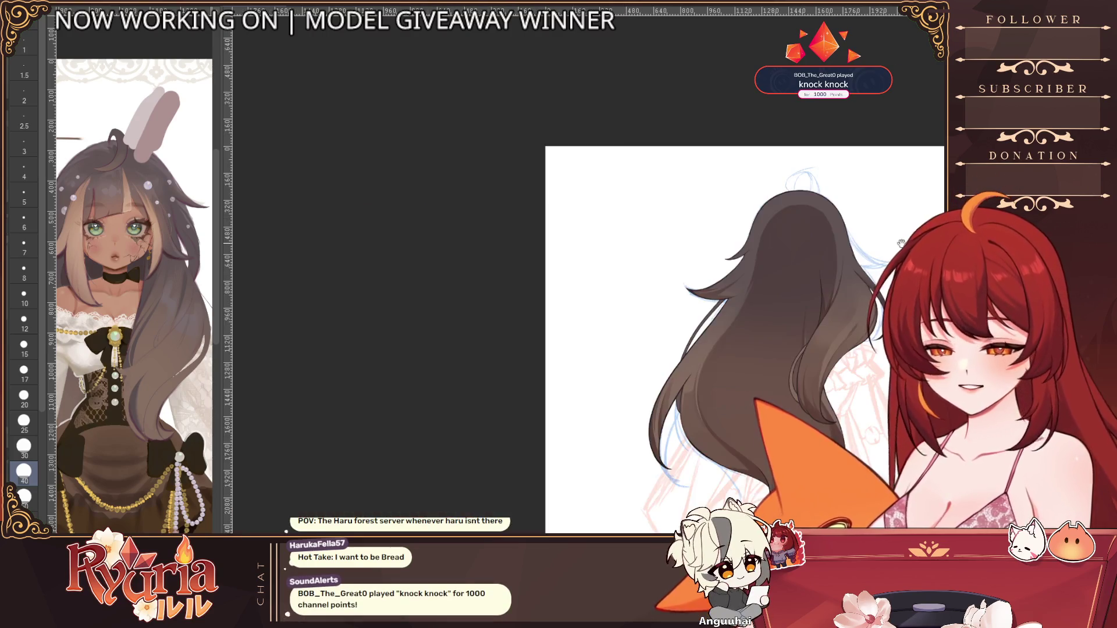
Step: Paint the strand gap on the lower curl with a small, finely tuned brush
scroll(475, 339, up, 4)
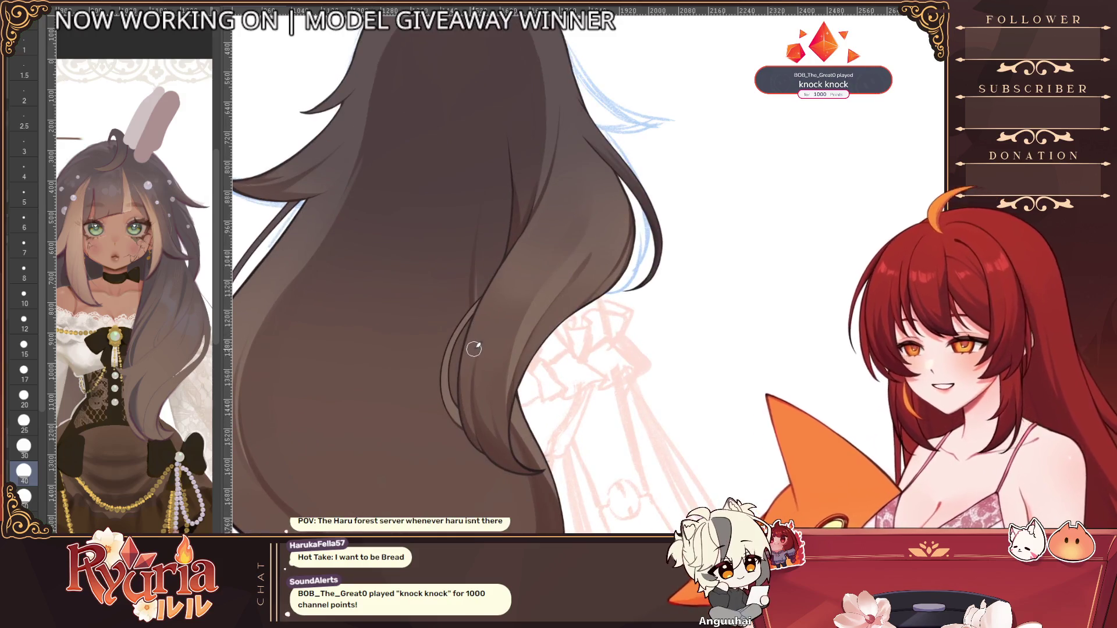
scroll(472, 372, down, 1)
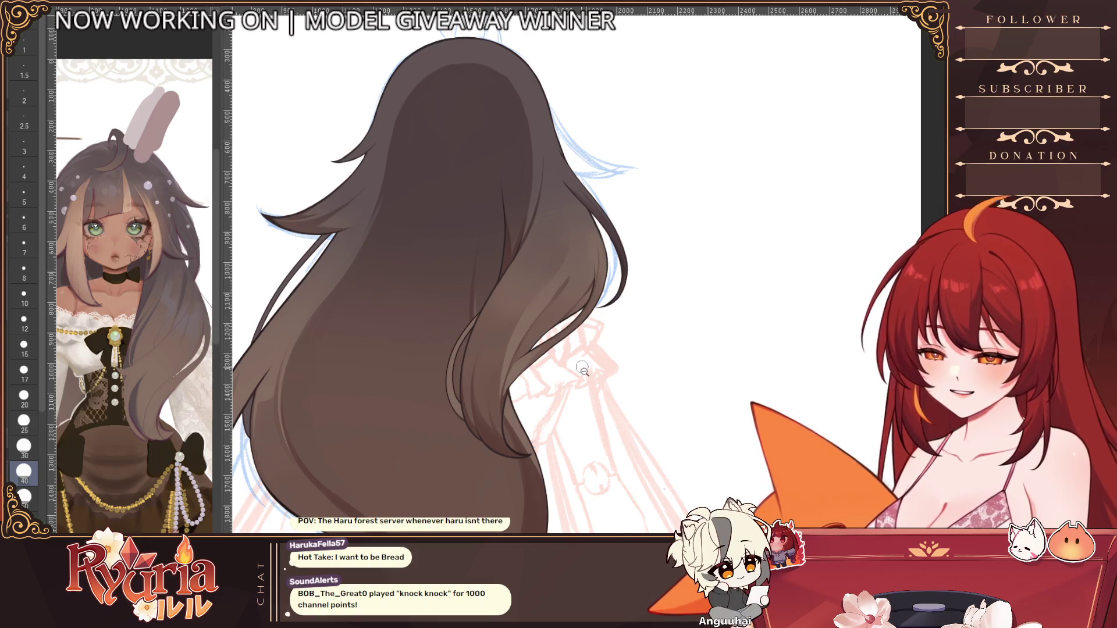
scroll(519, 373, down, 1)
scroll(519, 372, up, 5)
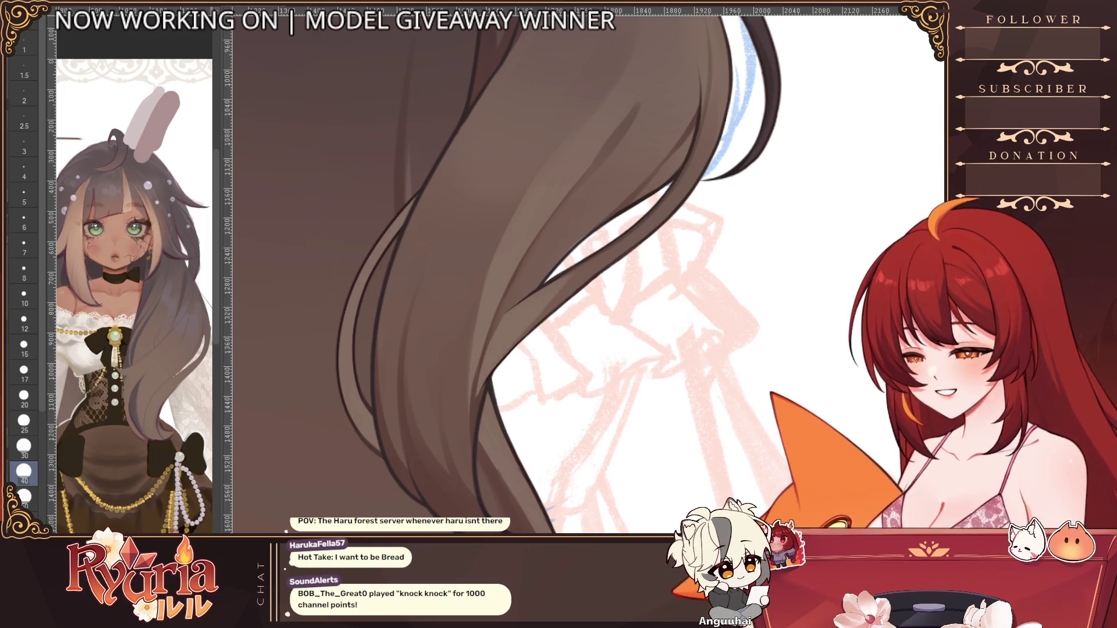
click(24, 320)
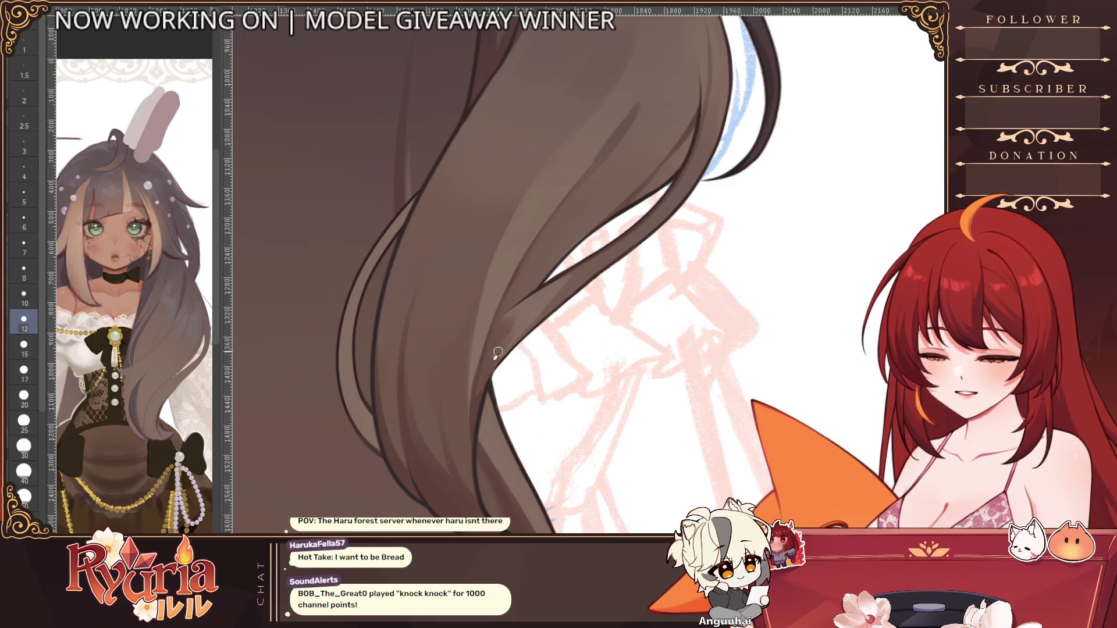
key(bracketright)
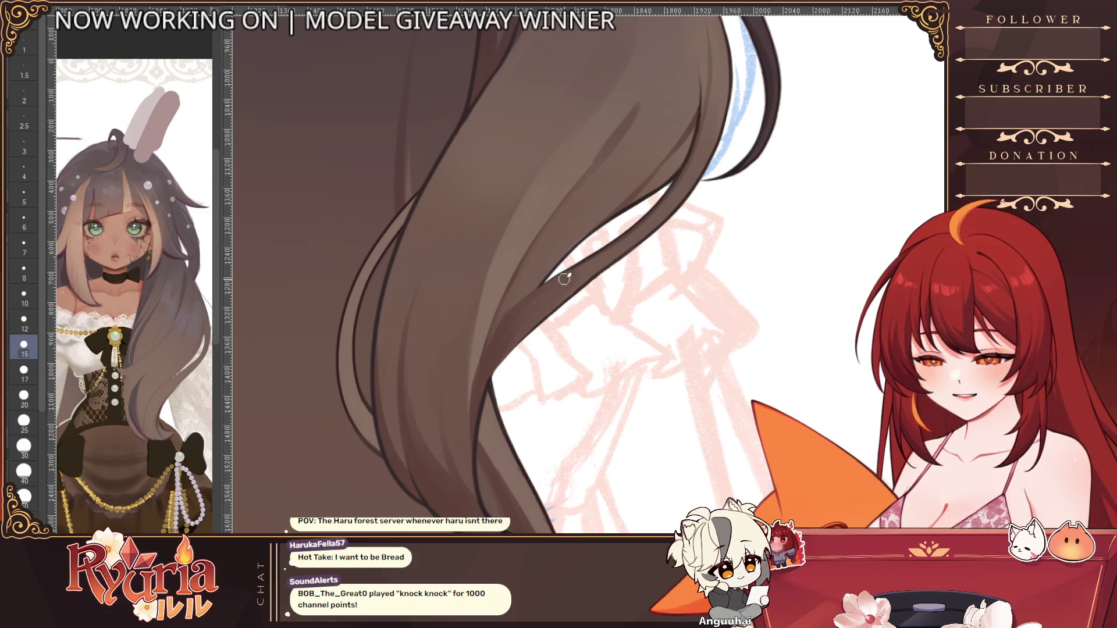
key(bracketleft)
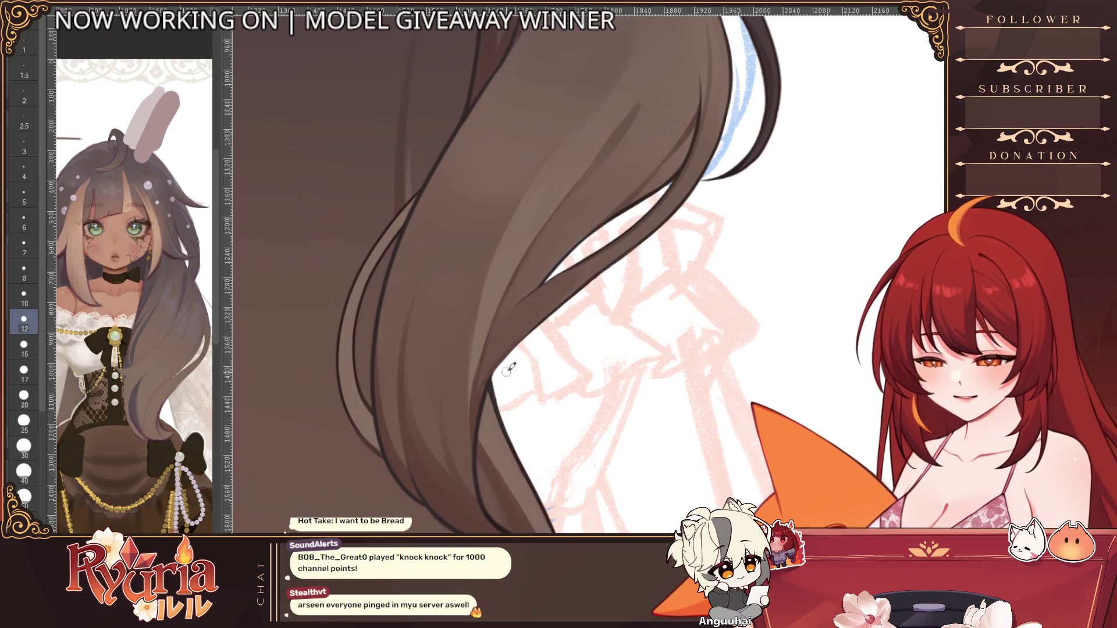
key(bracketleft)
key(bracketleft)
key(bracketleft)
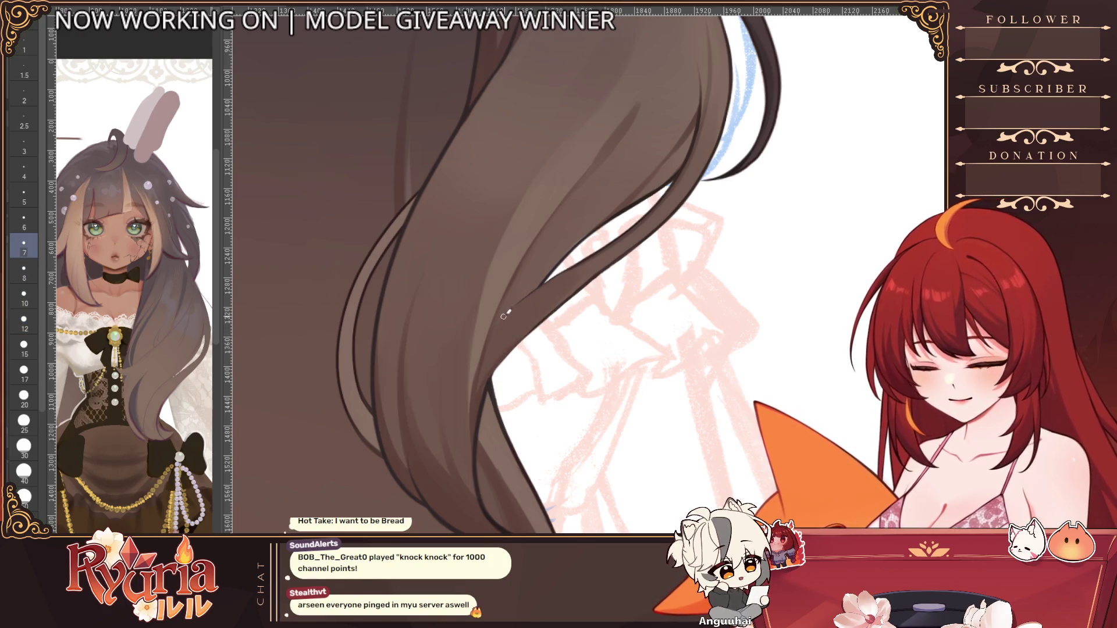
key(bracketright)
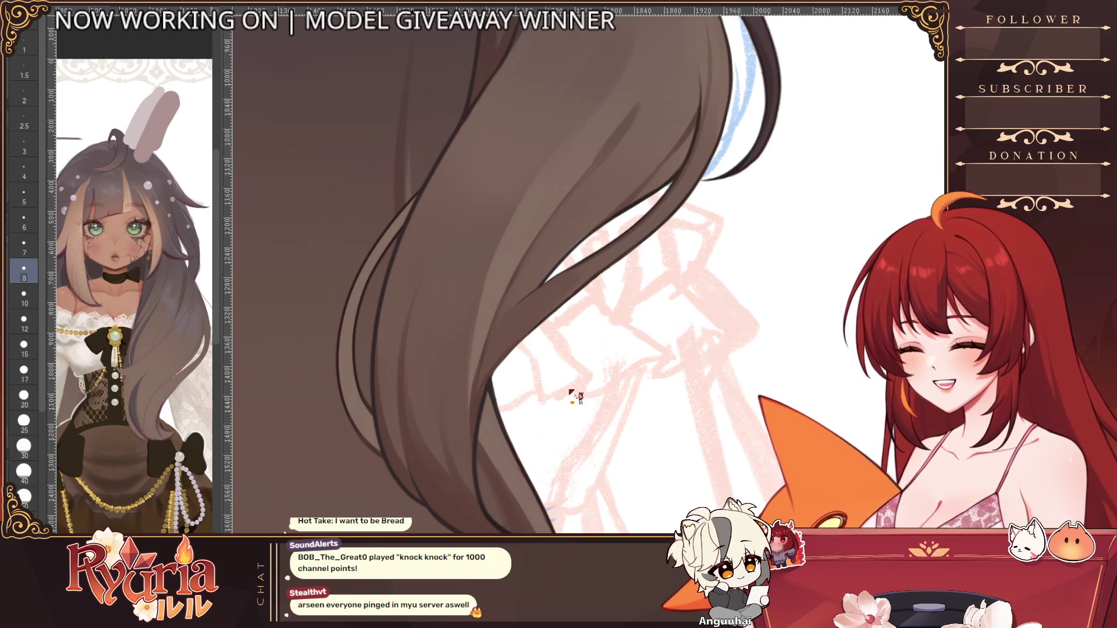
key(bracketleft)
key(bracketleft)
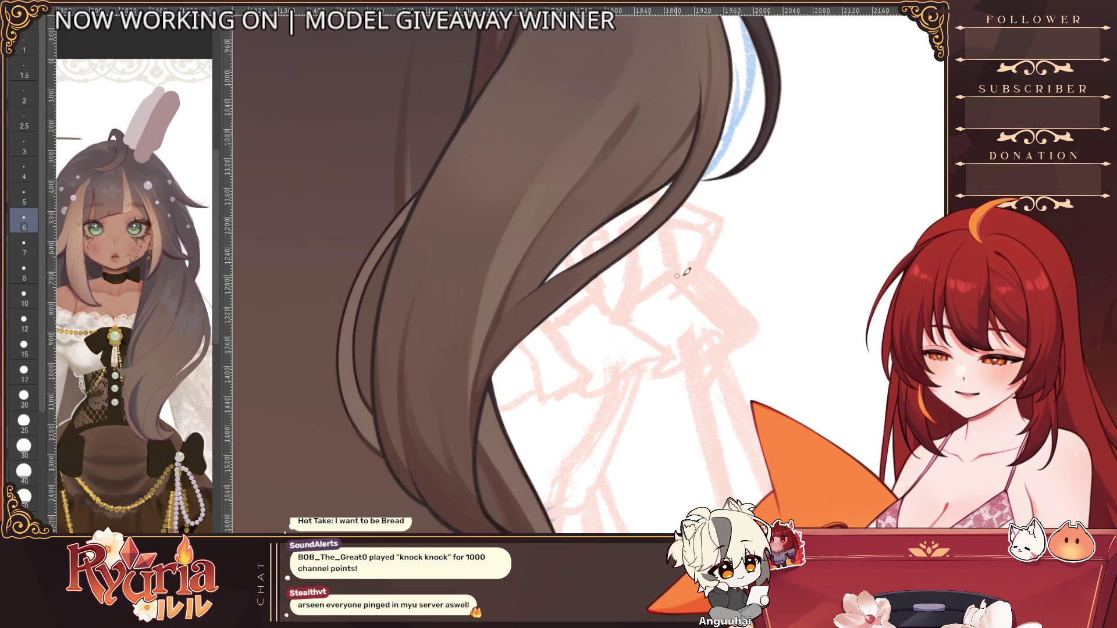
Step: Undo and redo the last strand stroke to compare, then enlarge the brush
key(ctrl+z)
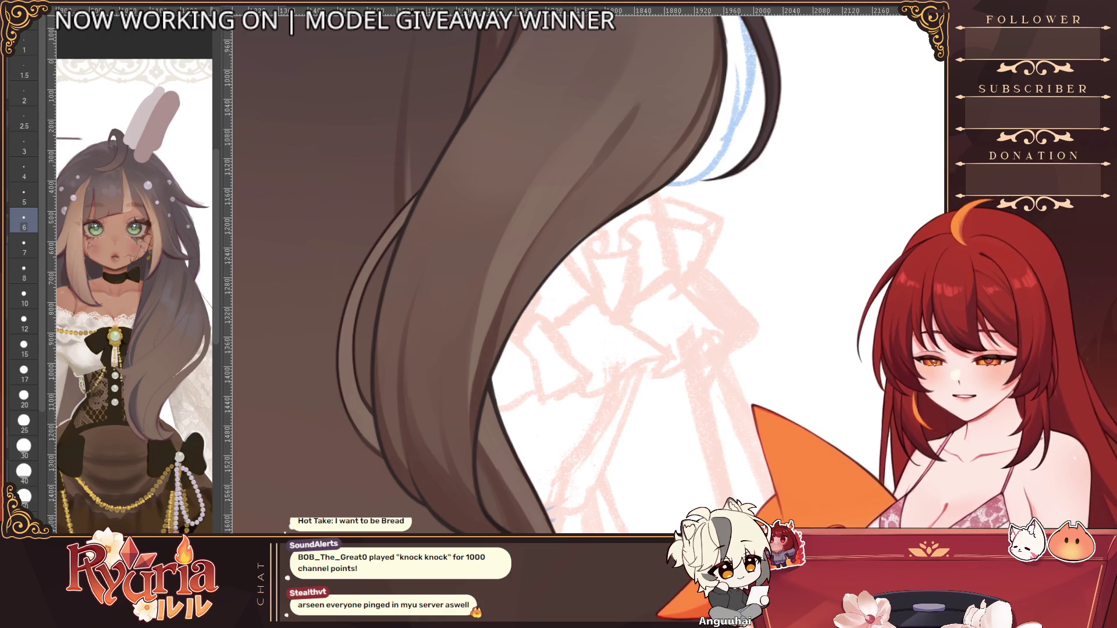
key(ctrl+y)
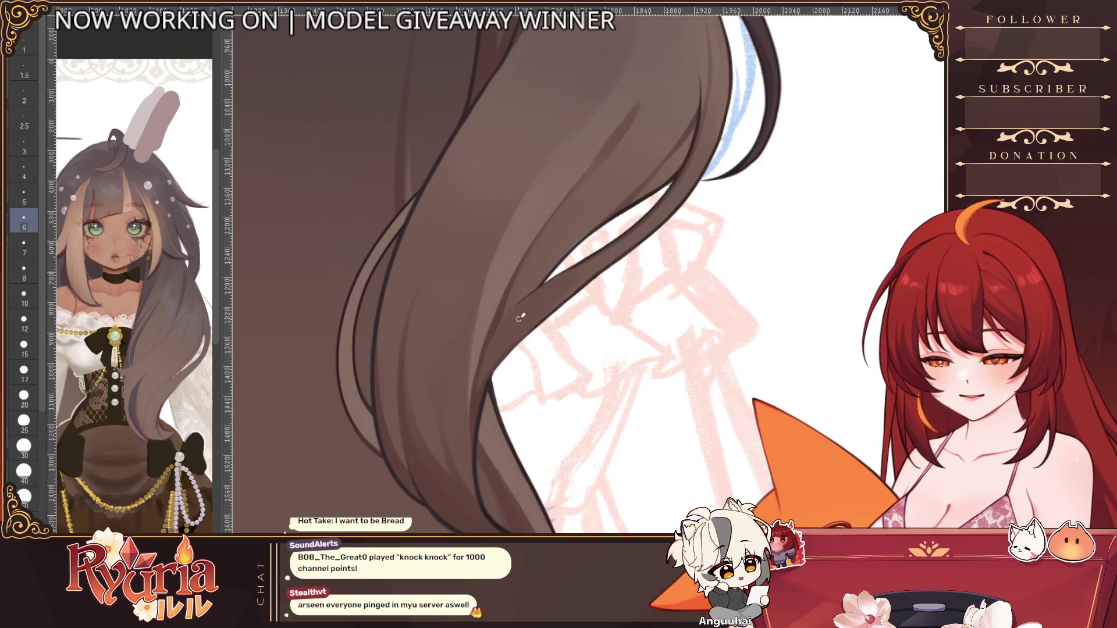
key(bracketright)
key(bracketright)
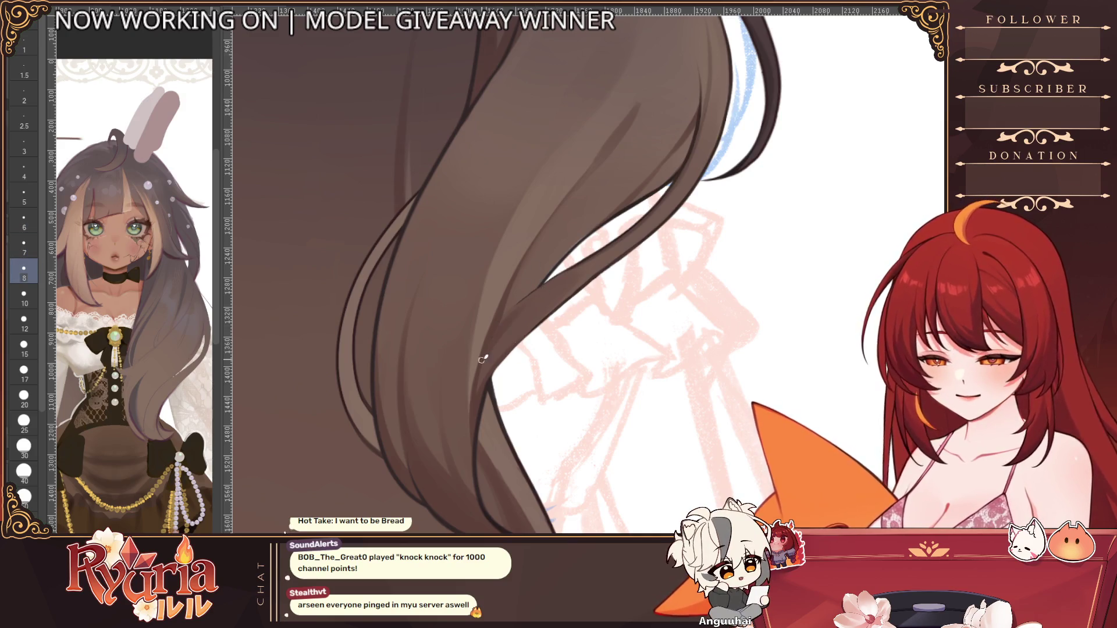
key(bracketright)
key(bracketright)
key(bracketright)
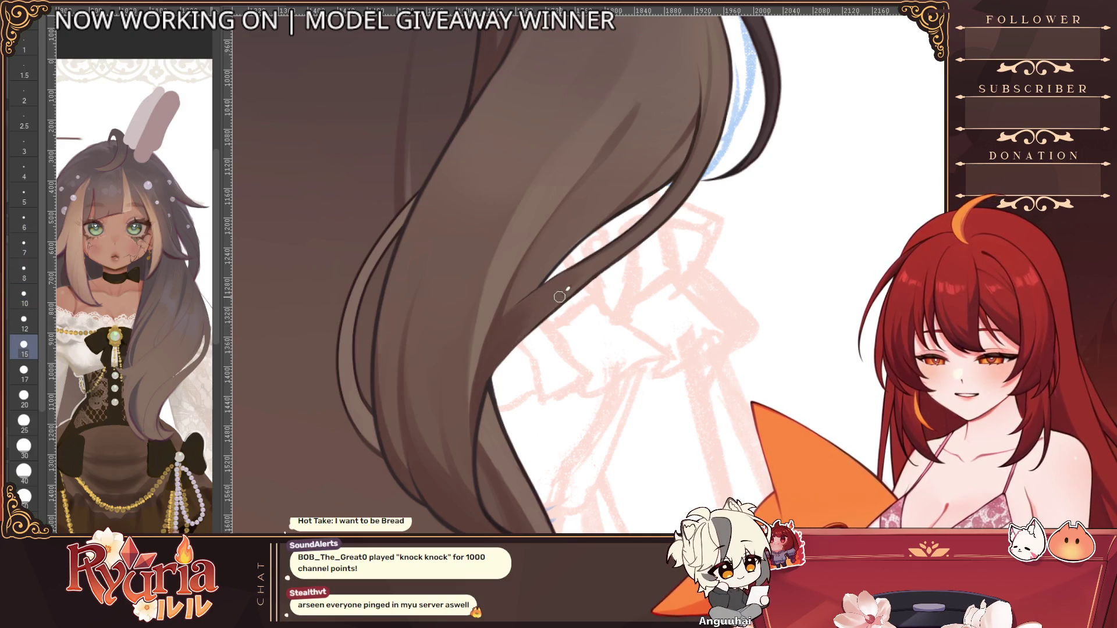
key(bracketright)
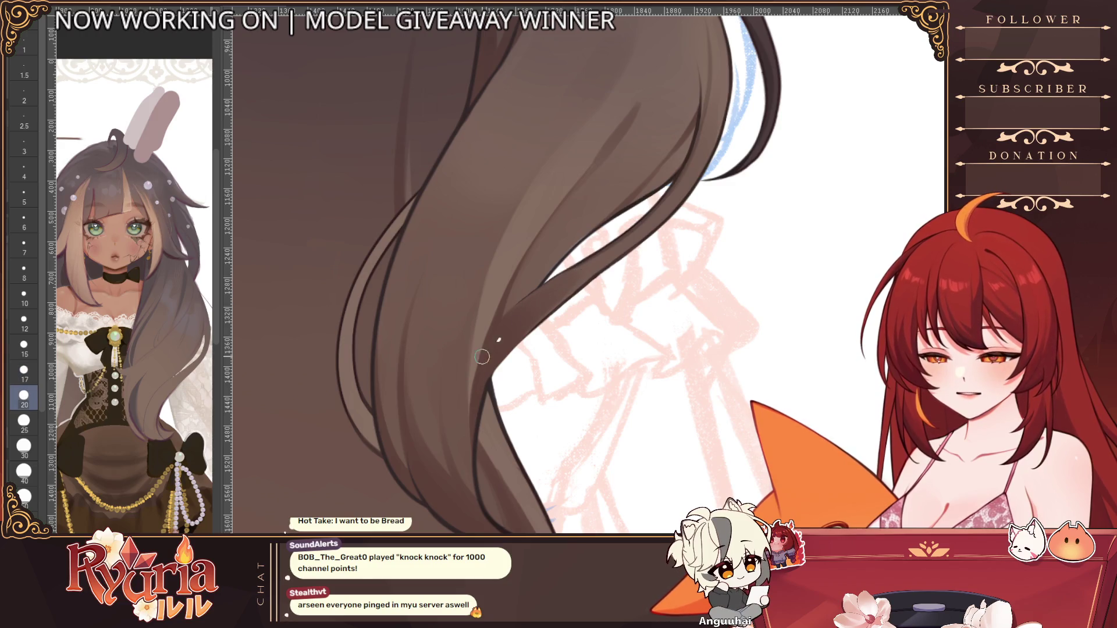
scroll(535, 316, down, 3)
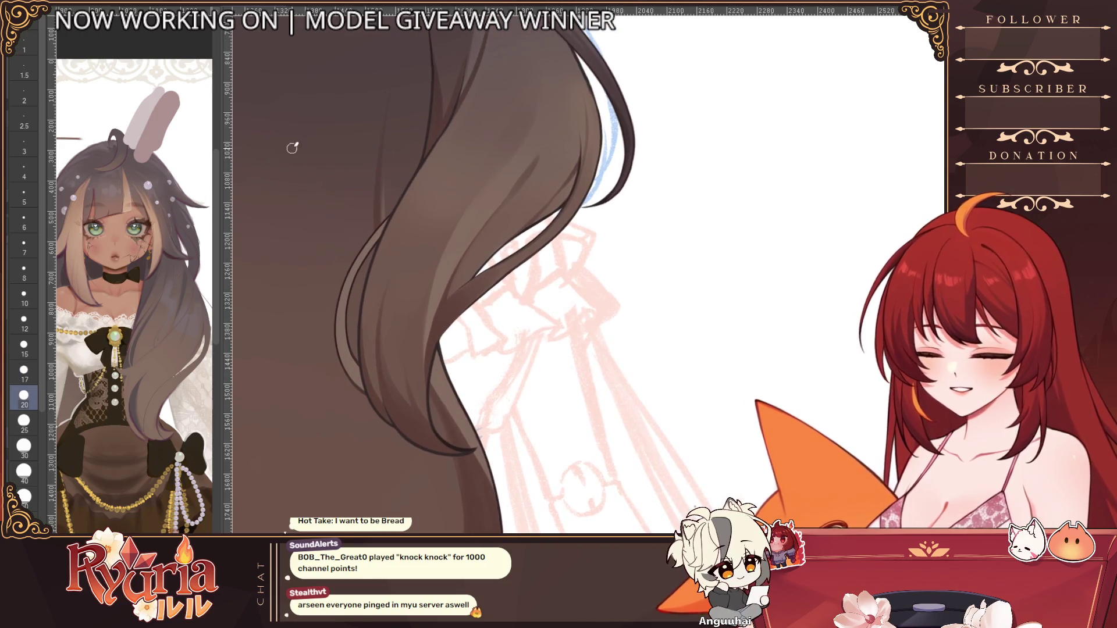
key(bracketleft)
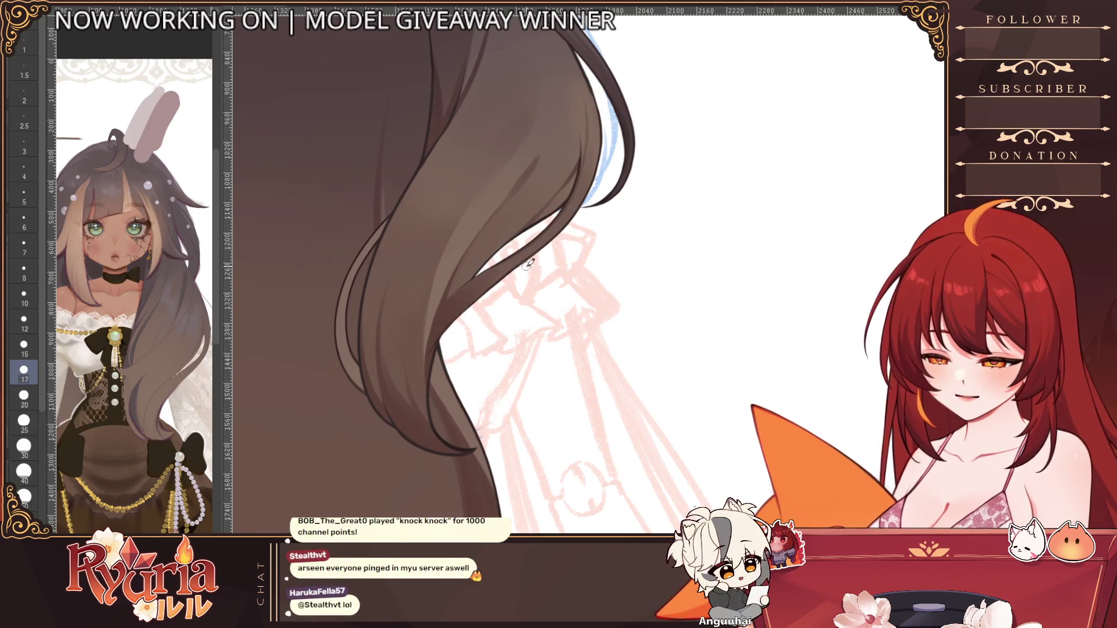
key(bracketleft)
key(h)
scroll(424, 169, up, 2)
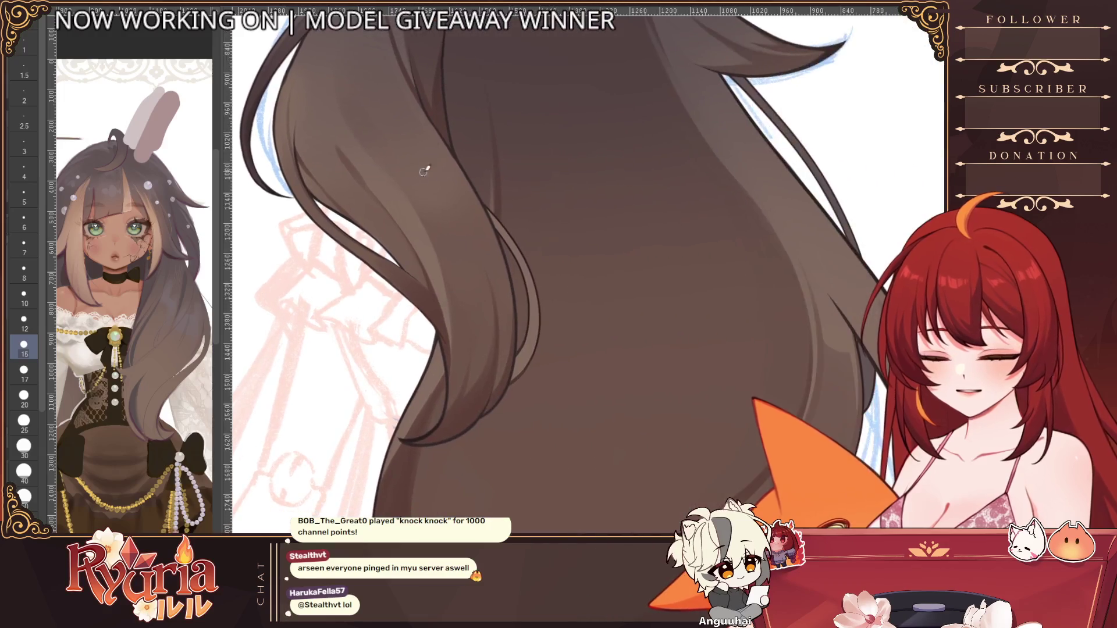
key(bracketleft)
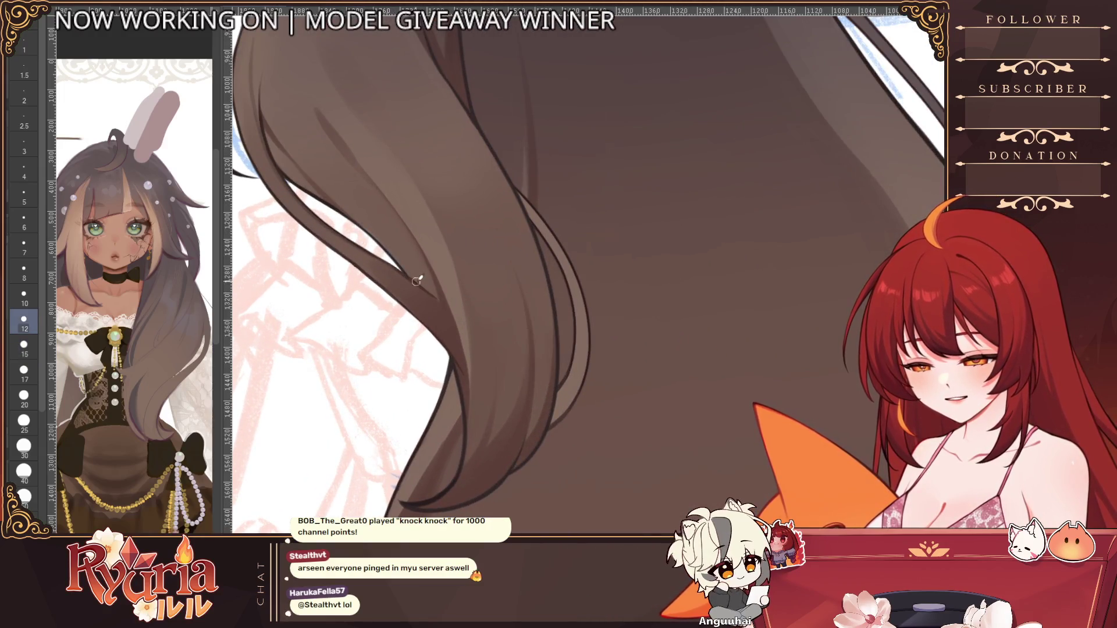
scroll(506, 324, up, 2)
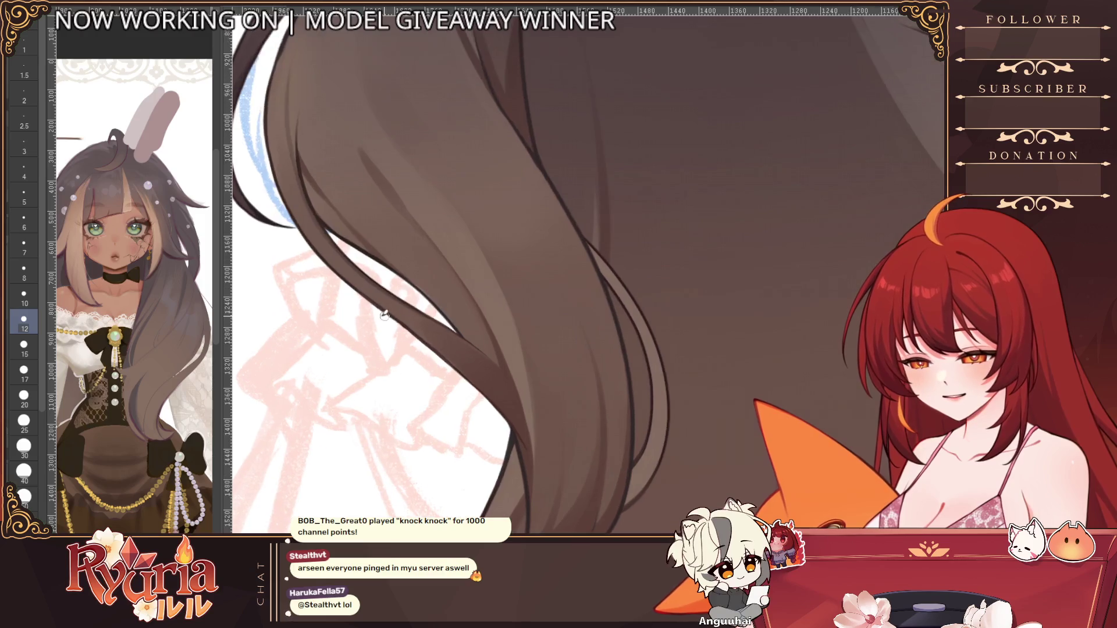
key(bracketleft)
key(bracketleft)
key(bracketleft)
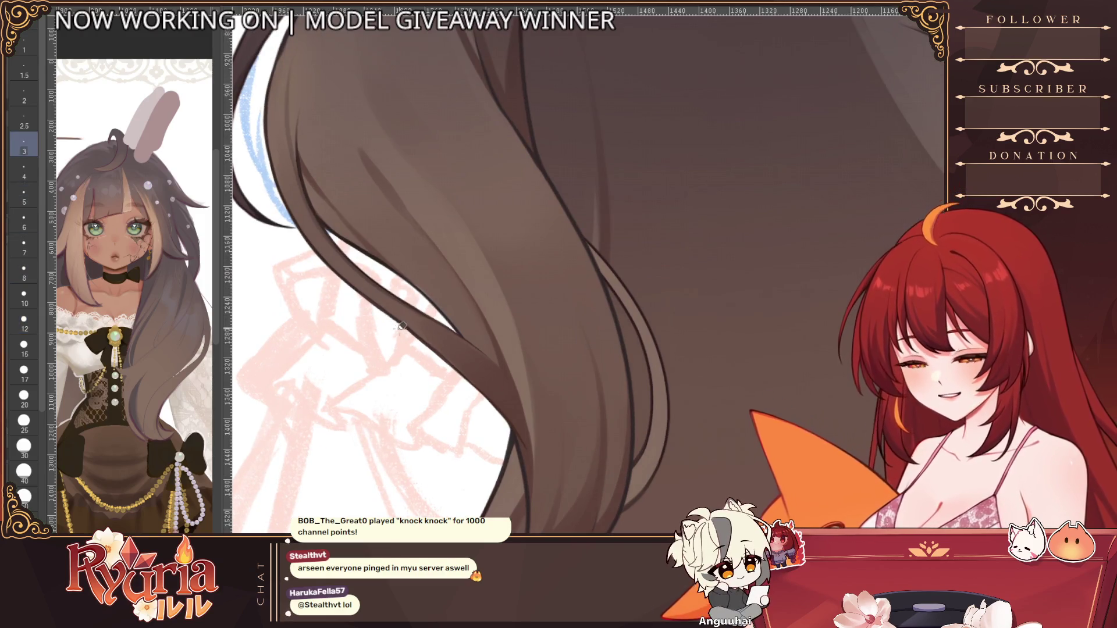
key(bracketright)
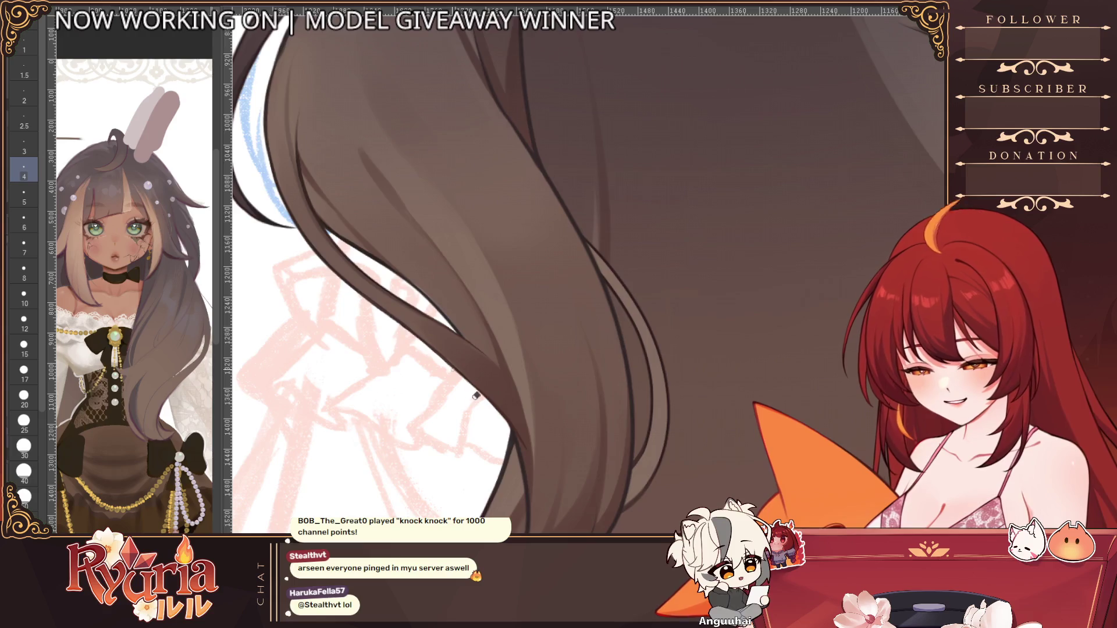
scroll(466, 396, down, 2)
scroll(465, 397, down, 3)
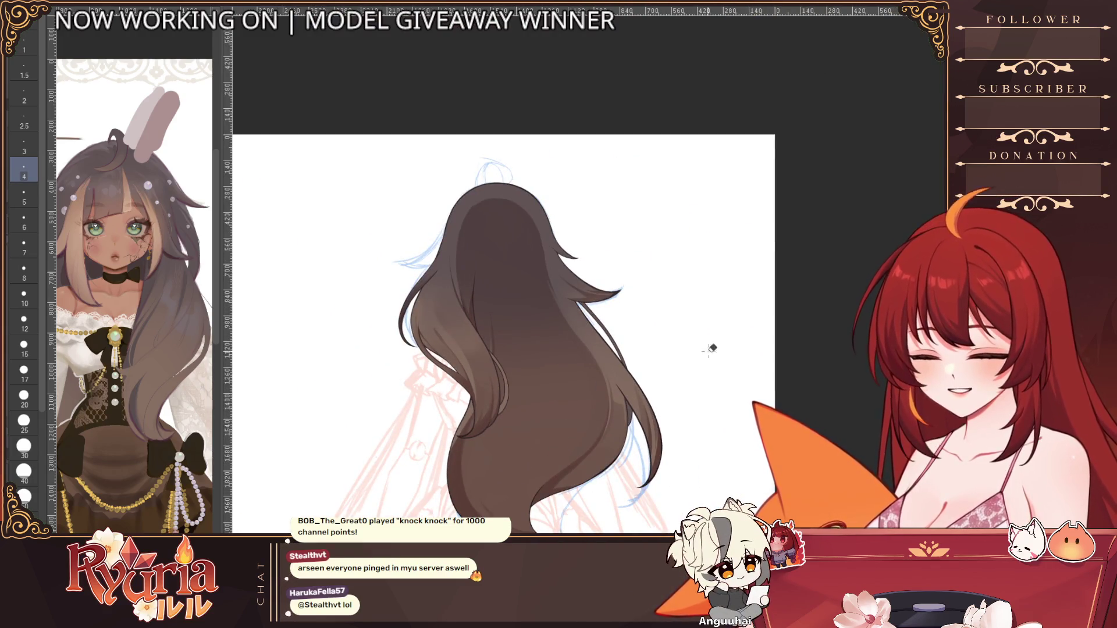
Step: Bring back the neck/choker and face/front hair layers and pan the view to the head
key(h)
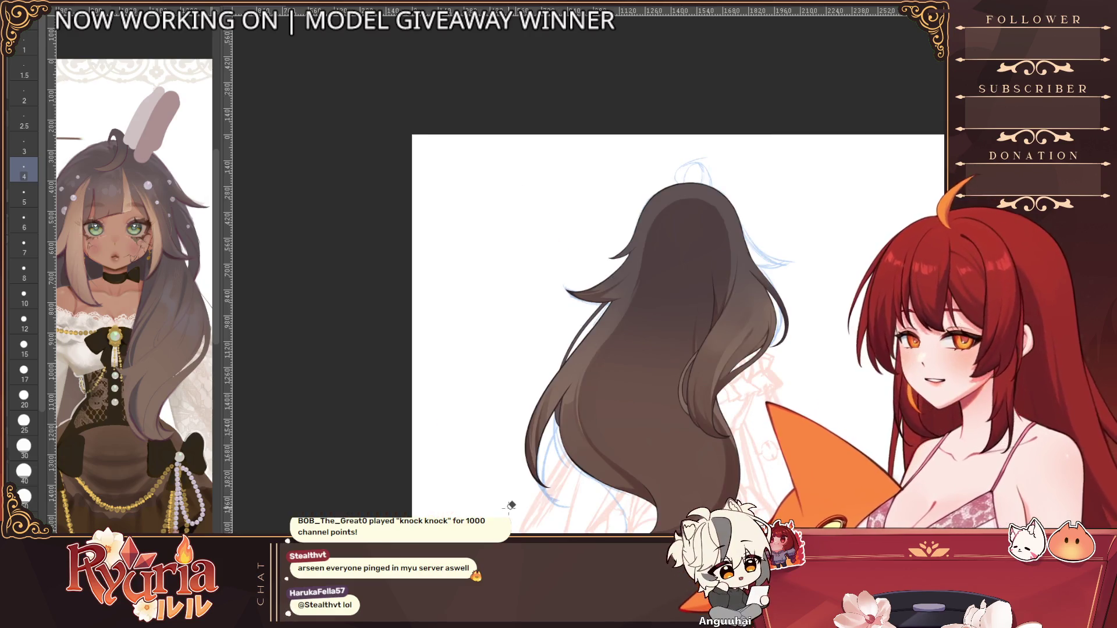
drag(511, 511, 348, 450)
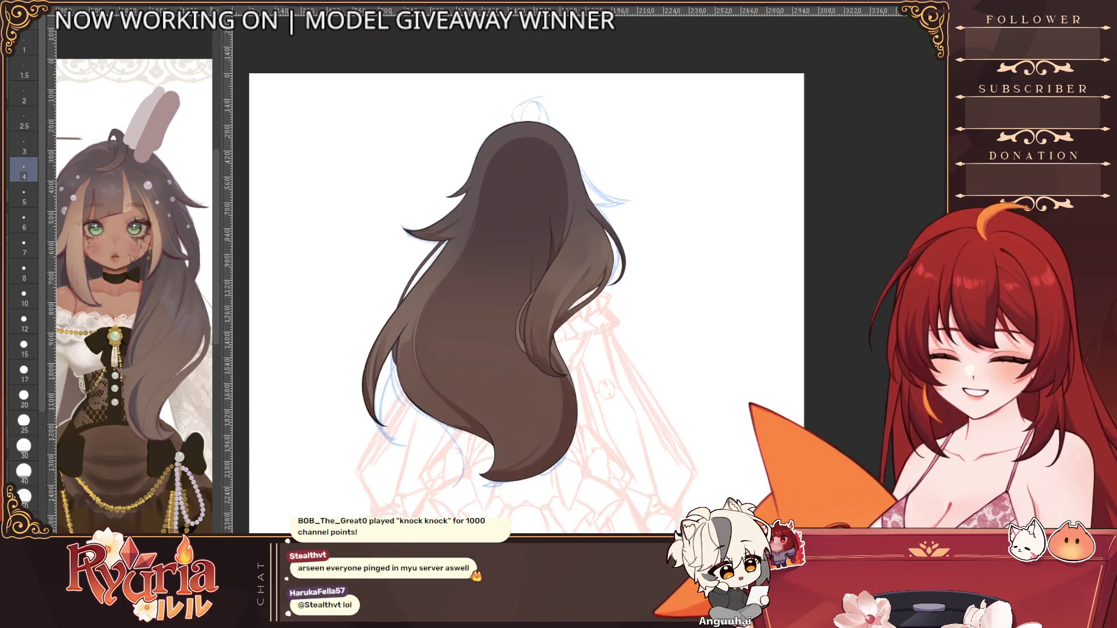
key(ctrl+z)
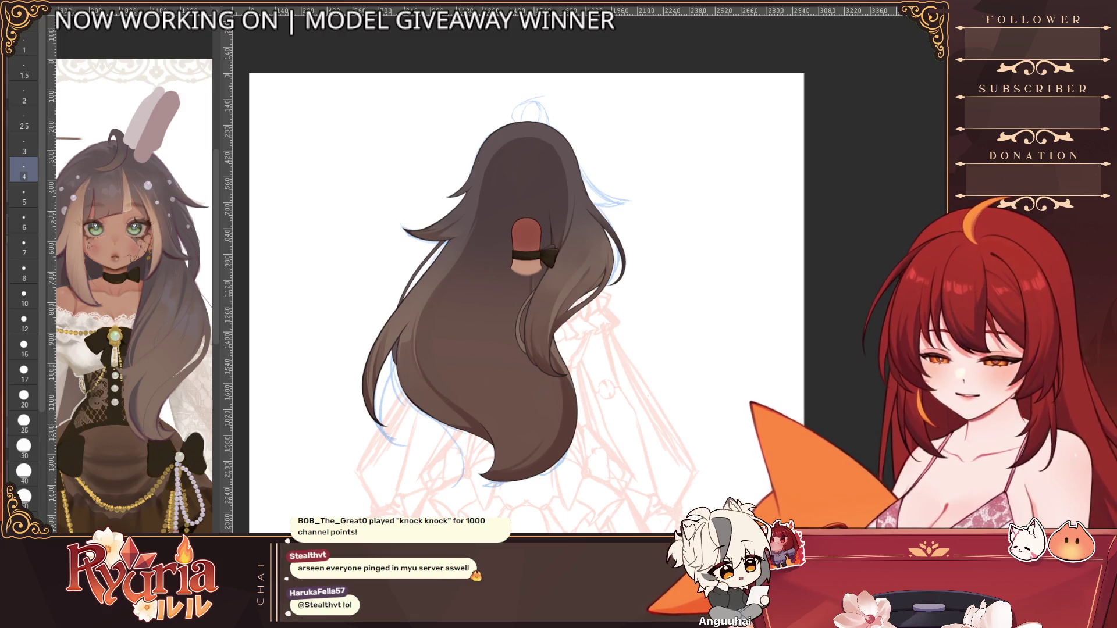
key(ctrl+z)
scroll(576, 355, down, 2)
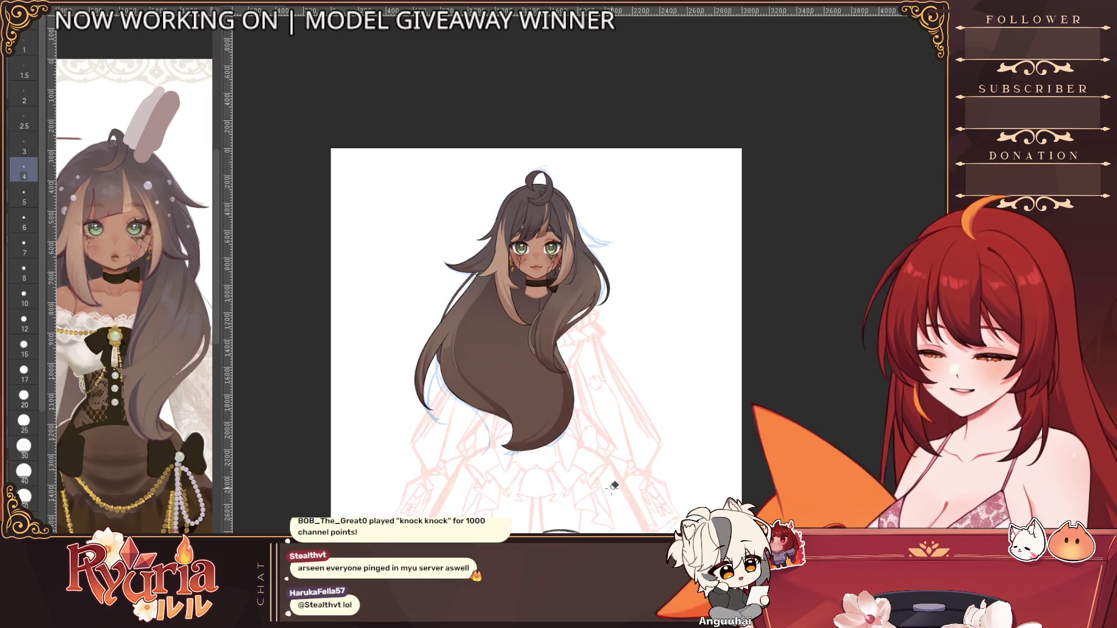
scroll(616, 454, down, 1)
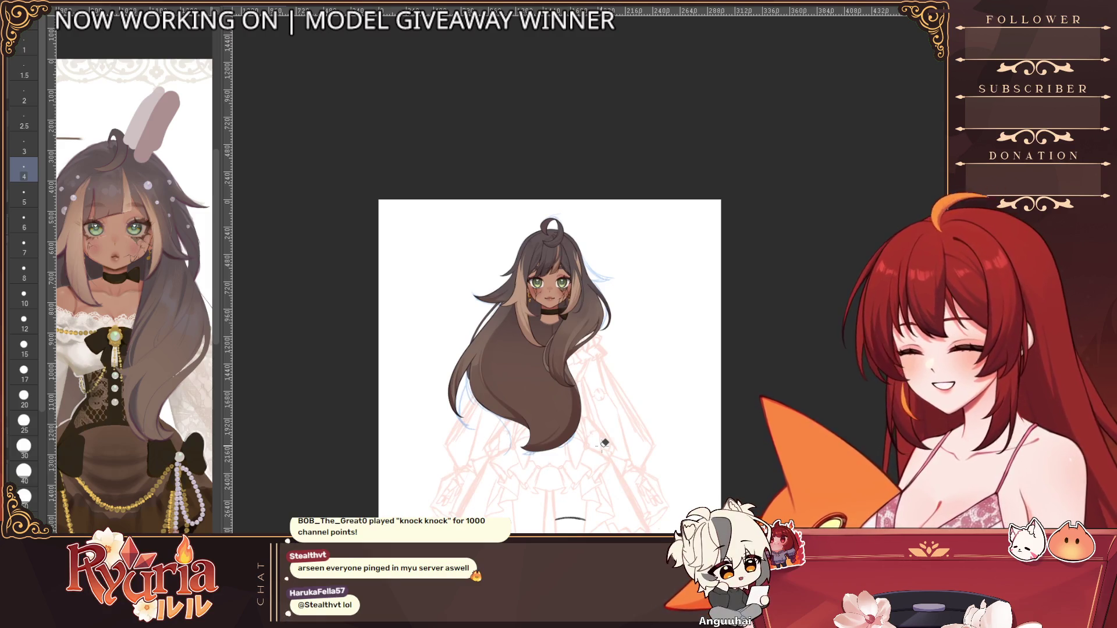
scroll(596, 268, up, 2)
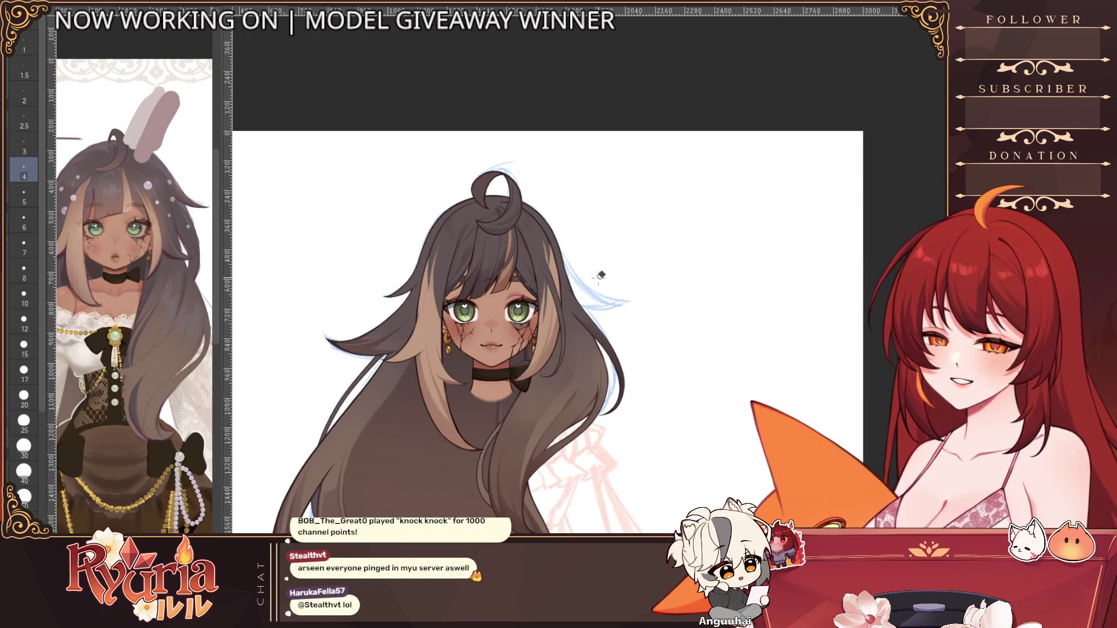
key(h)
drag(699, 456, 504, 403)
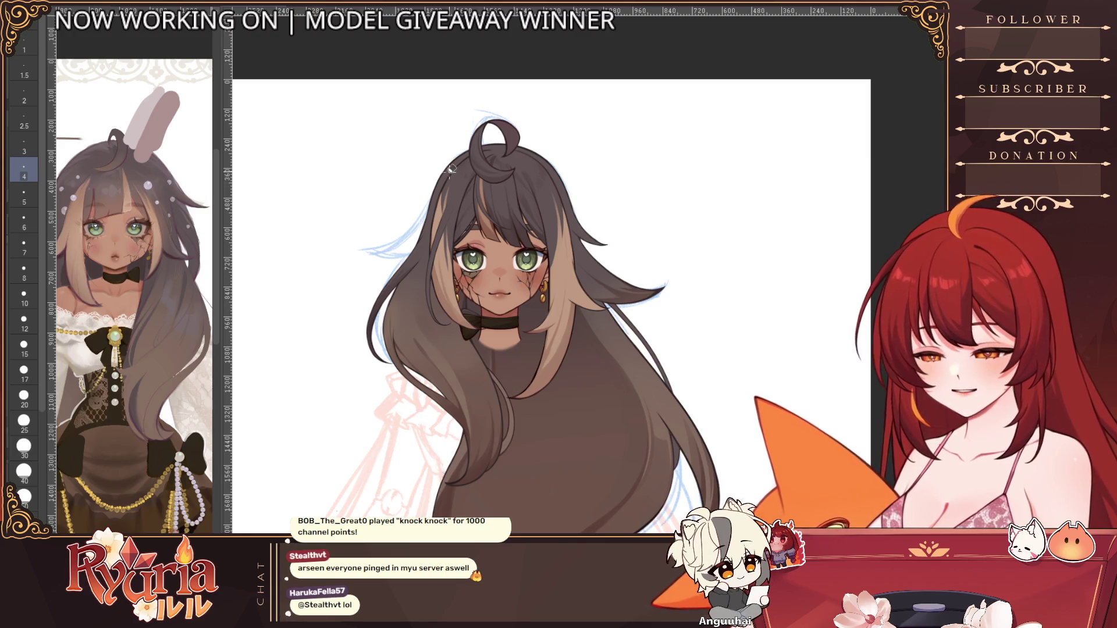
Step: Paint a dark hair strand at the upper left, redrawing it until it fits
key(bracketright)
key(bracketright)
key(bracketright)
scroll(442, 195, up, 1)
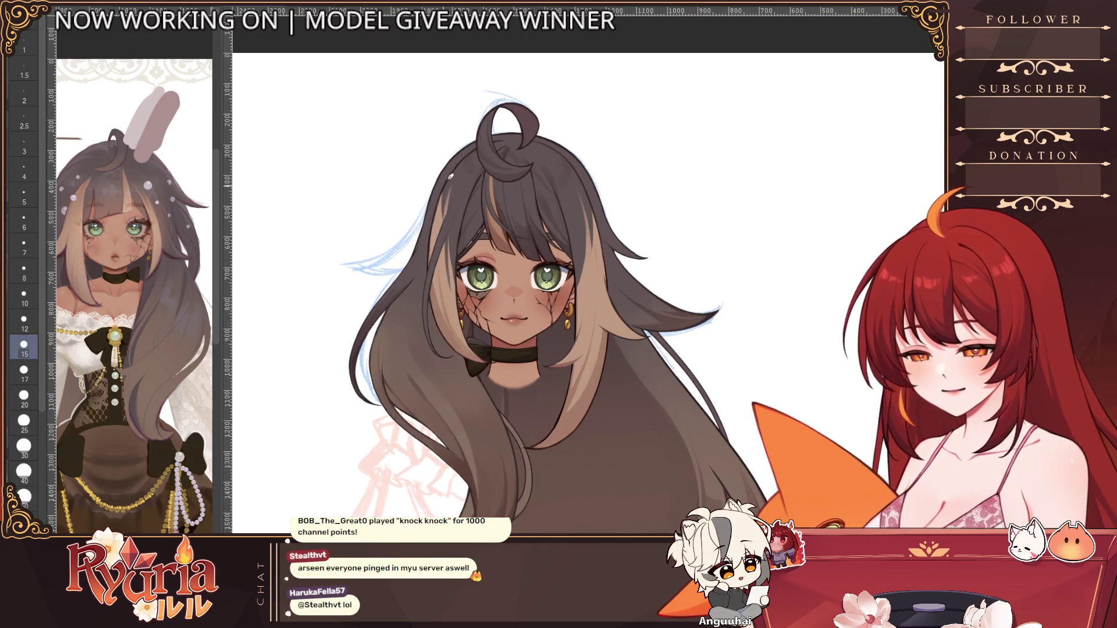
key(bracketright)
drag(444, 201, 400, 350)
key(ctrl+z)
drag(451, 171, 370, 332)
key(ctrl+z)
key(ctrl+z)
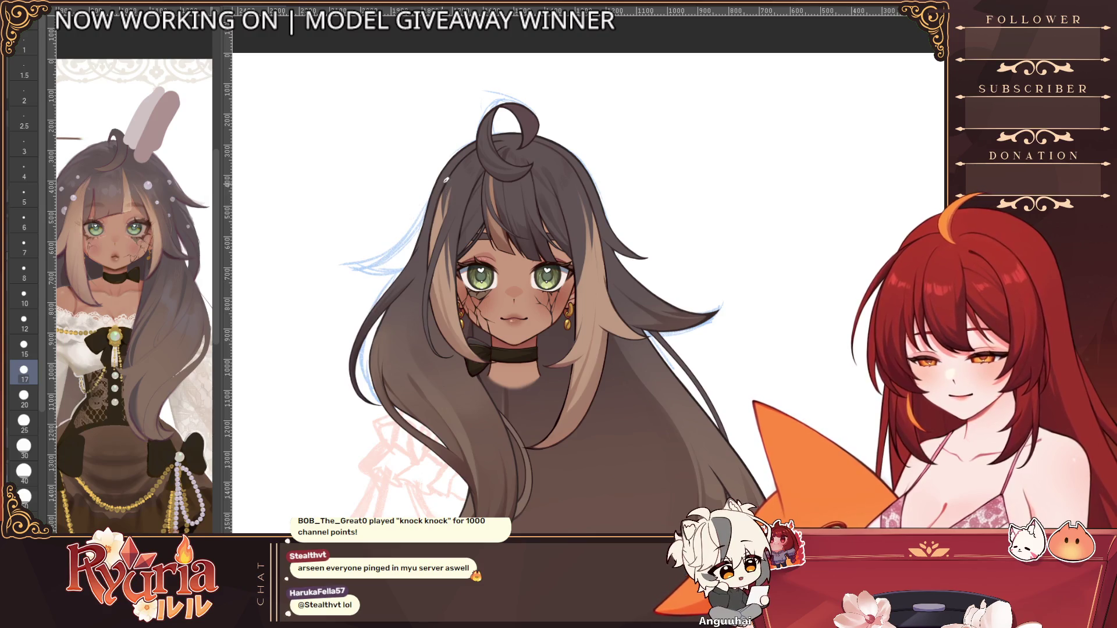
drag(437, 182, 369, 251)
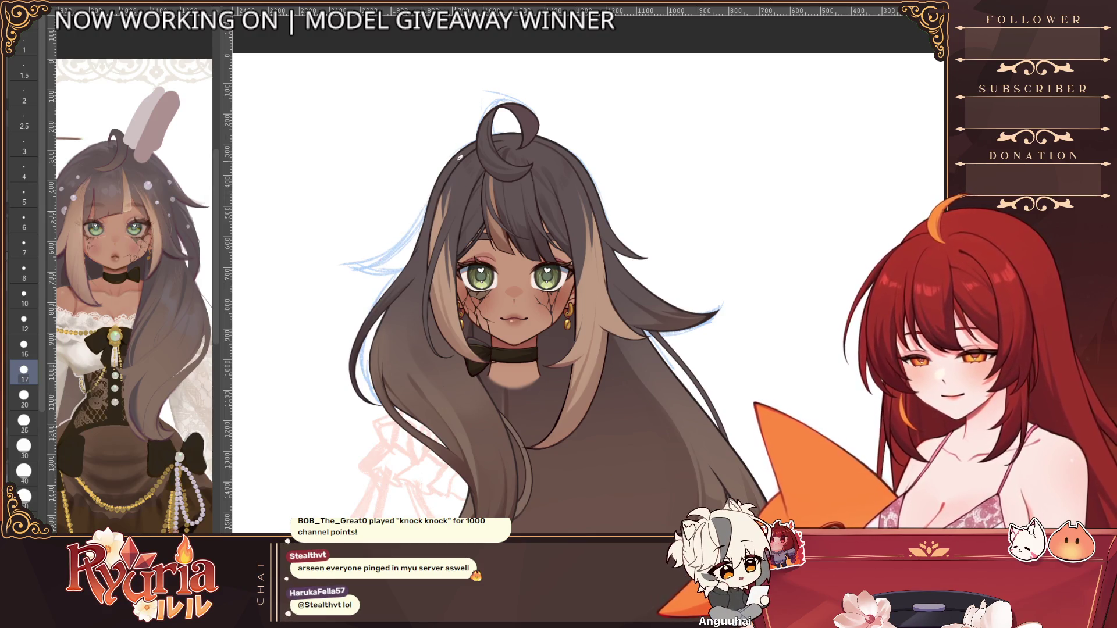
Step: Paint a size-8 hair strand extending off the right side of the hair
key(h)
scroll(460, 202, up, 2)
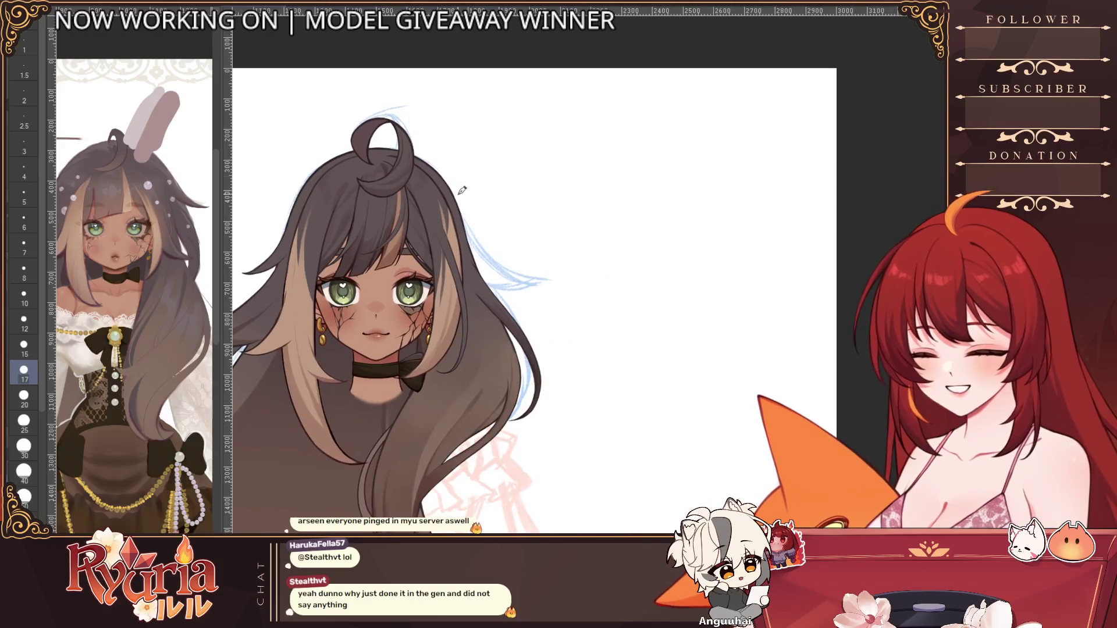
key(bracketleft)
key(bracketleft)
key(bracketleft)
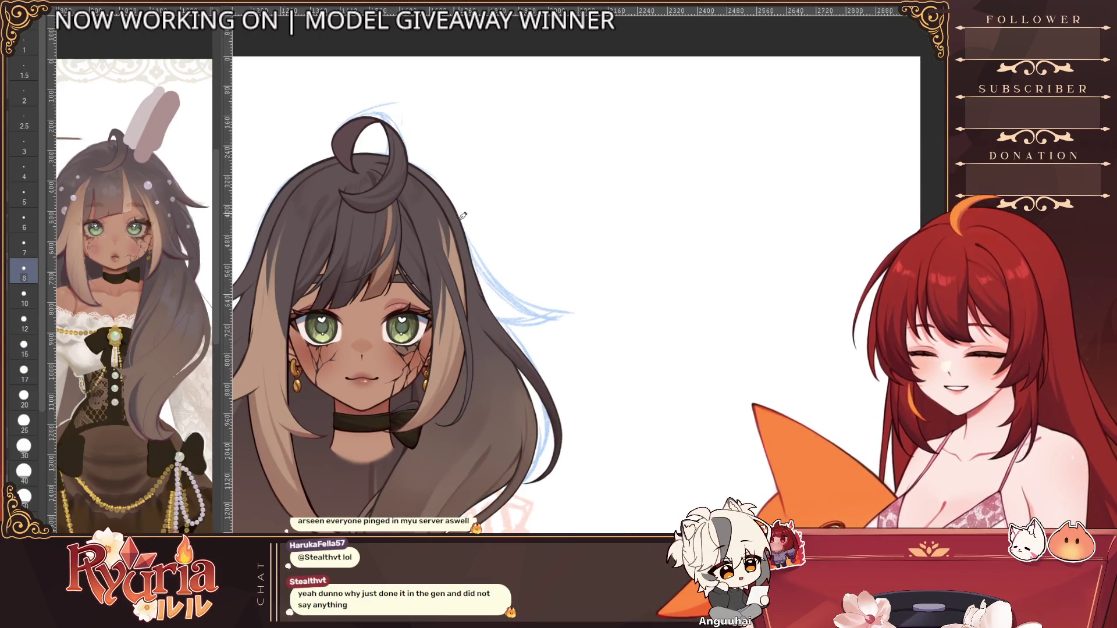
drag(465, 233, 548, 300)
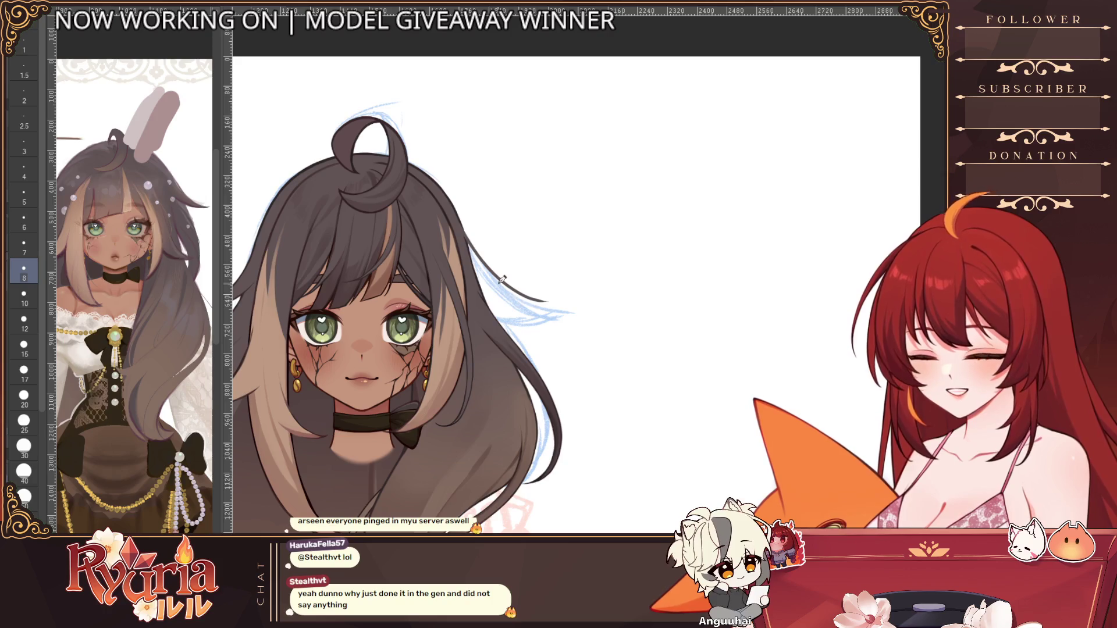
scroll(512, 288, up, 1)
drag(481, 316, 563, 300)
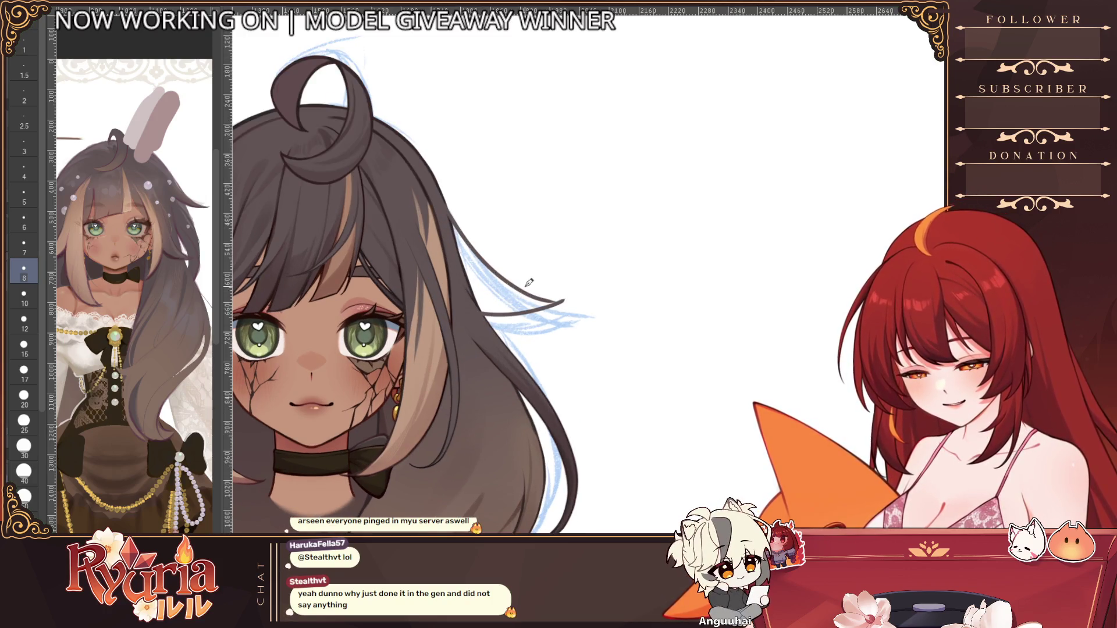
scroll(532, 276, down, 2)
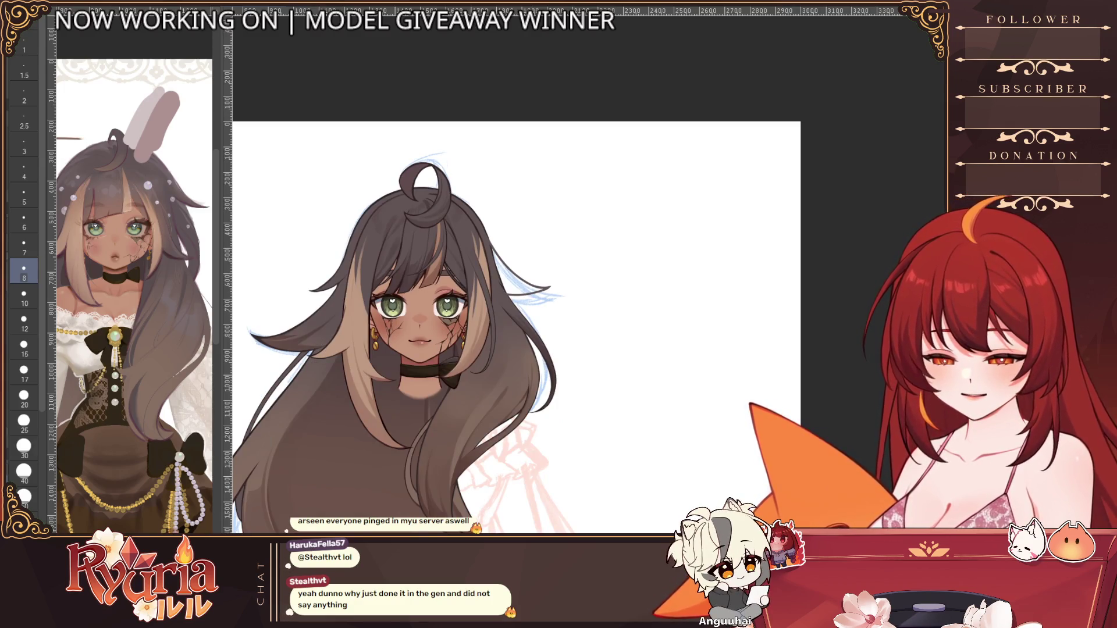
Step: Remove the right-edge strand outlines after comparing, then hide the face and hair detail
key(ctrl+z)
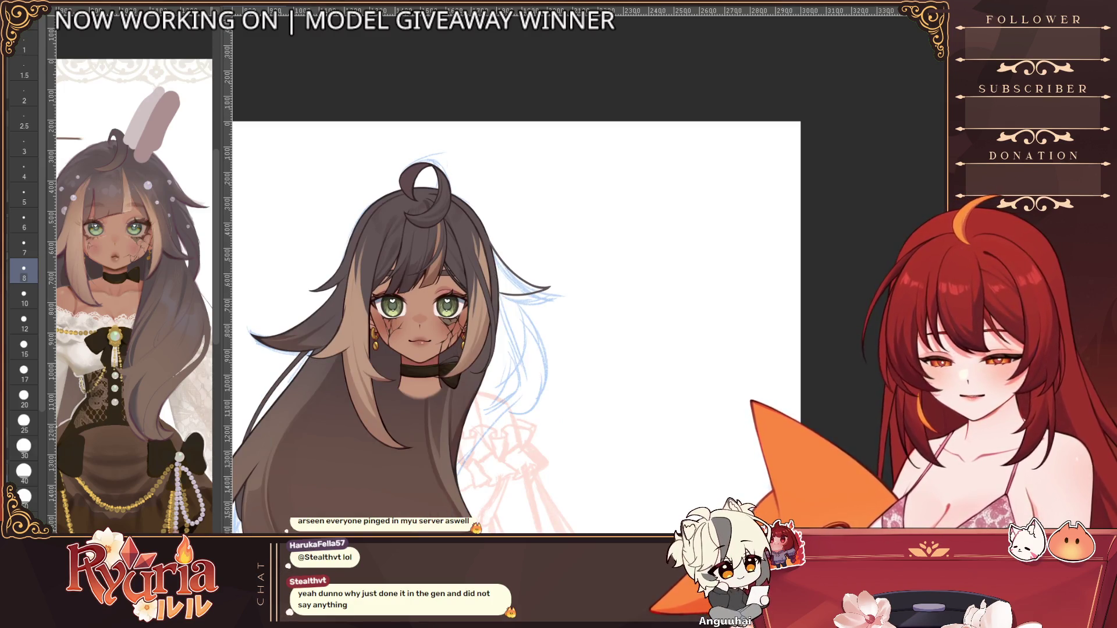
key(ctrl+y)
key(ctrl+z)
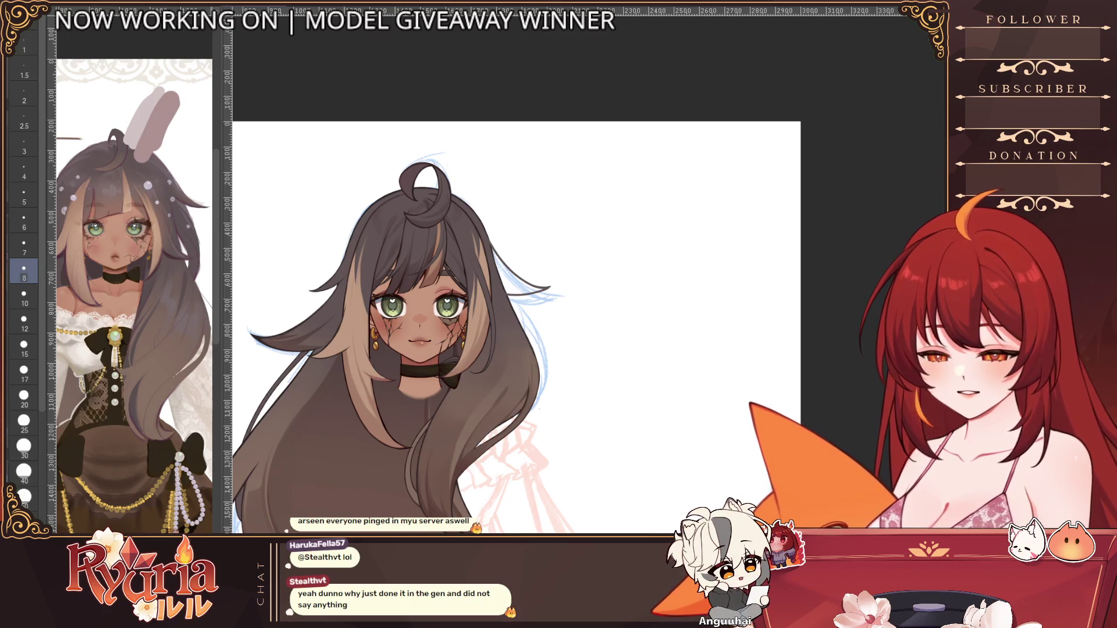
key(ctrl+y)
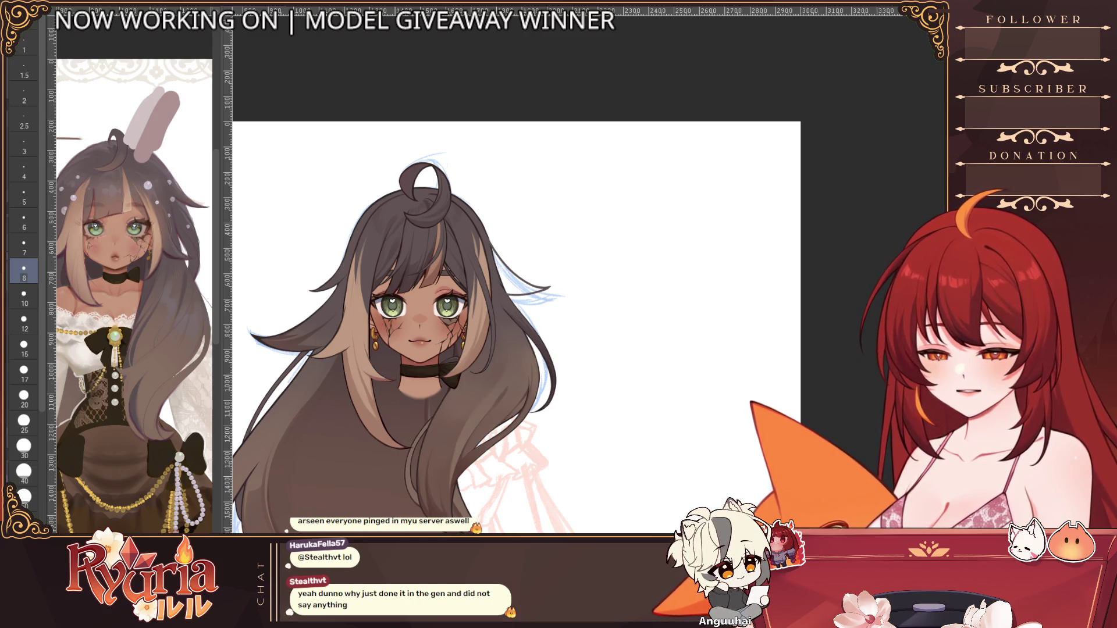
key(ctrl+z)
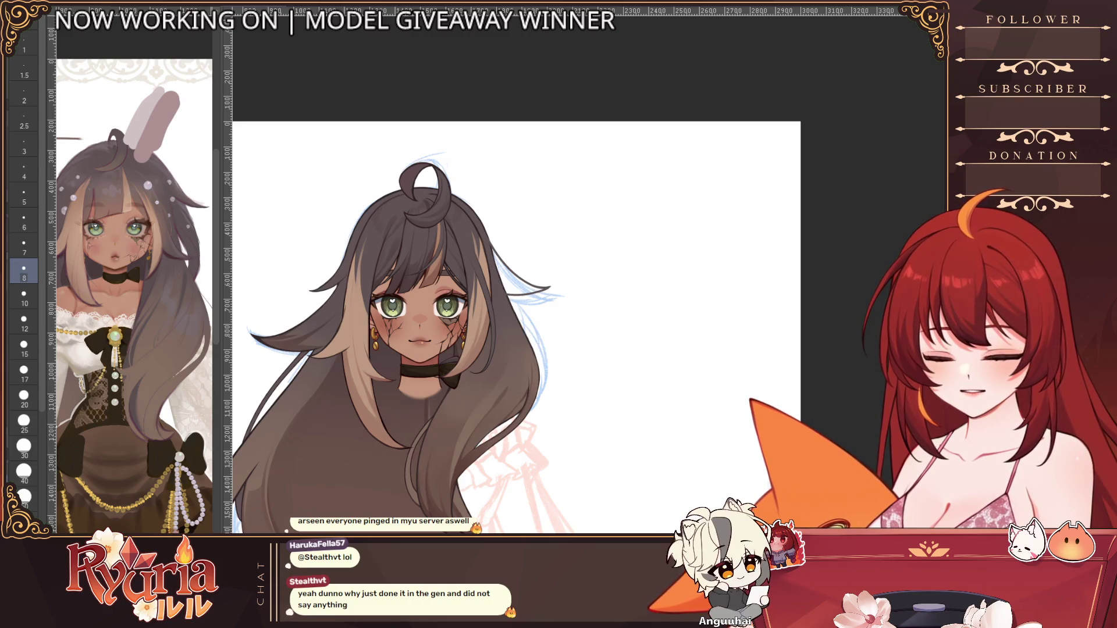
key(ctrl+plus)
key(ctrl+plus)
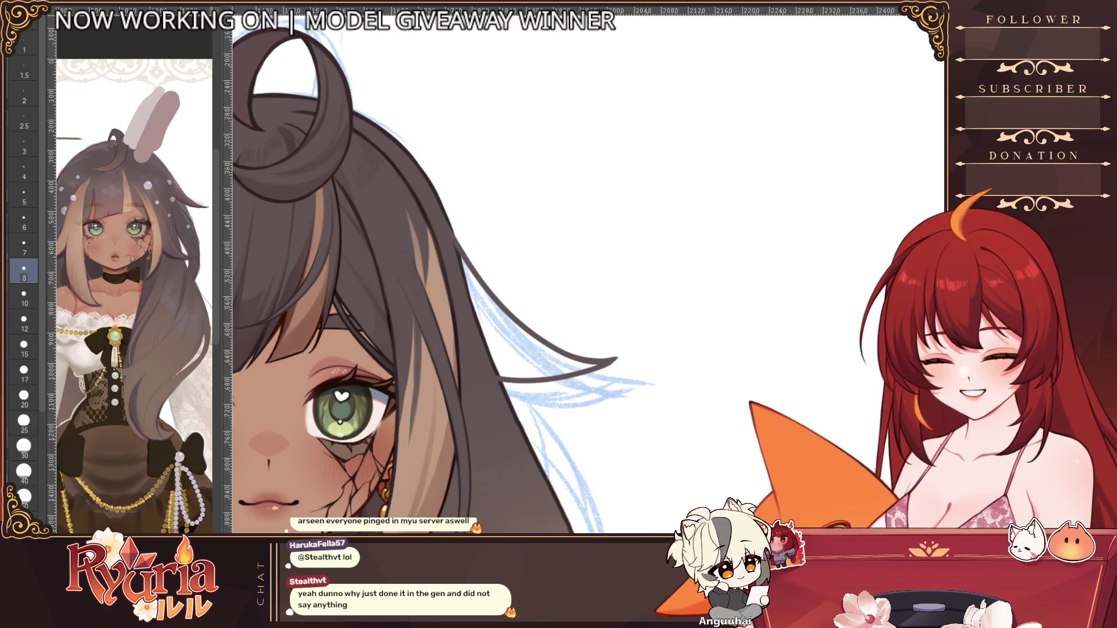
key(ctrl+z)
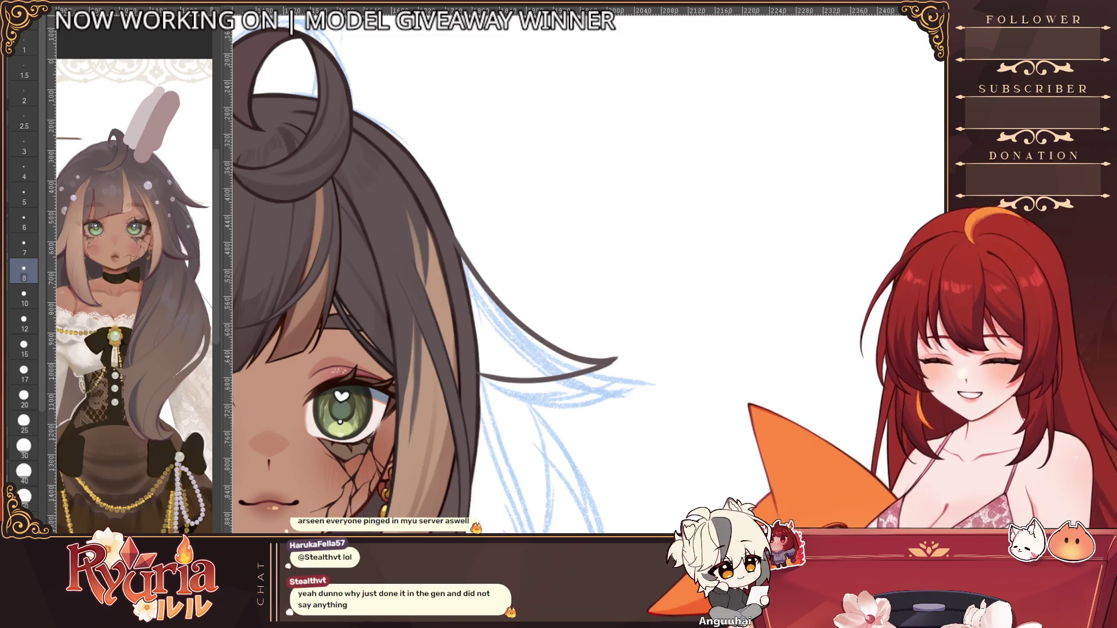
key(ctrl+z)
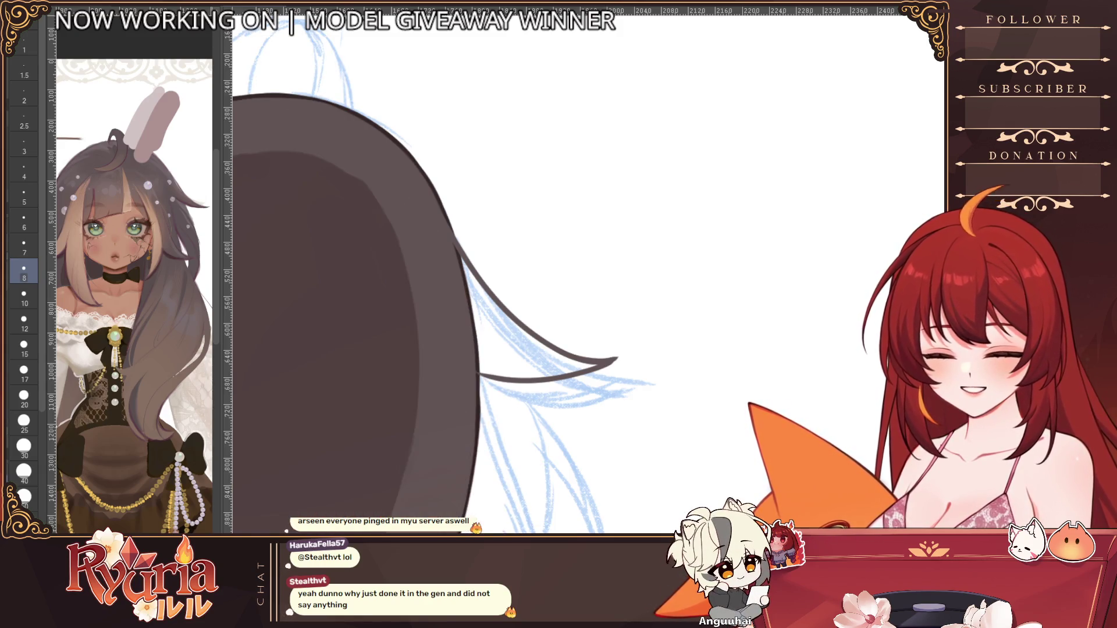
Step: Hide the dark hair fill and draw the curved tuft outline over the sketch
key(ctrl+z)
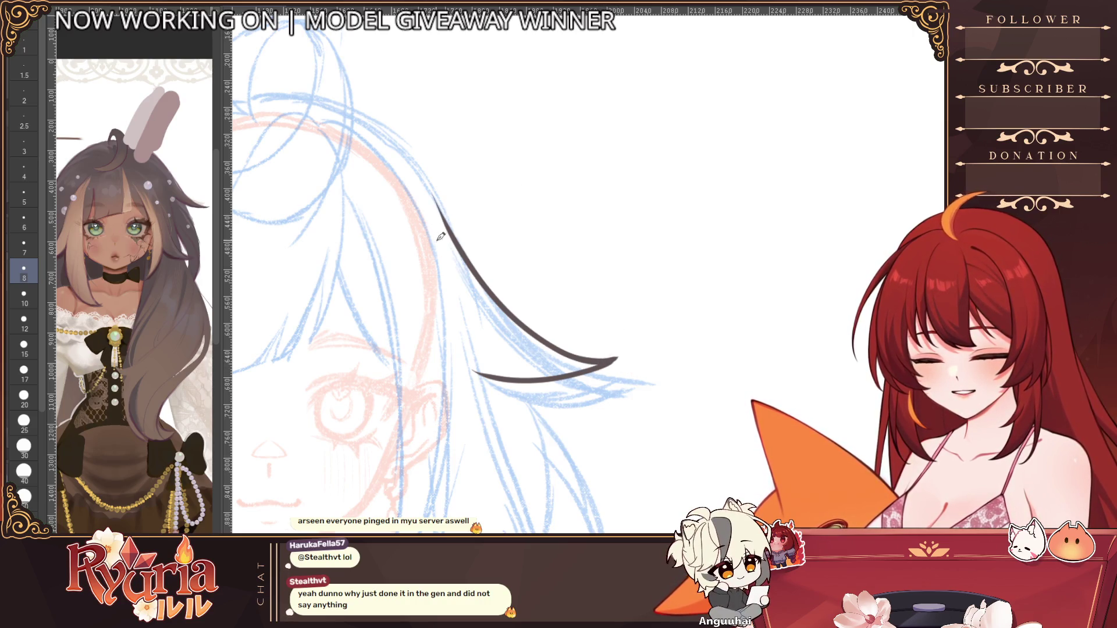
drag(450, 353, 510, 374)
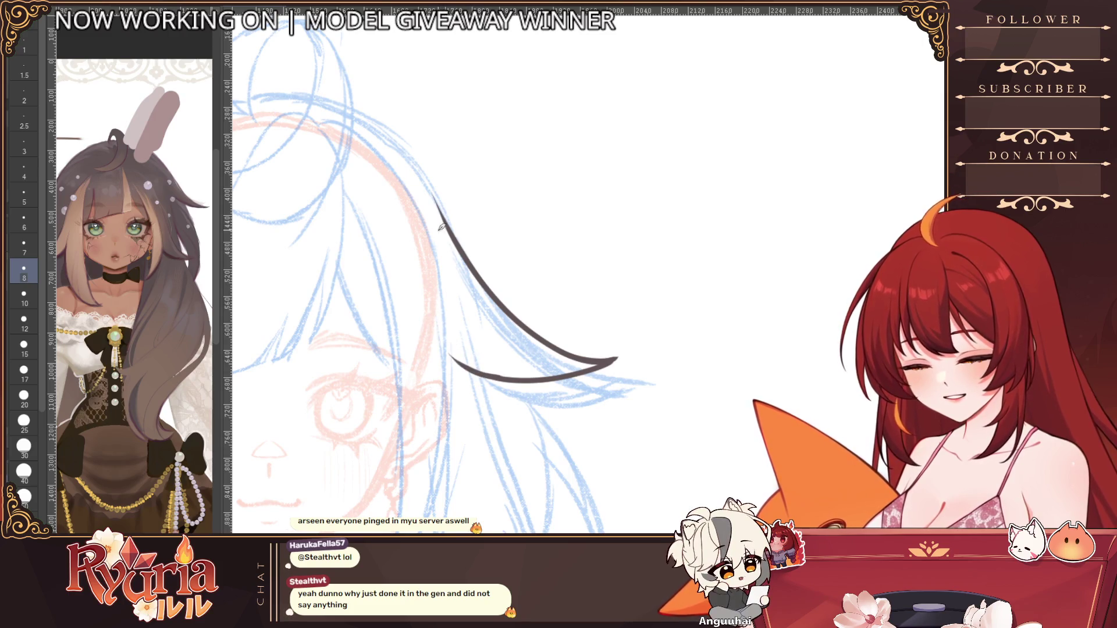
drag(430, 278, 501, 373)
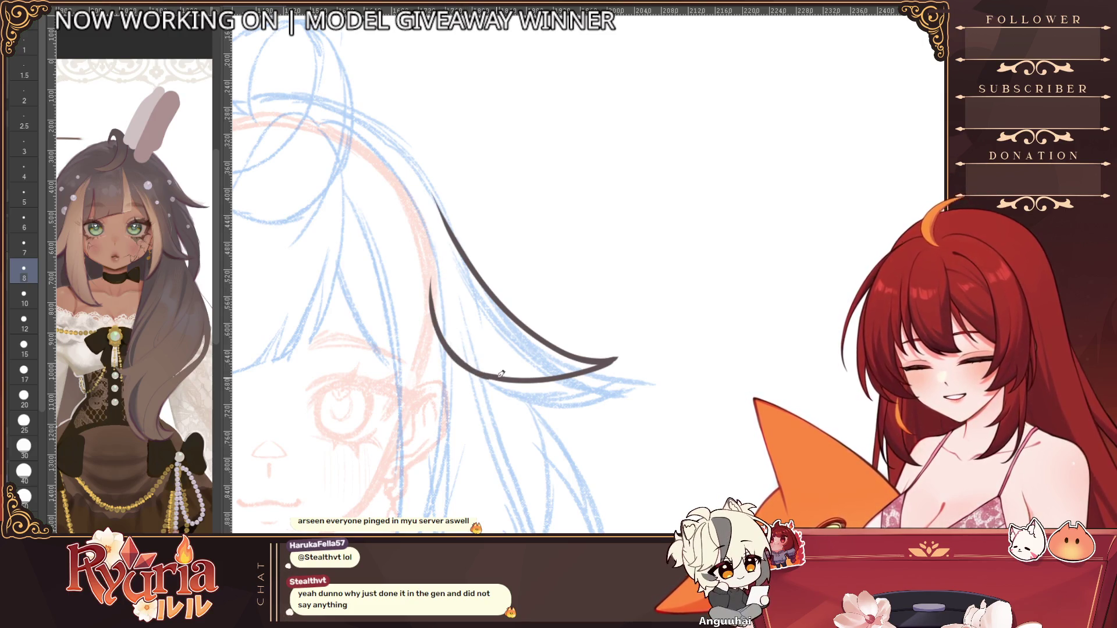
drag(438, 309, 447, 224)
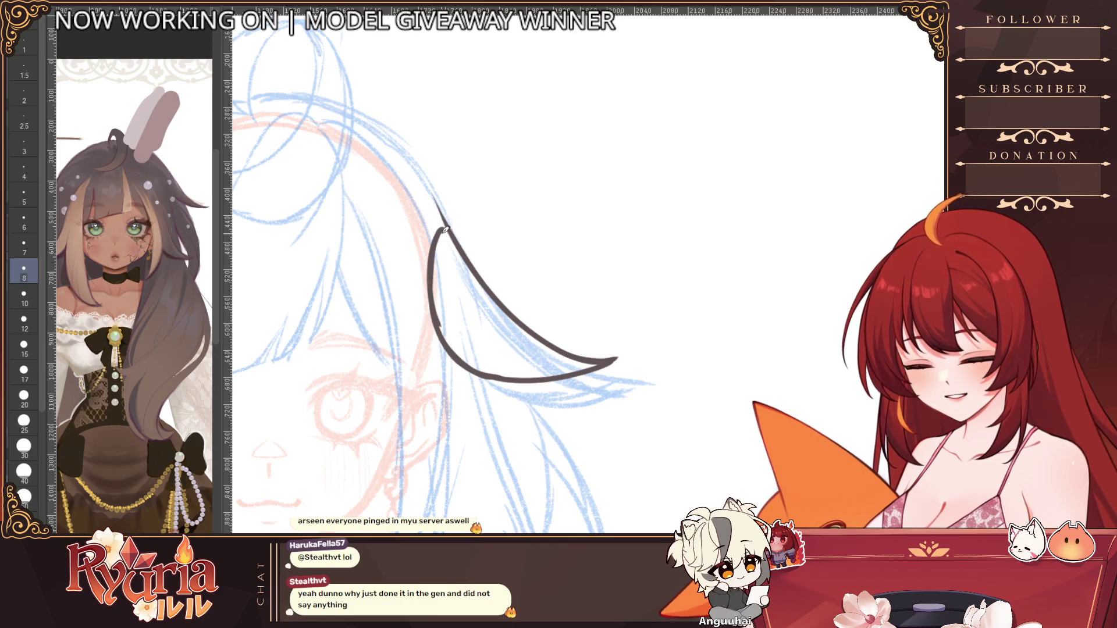
scroll(521, 257, down, 2)
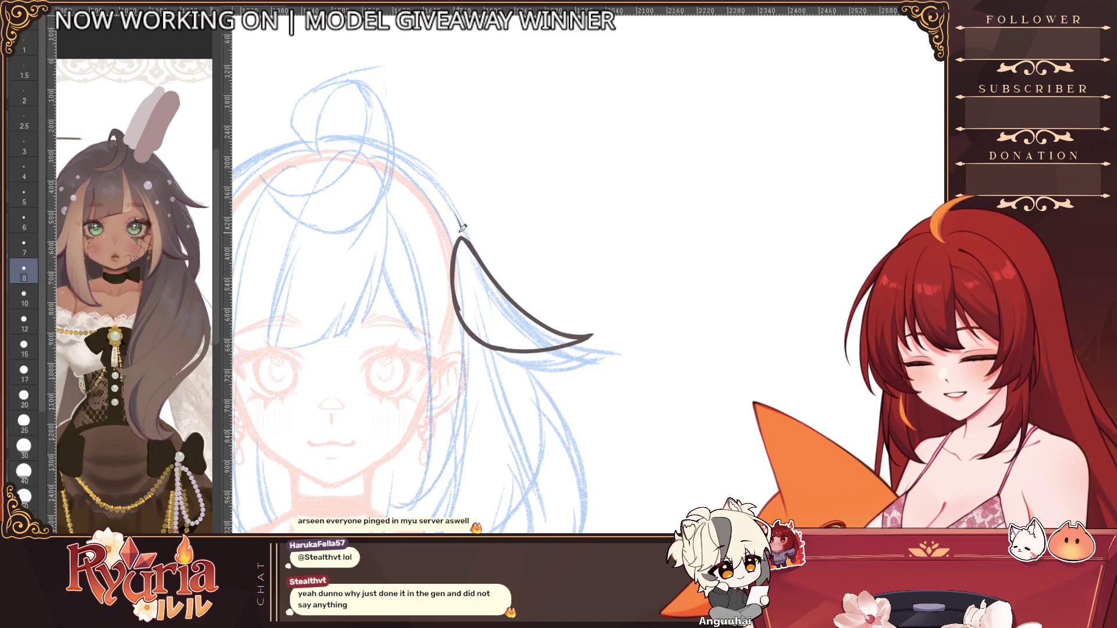
scroll(486, 235, up, 2)
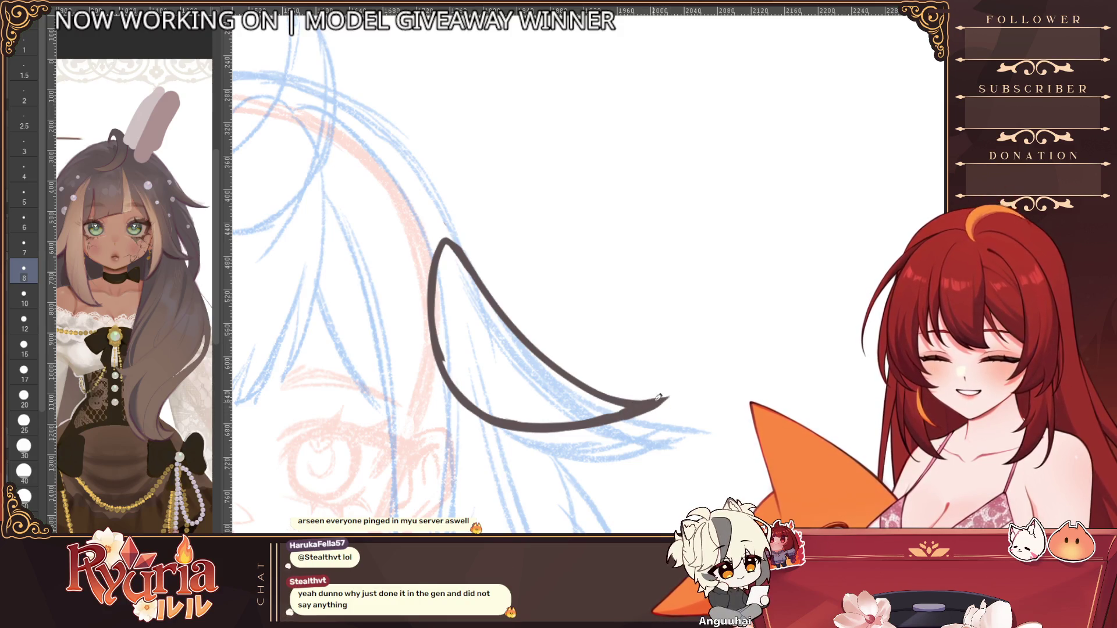
Step: Fill the tuft outline solid dark brown with the Fill tool
drag(671, 396, 645, 399)
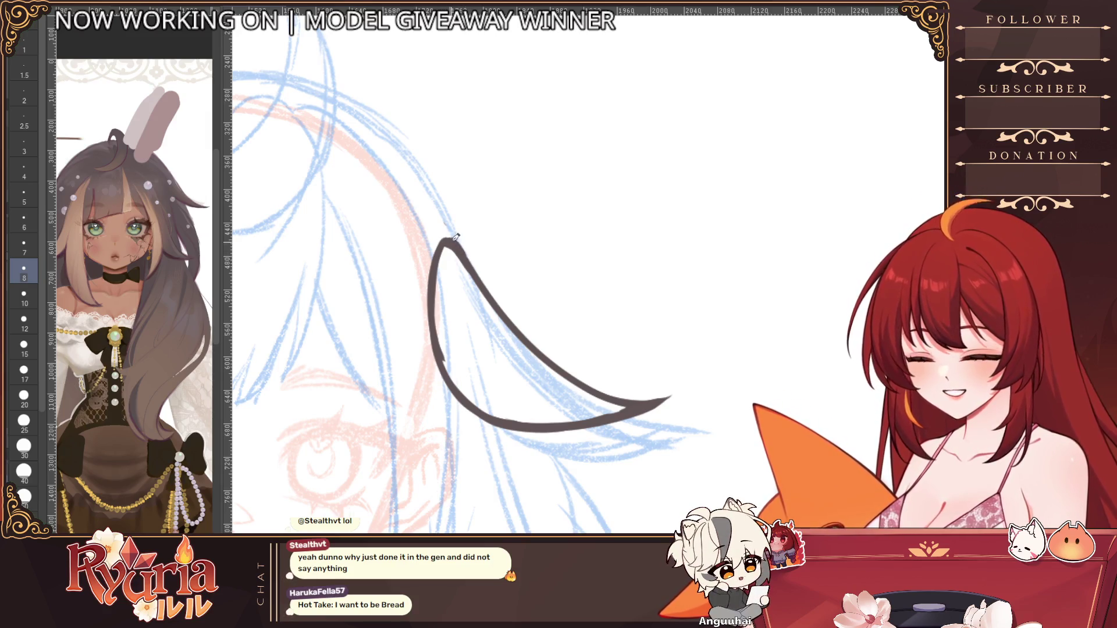
scroll(455, 237, down, 3)
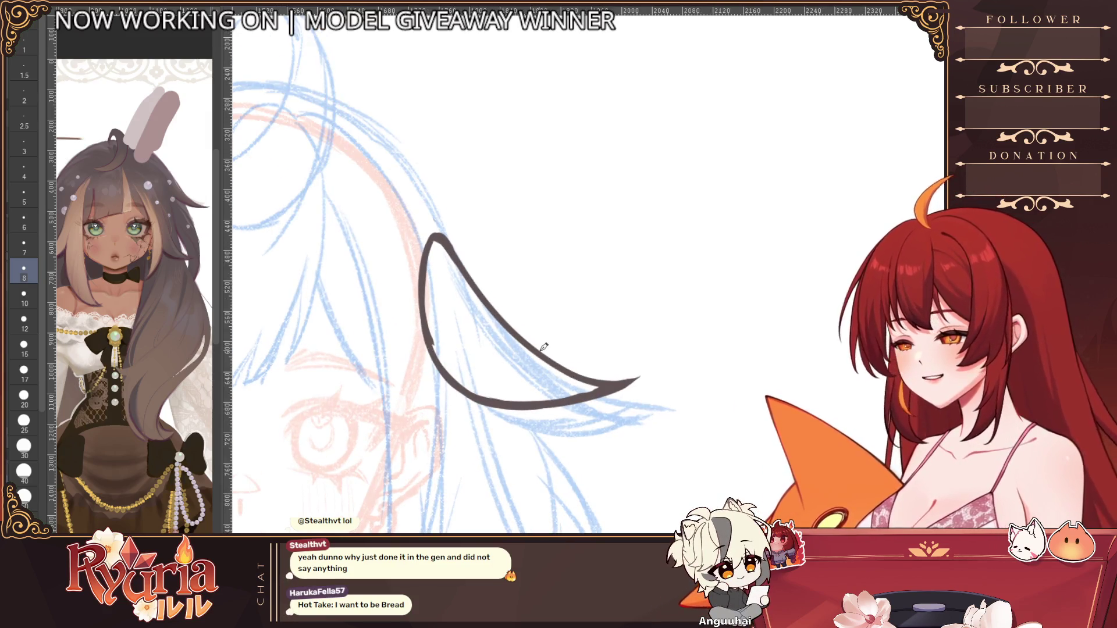
key(g)
click(492, 346)
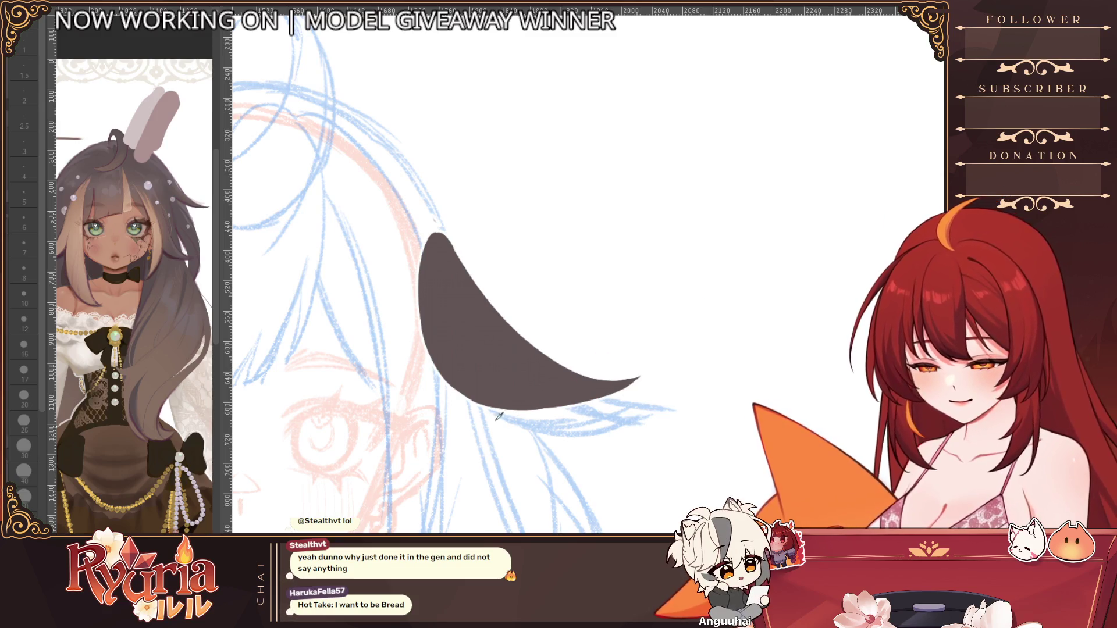
Step: Outline and fill a long dark-brown lock below the tuft with a size-30 pen
scroll(810, 224, down, 3)
mouse_move(587, 419)
mouse_down()
mouse_move(623, 479)
mouse_move(568, 418)
mouse_up()
key(p)
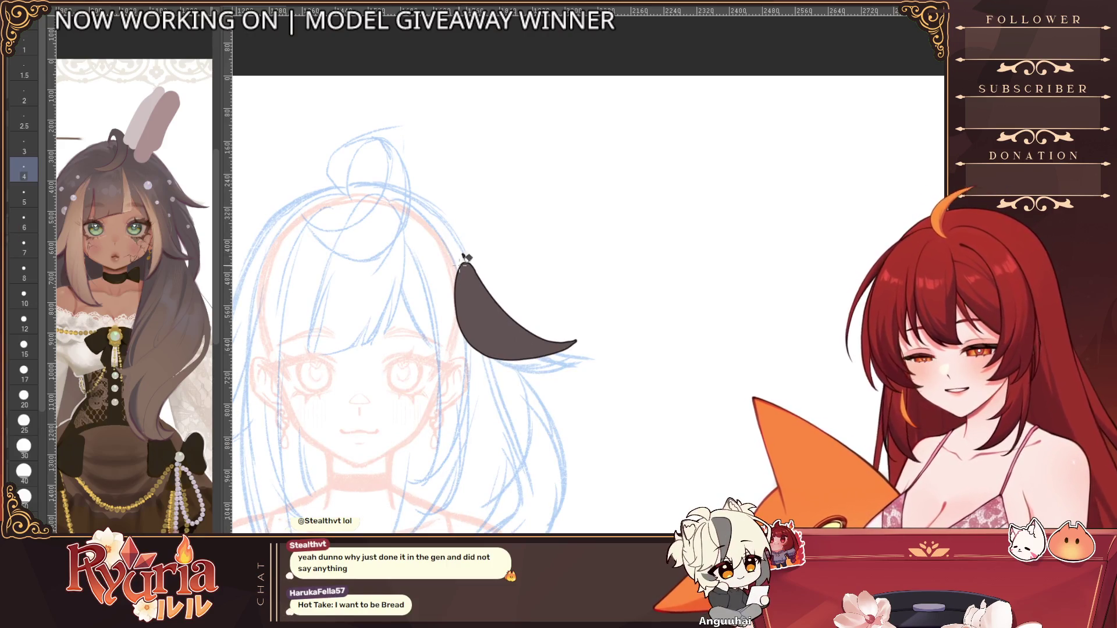
key(bracketright)
key(bracketright)
key(bracketright)
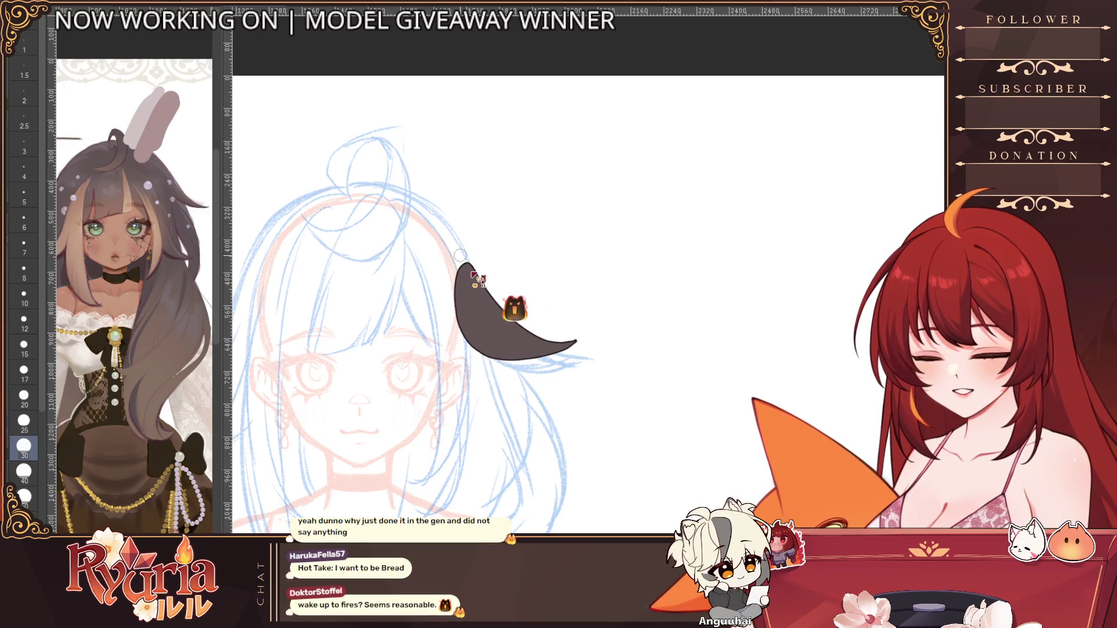
ctrl+click(563, 345)
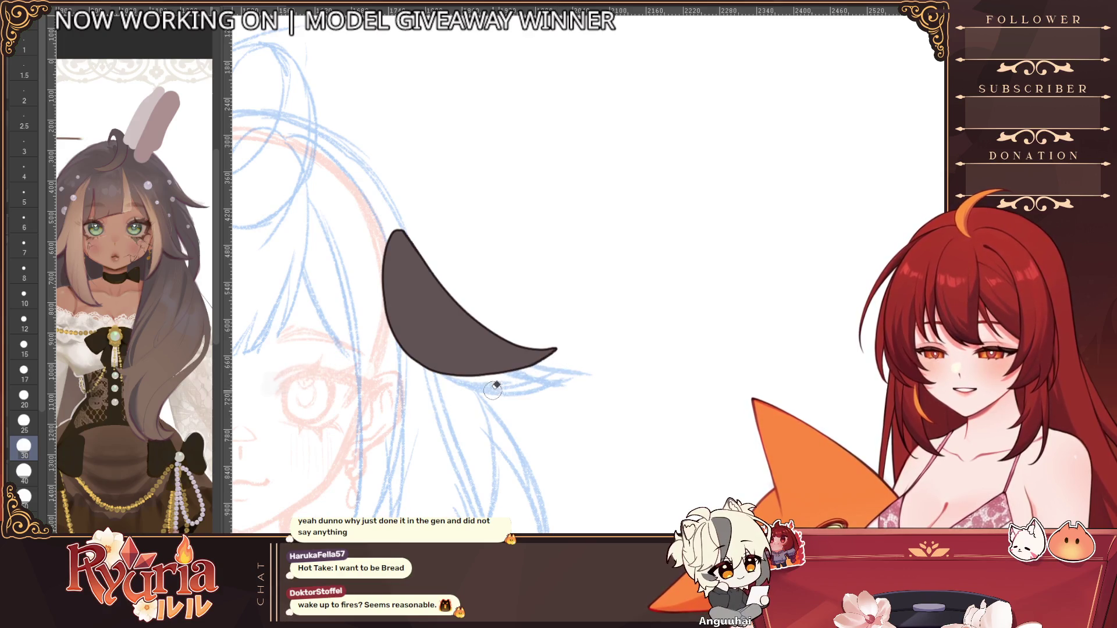
alt+click(559, 352)
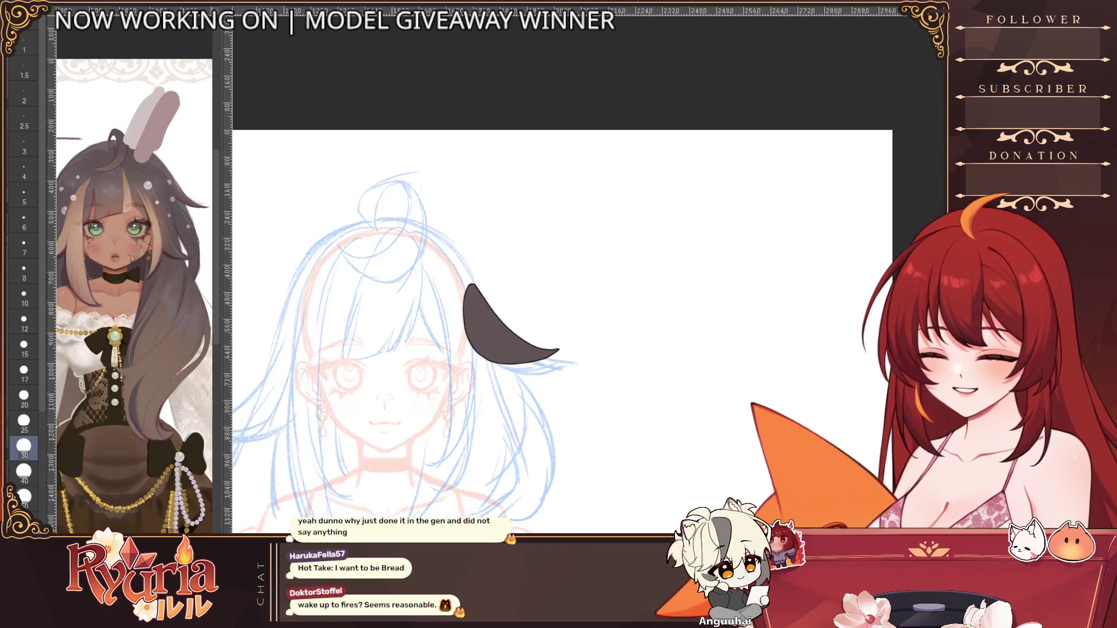
drag(526, 358, 532, 515)
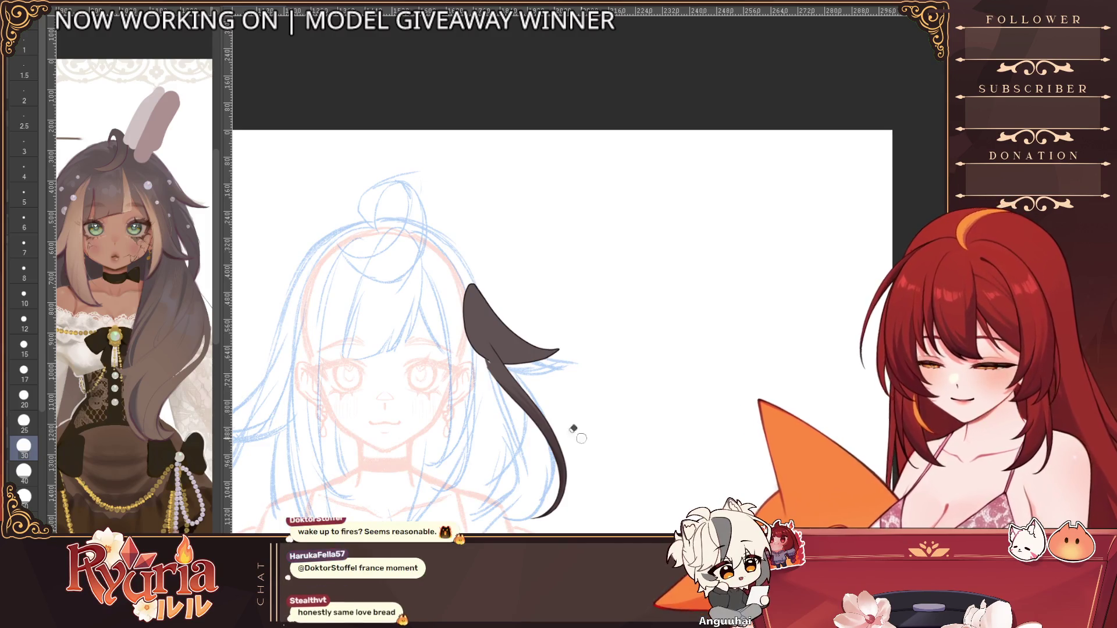
drag(471, 288, 543, 407)
scroll(542, 406, down, 1)
scroll(542, 407, up, 2)
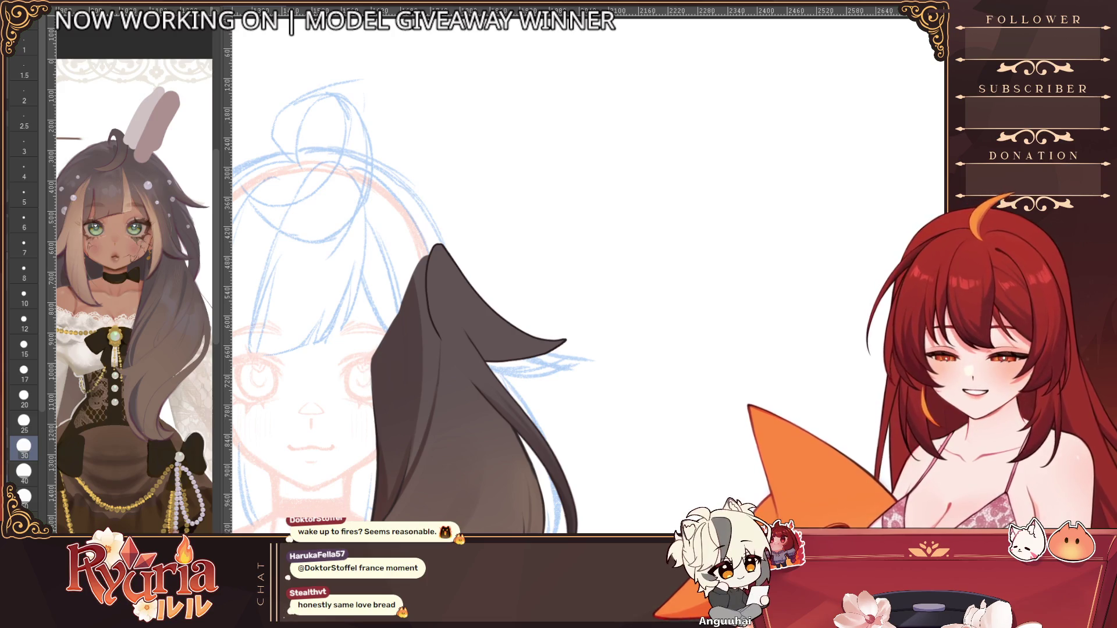
Step: Undo the stray hair tail, flip the canvas, and extend the hair tip further left
key(ctrl+z)
key(h)
scroll(397, 323, up, 5)
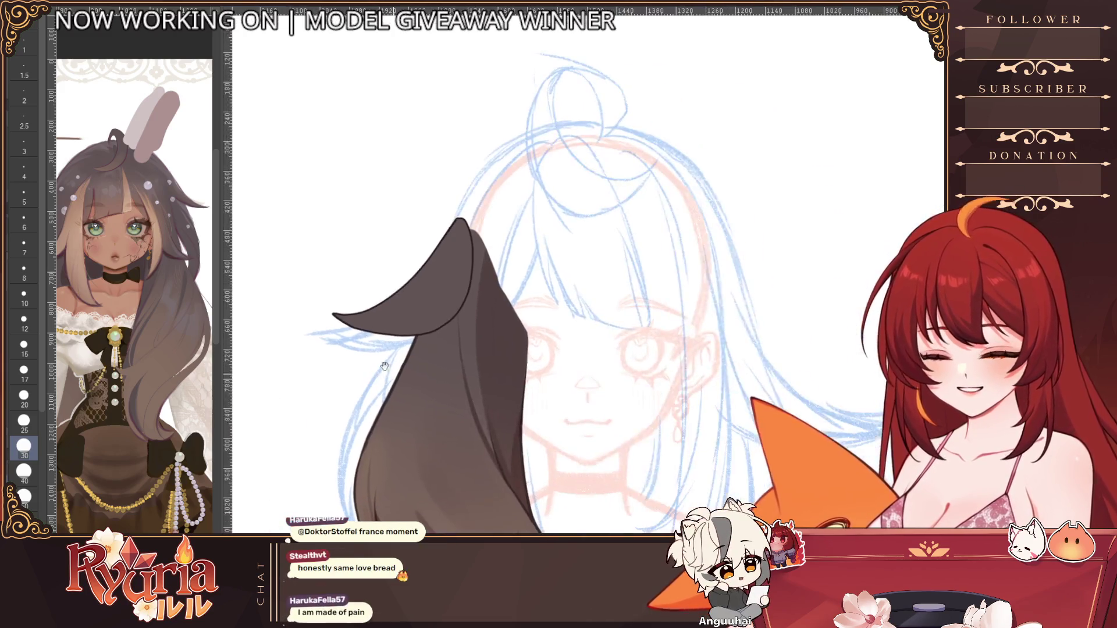
key(bracketleft)
key(bracketleft)
key(bracketleft)
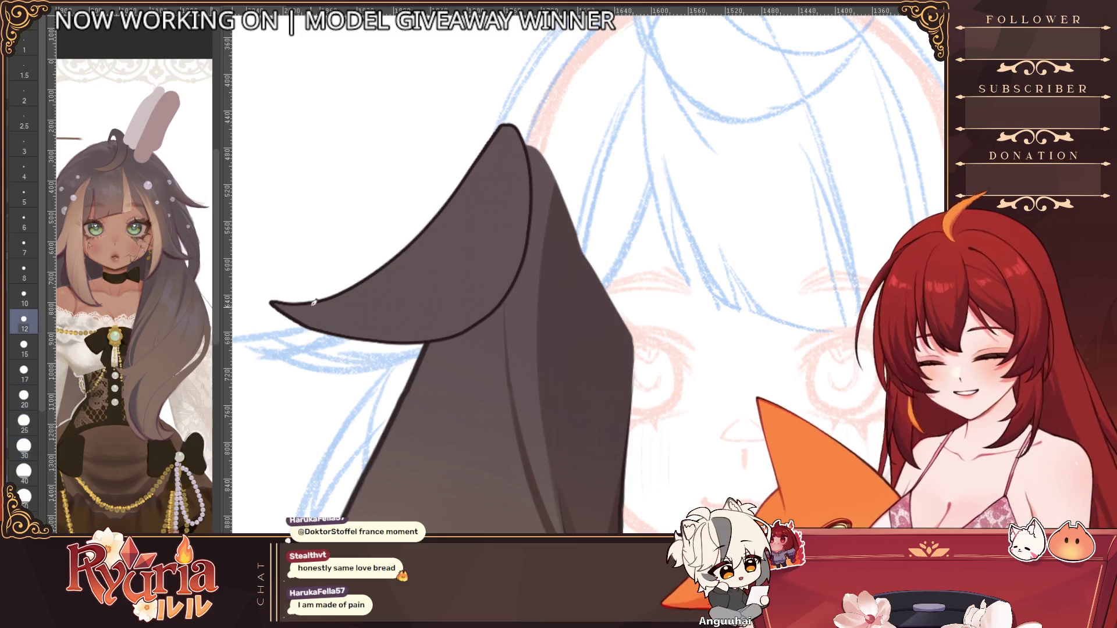
mouse_move(259, 283)
mouse_down()
mouse_move(340, 337)
mouse_move(411, 348)
mouse_up()
Step: Redraw the lower edge near the hair tip with a smaller brush, retrying rejected strokes
key(ctrl+z)
mouse_move(328, 343)
mouse_down()
mouse_move(468, 330)
mouse_move(354, 349)
mouse_up()
key(ctrl+z)
key(bracketleft)
key(bracketleft)
mouse_move(314, 305)
mouse_down()
mouse_move(258, 285)
mouse_move(341, 298)
mouse_up()
Step: Paint a dark line along the curl's lower edge
scroll(395, 264, down, 3)
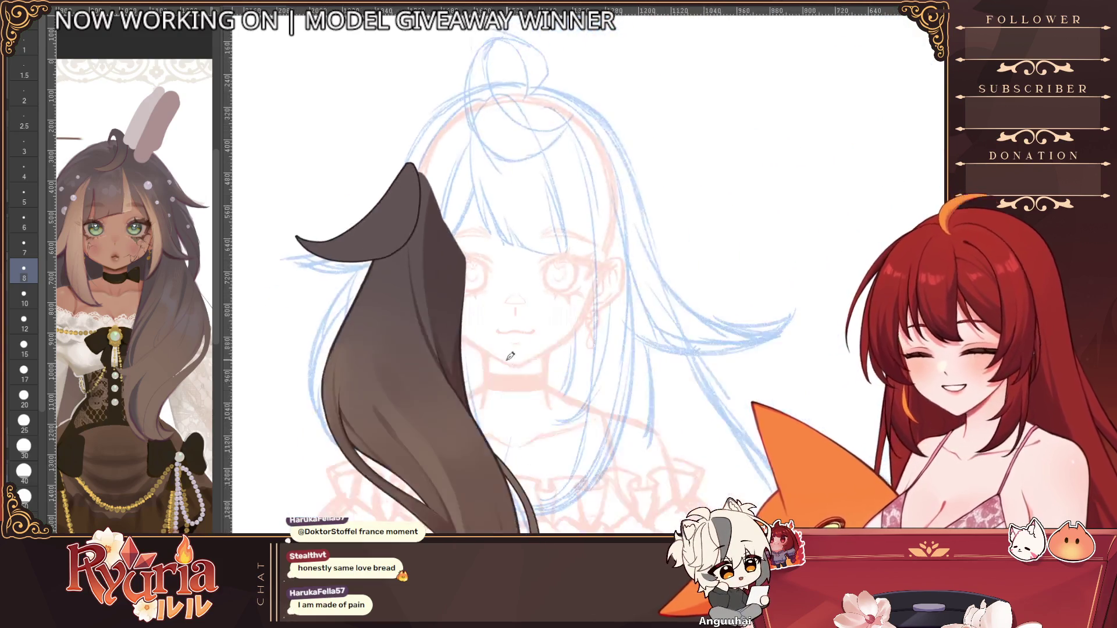
scroll(441, 280, up, 5)
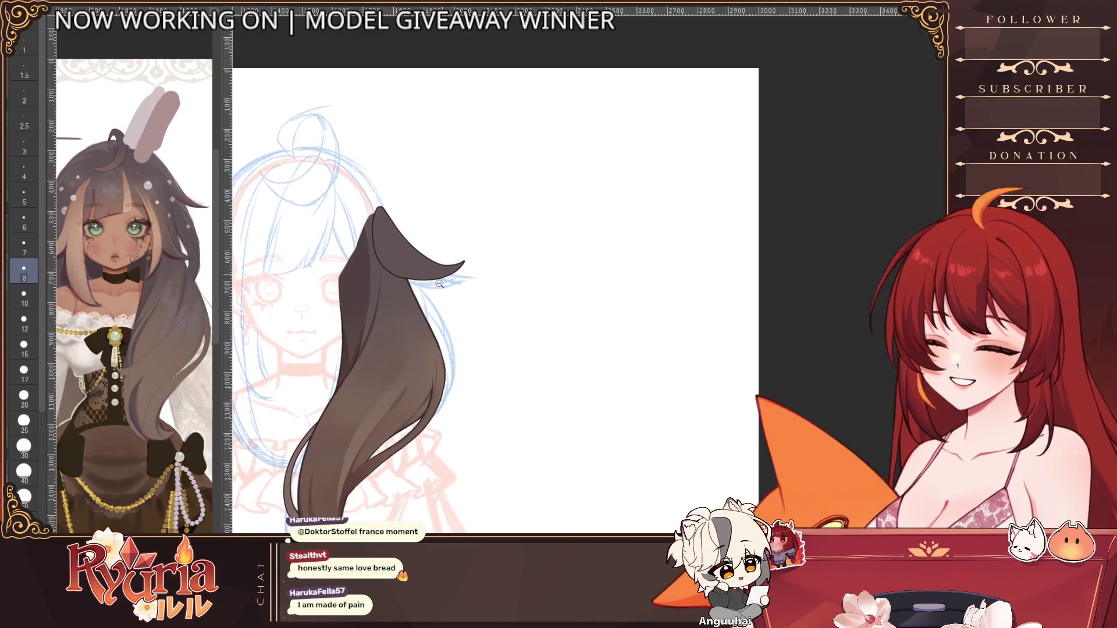
drag(380, 279, 597, 318)
scroll(421, 222, down, 3)
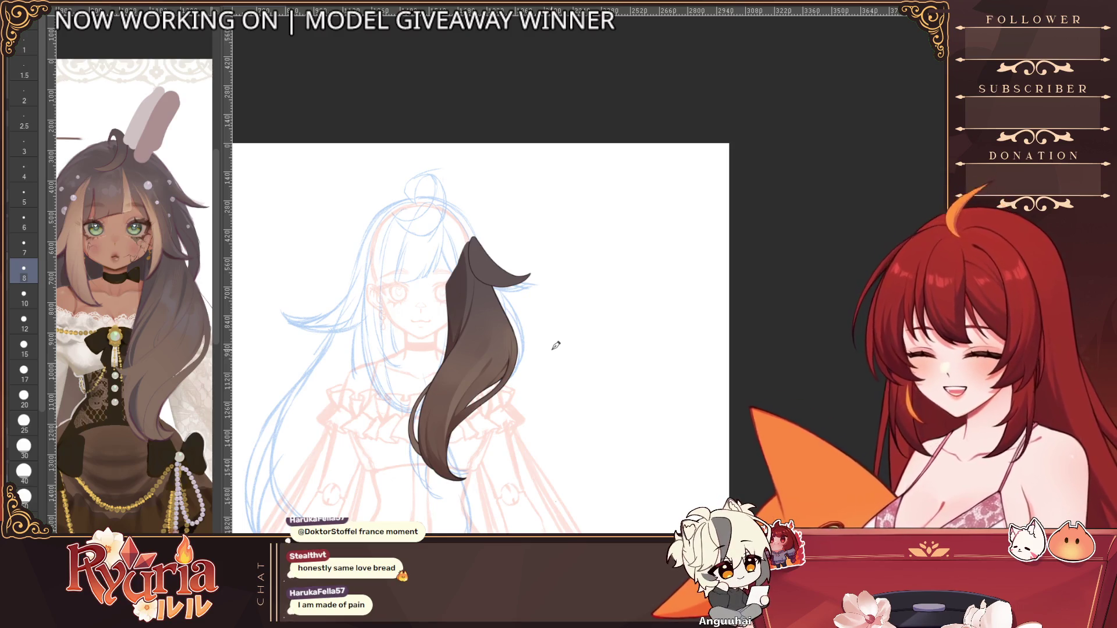
scroll(523, 247, up, 2)
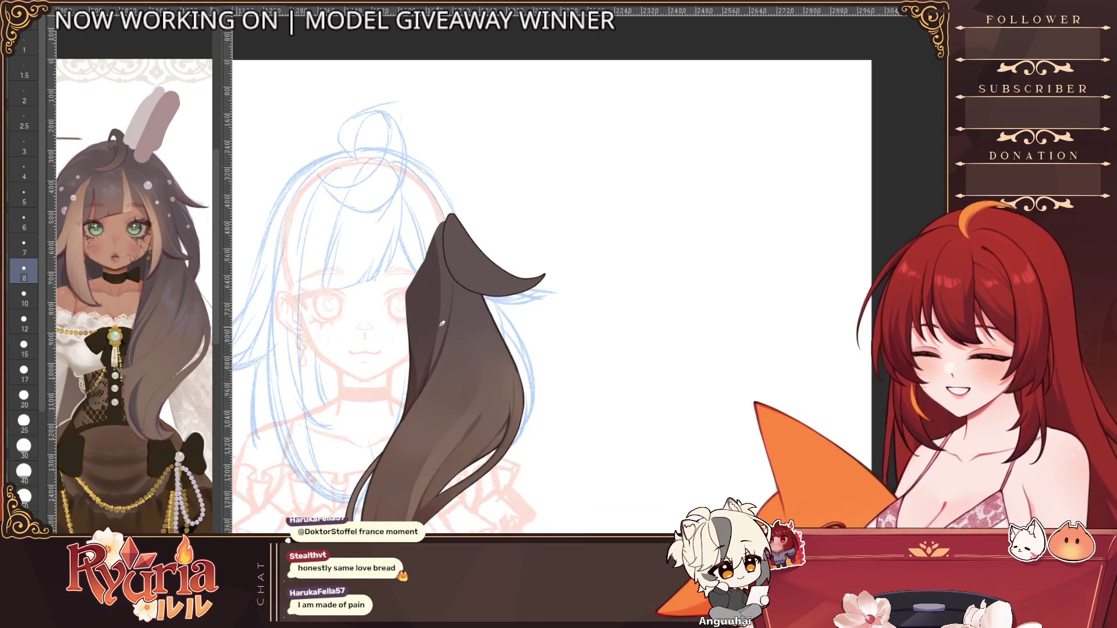
Step: Paint darker shading under the curl's fold with a larger brush
scroll(442, 323, up, 1)
scroll(436, 302, down, 1)
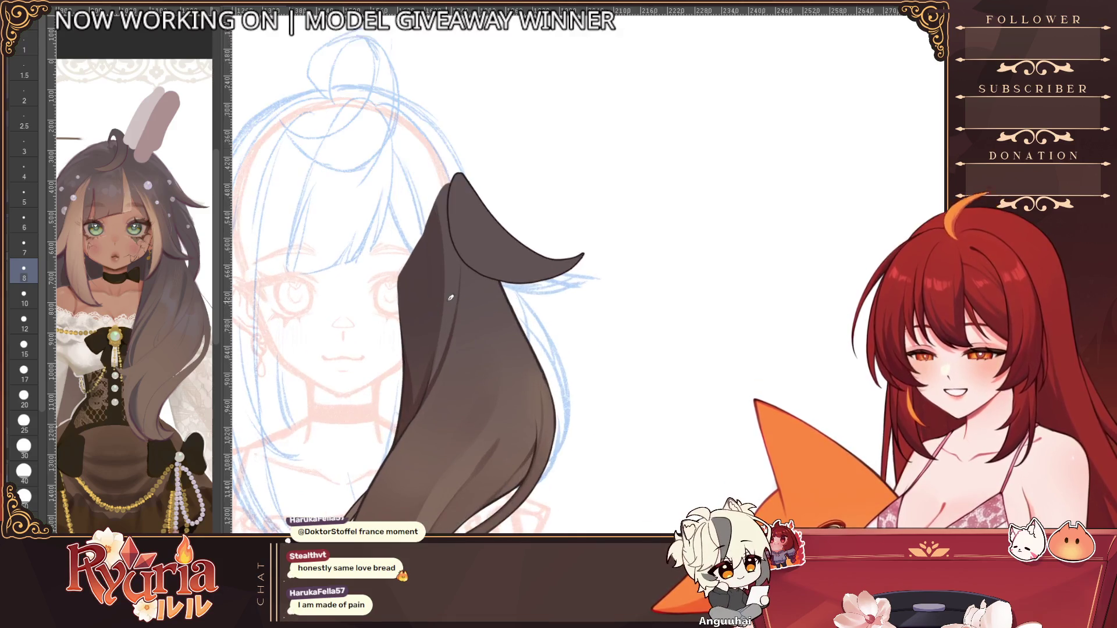
scroll(385, 261, up, 1)
scroll(385, 261, up, 1)
key(bracketright)
key(bracketright)
key(bracketright)
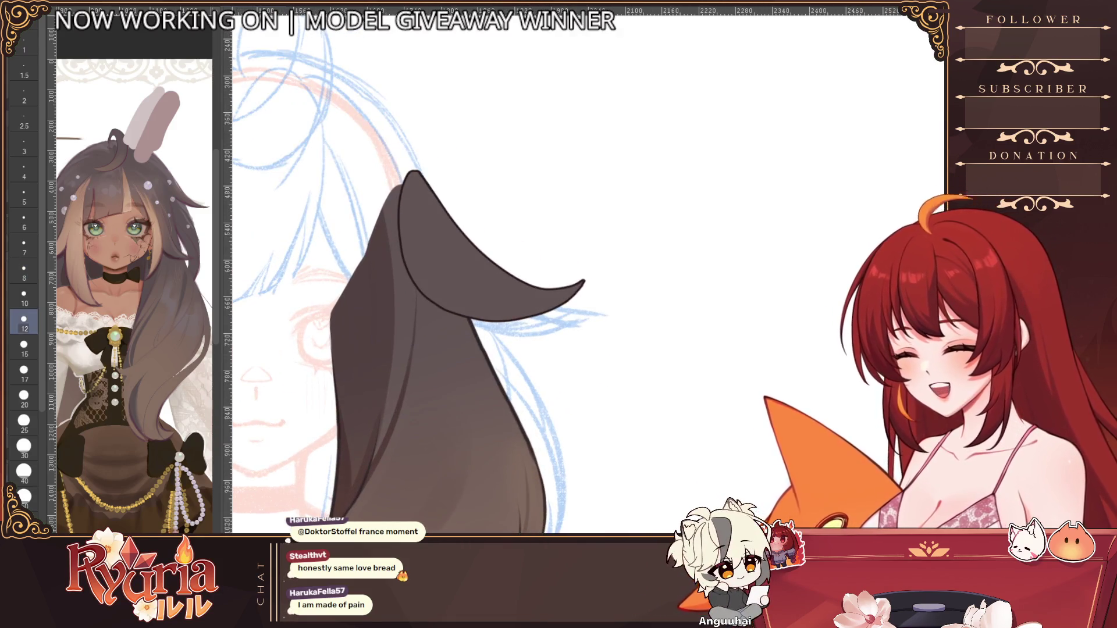
drag(392, 250, 514, 306)
Step: Compare the fold shading with undo and redo, then redraw it slightly larger
key(ctrl+z)
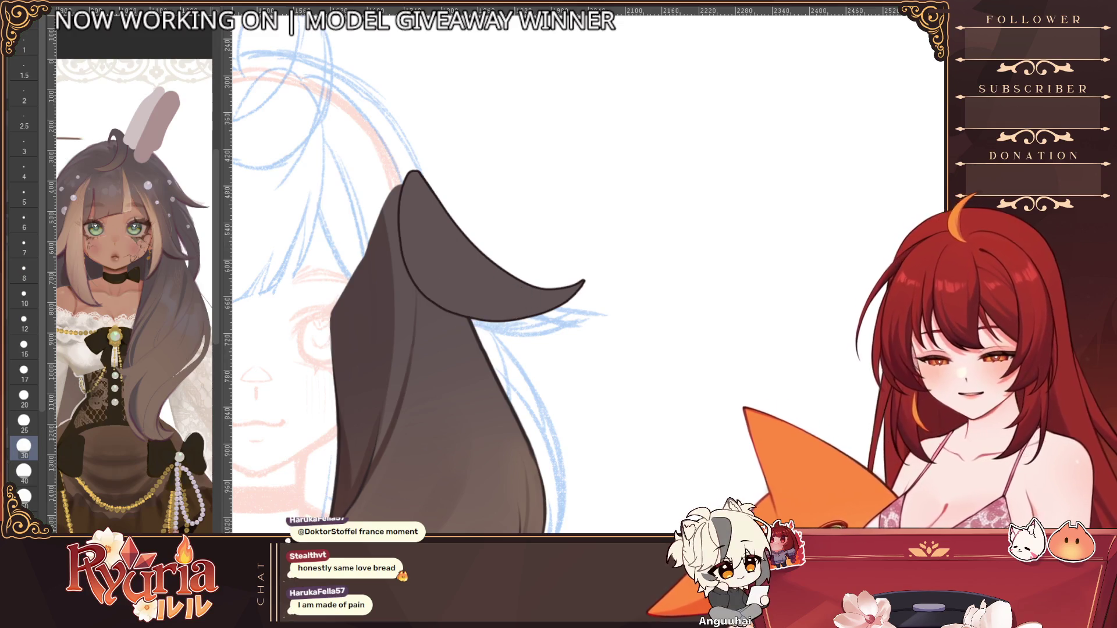
key(ctrl+y)
key(ctrl+z)
key(ctrl+y)
key(ctrl+z)
key(ctrl+y)
key(ctrl+z)
drag(386, 218, 579, 286)
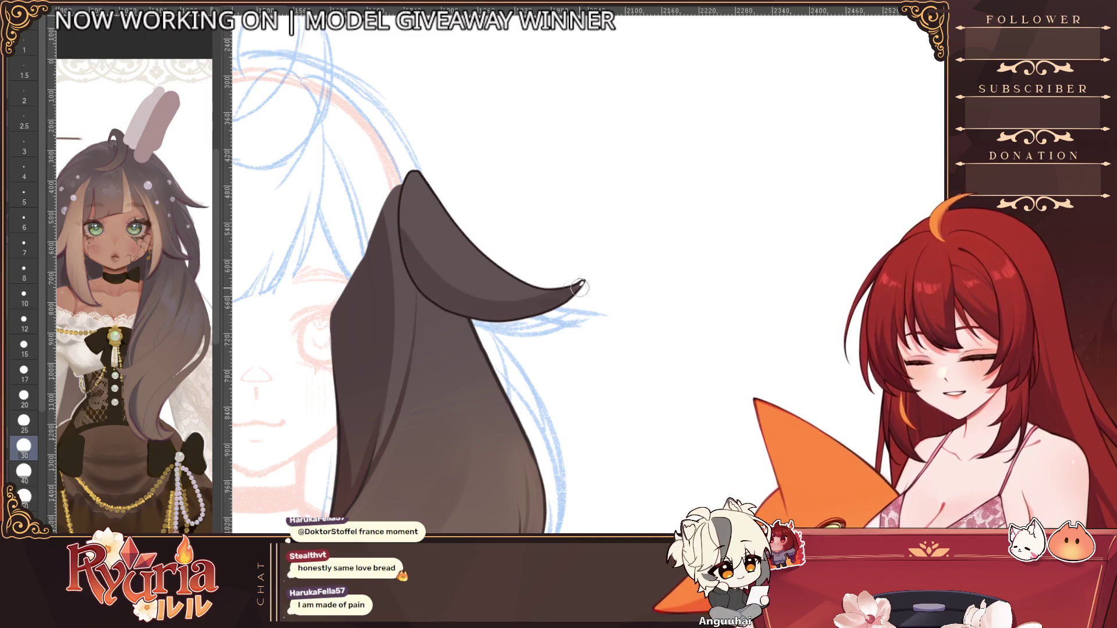
Step: At brush size 8, shade along the lower inner edge of the curl
key(ctrl+y)
key(bracketleft)
key(bracketleft)
key(bracketleft)
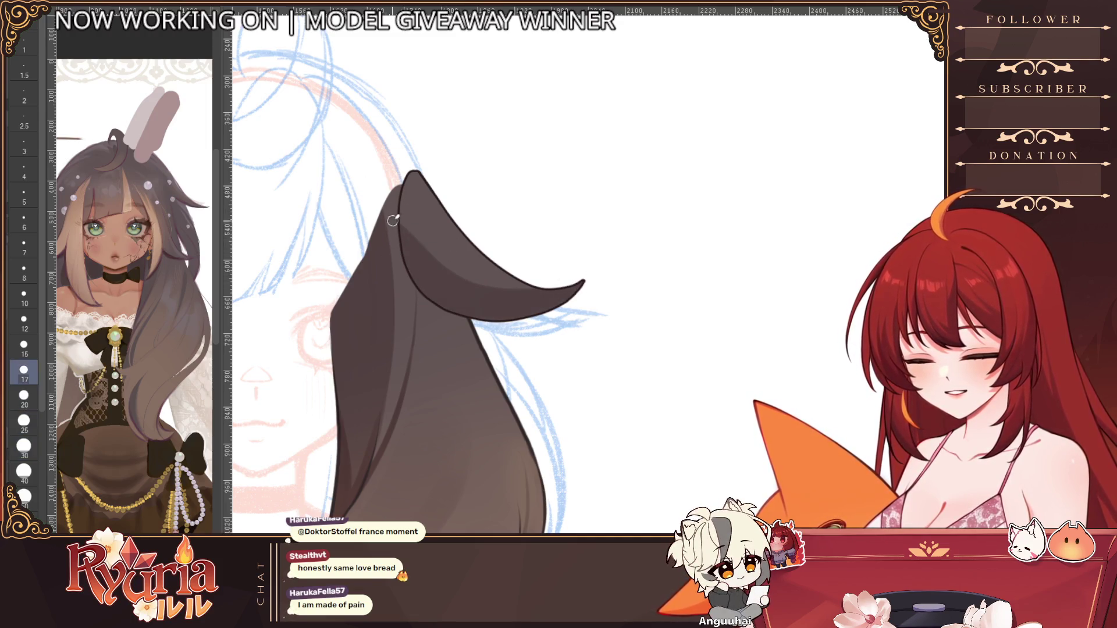
key(bracketright)
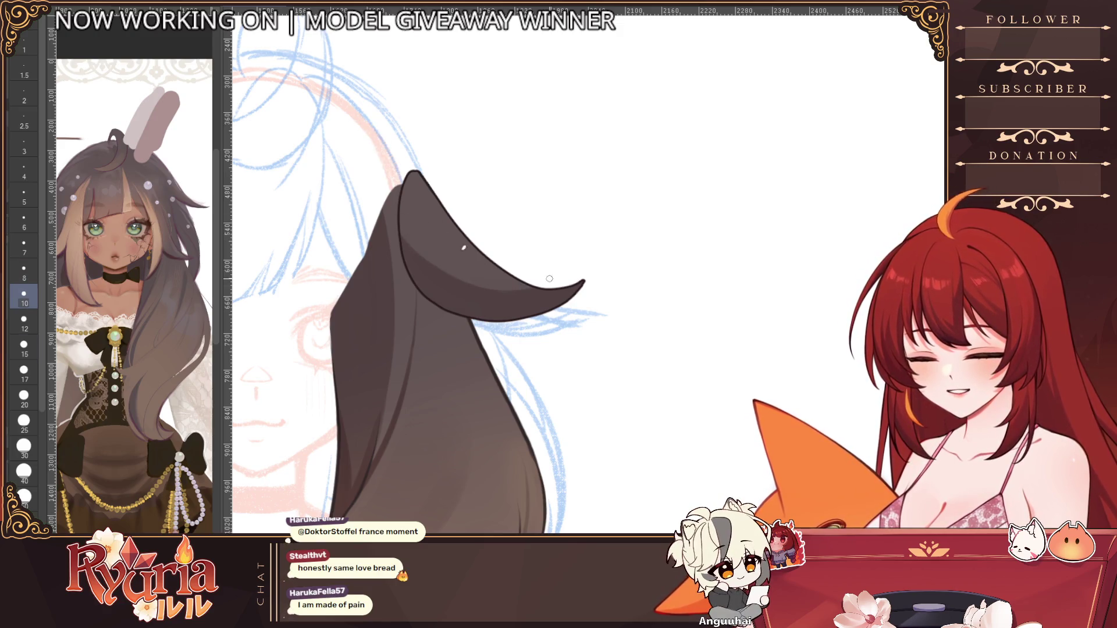
key(bracketright)
key(bracketright)
key(bracketright)
key(bracketleft)
key(bracketleft)
key(bracketleft)
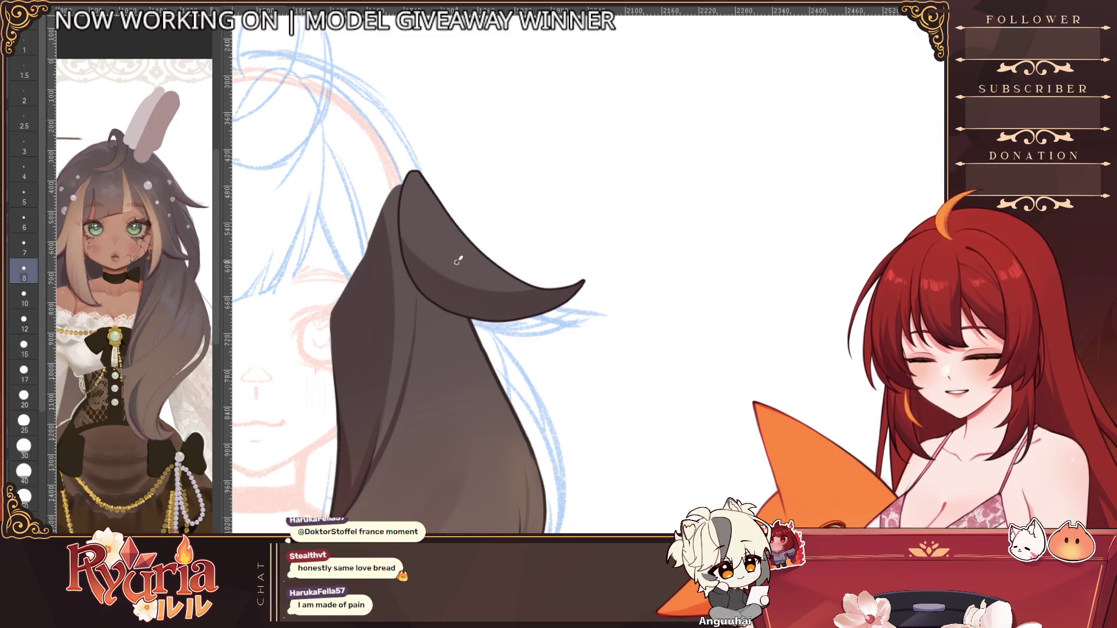
drag(454, 269, 564, 284)
scroll(492, 230, down, 3)
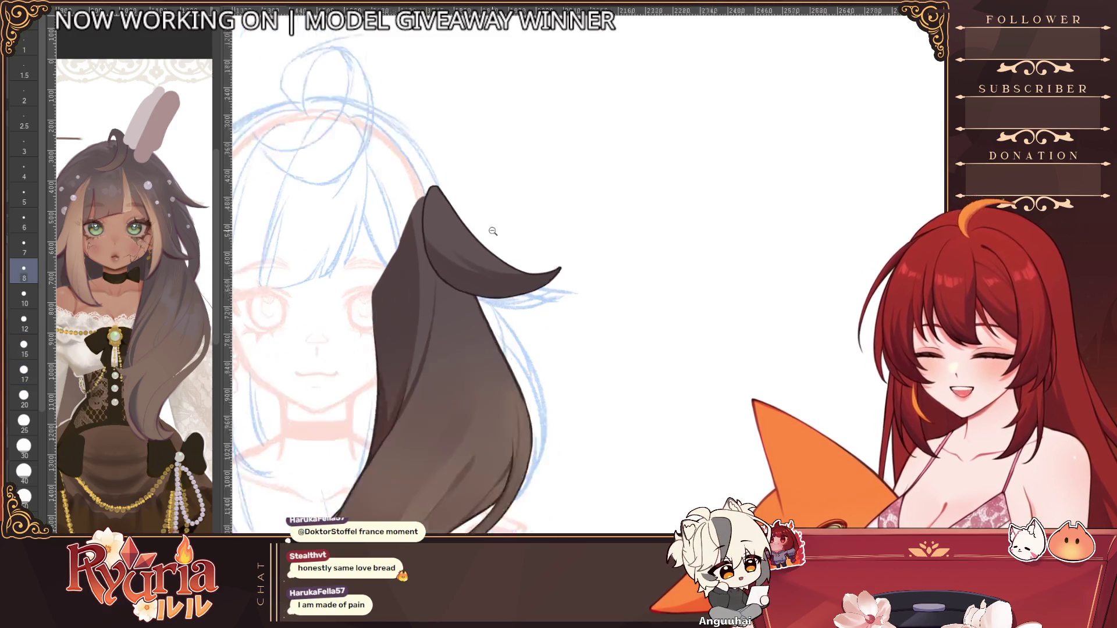
scroll(489, 224, up, 3)
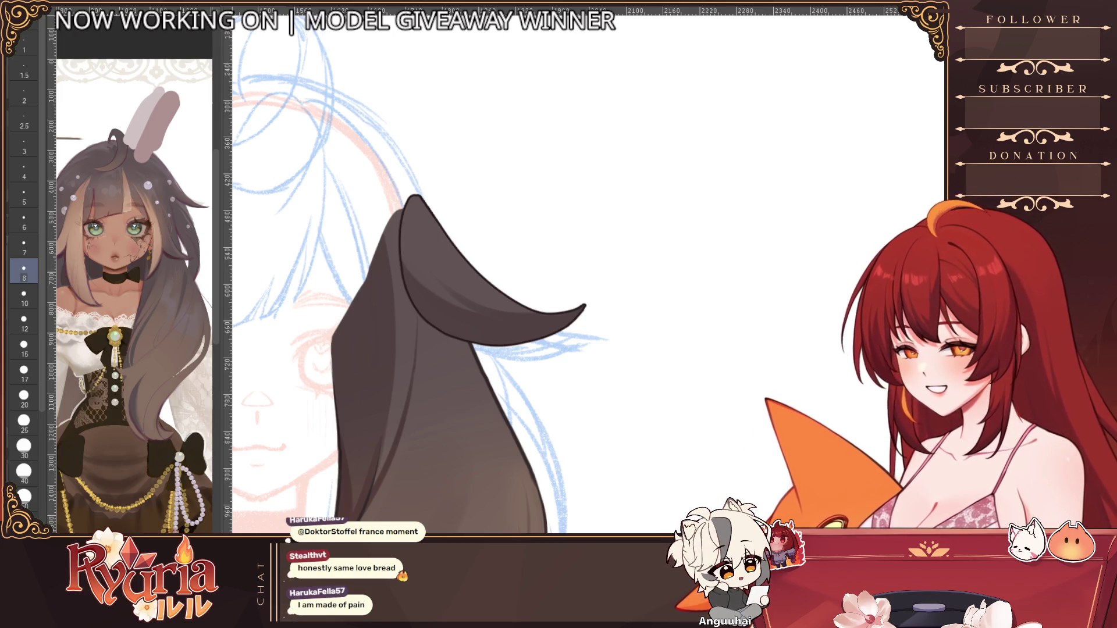
Step: Enlarge the brush past size 20 and paint brown over the dark inner outline
key(bracketright)
key(bracketright)
key(bracketright)
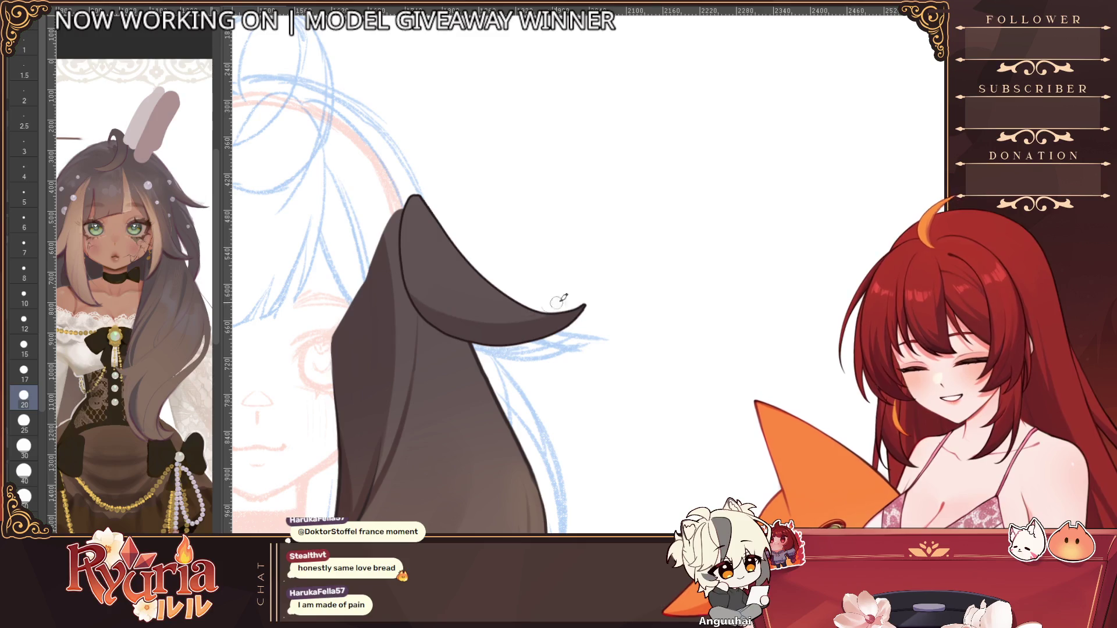
scroll(592, 263, down, 3)
scroll(591, 264, up, 3)
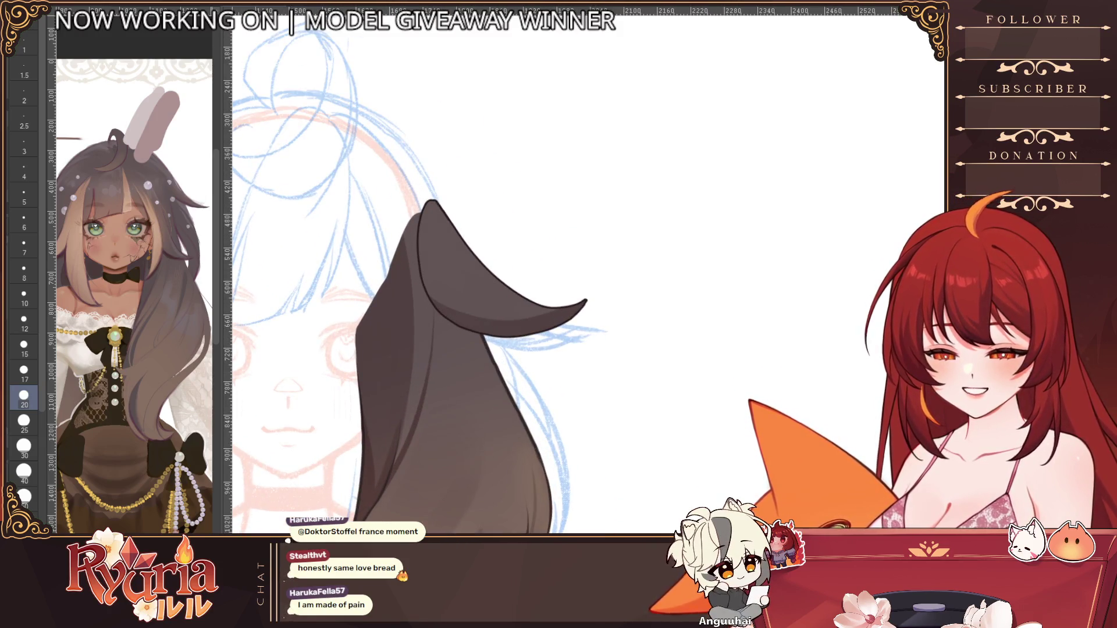
scroll(473, 276, up, 1)
key(bracketright)
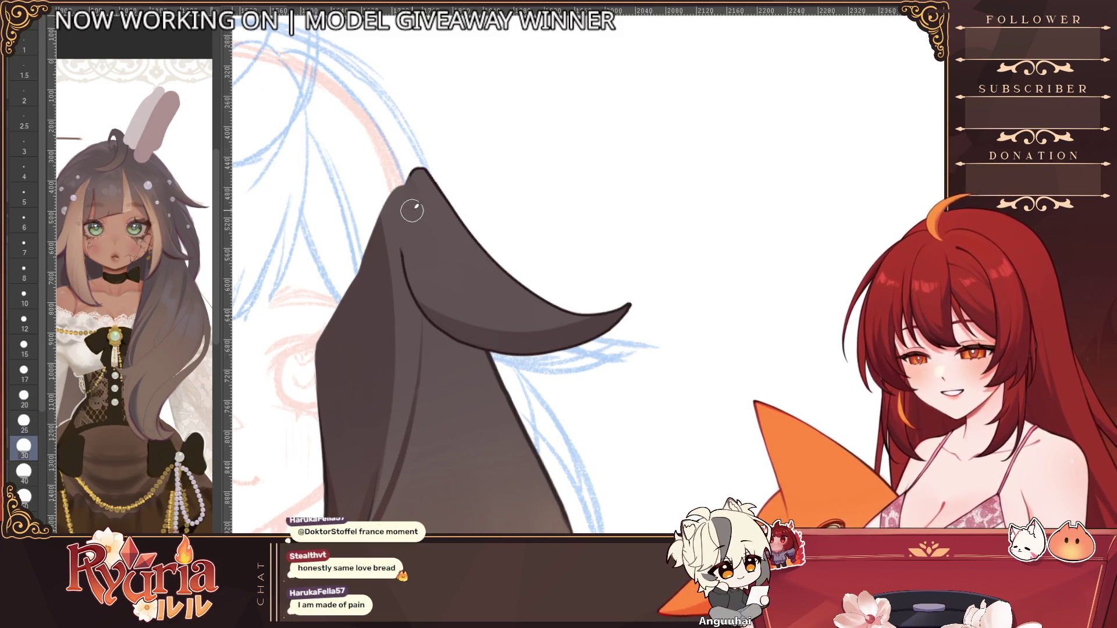
mouse_move(414, 185)
mouse_down()
mouse_move(428, 219)
mouse_move(419, 242)
mouse_move(440, 288)
mouse_move(464, 299)
mouse_move(519, 285)
mouse_up()
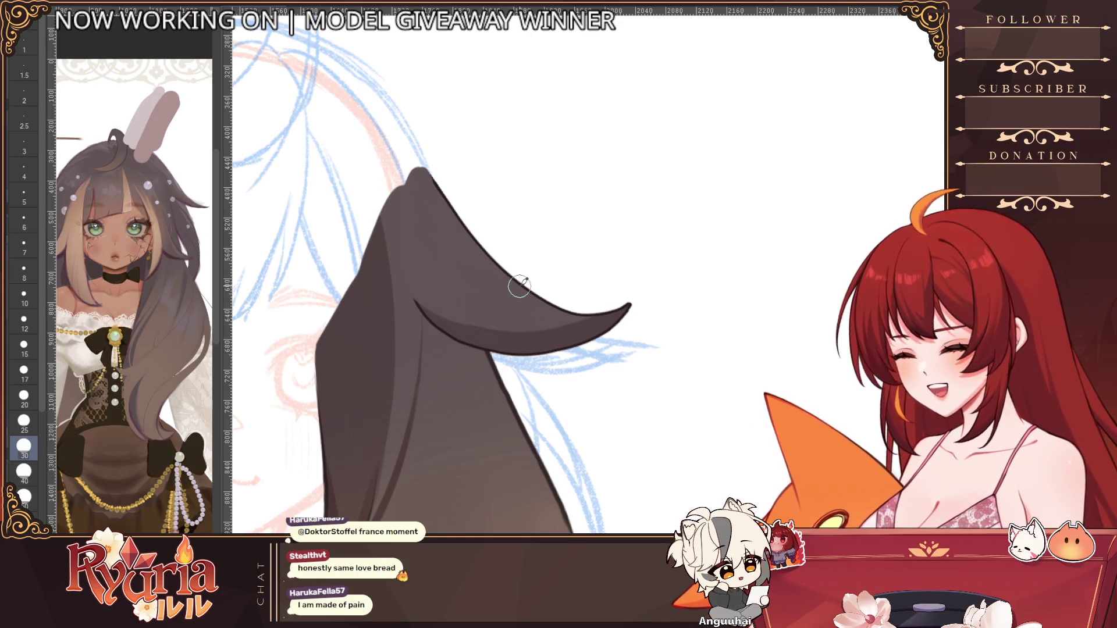
Step: With a fine brush, rework the inner outline near the upper tip and the curl's lower outline
scroll(438, 331, up, 2)
key(bracketleft)
key(bracketleft)
key(bracketleft)
drag(363, 232, 379, 262)
key(bracketleft)
drag(414, 317, 535, 364)
drag(466, 352, 576, 364)
drag(506, 358, 576, 363)
scroll(578, 290, down, 2)
scroll(578, 291, down, 1)
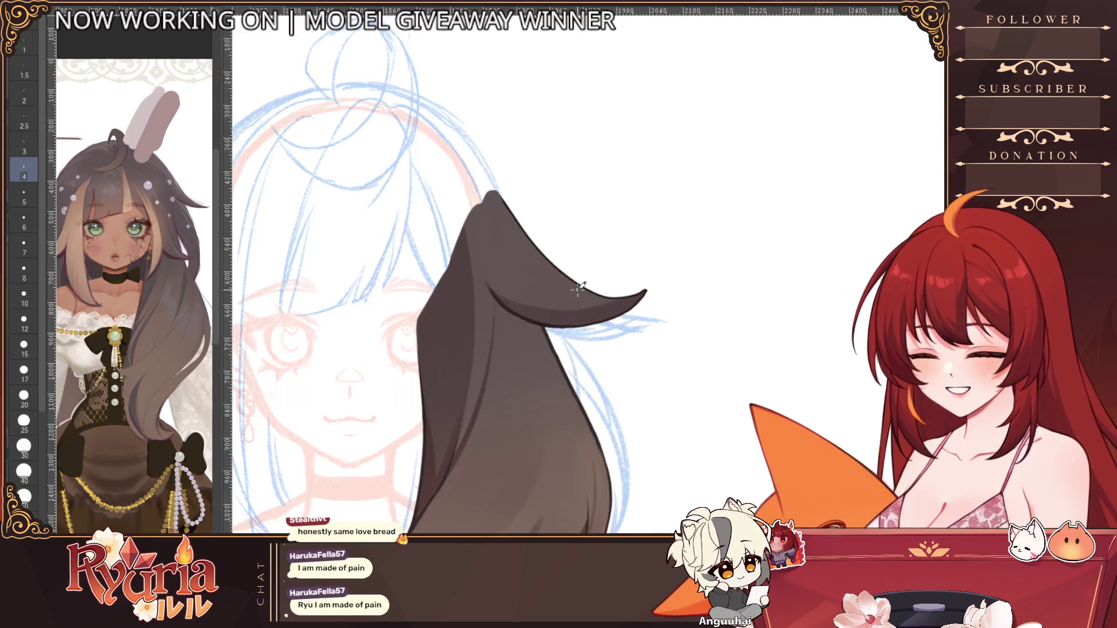
scroll(577, 291, up, 2)
Step: Recentre the view on the curl and darken its lower inner edge
drag(579, 287, 449, 252)
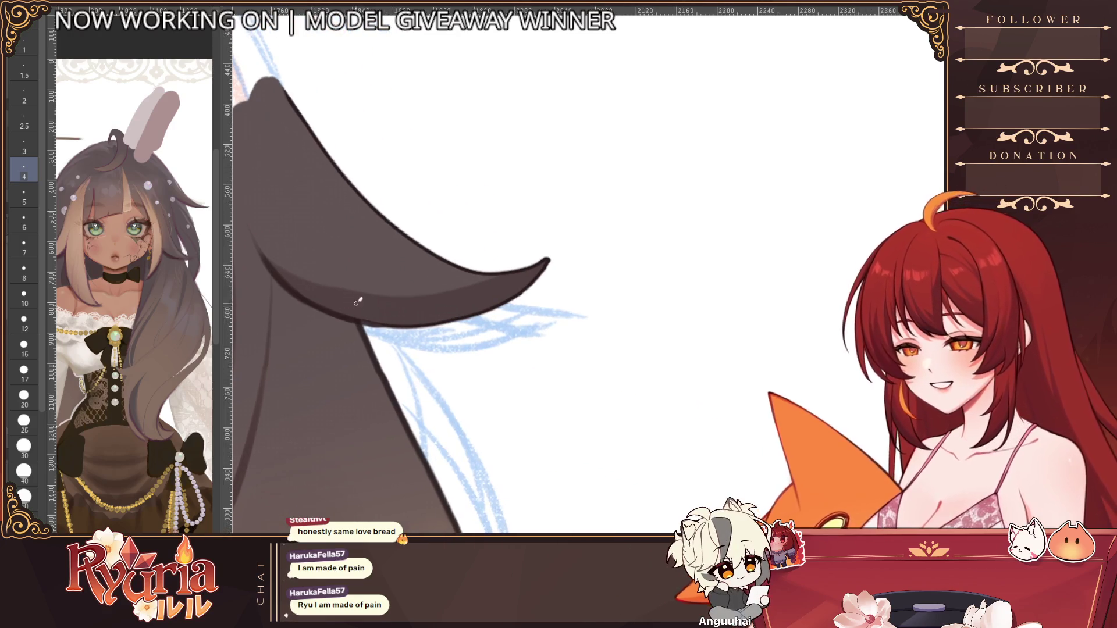
key(bracketleft)
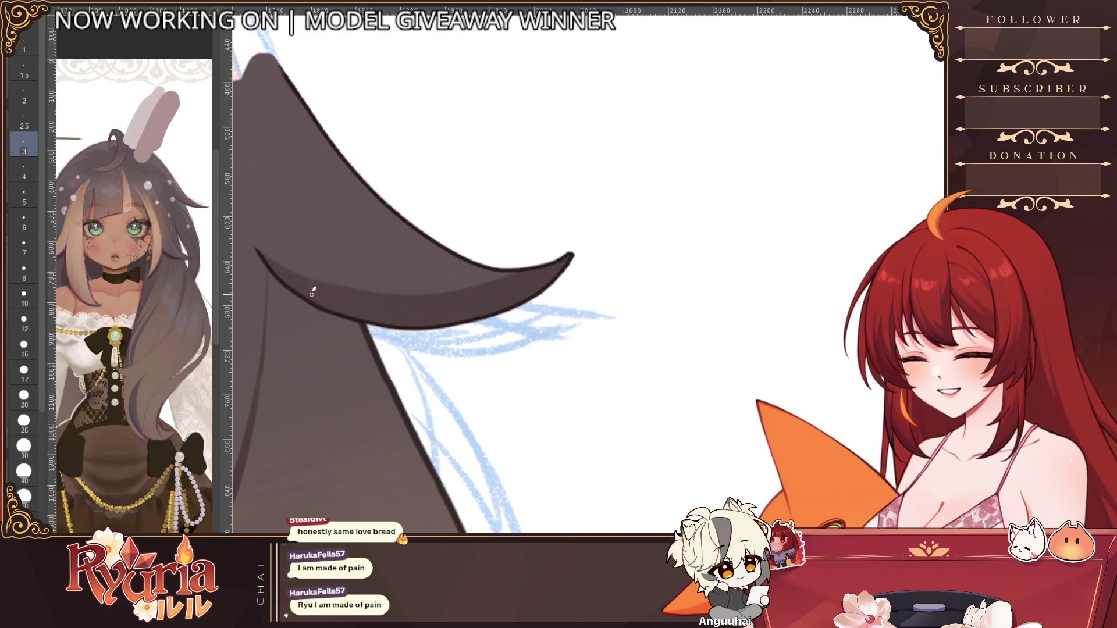
drag(416, 316, 439, 328)
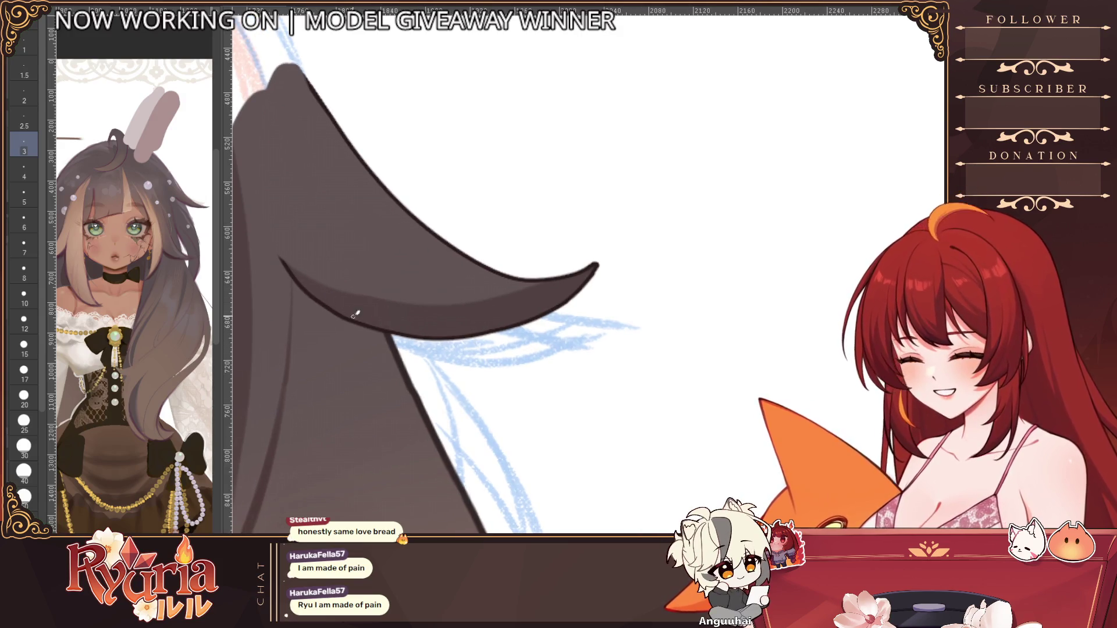
key(e)
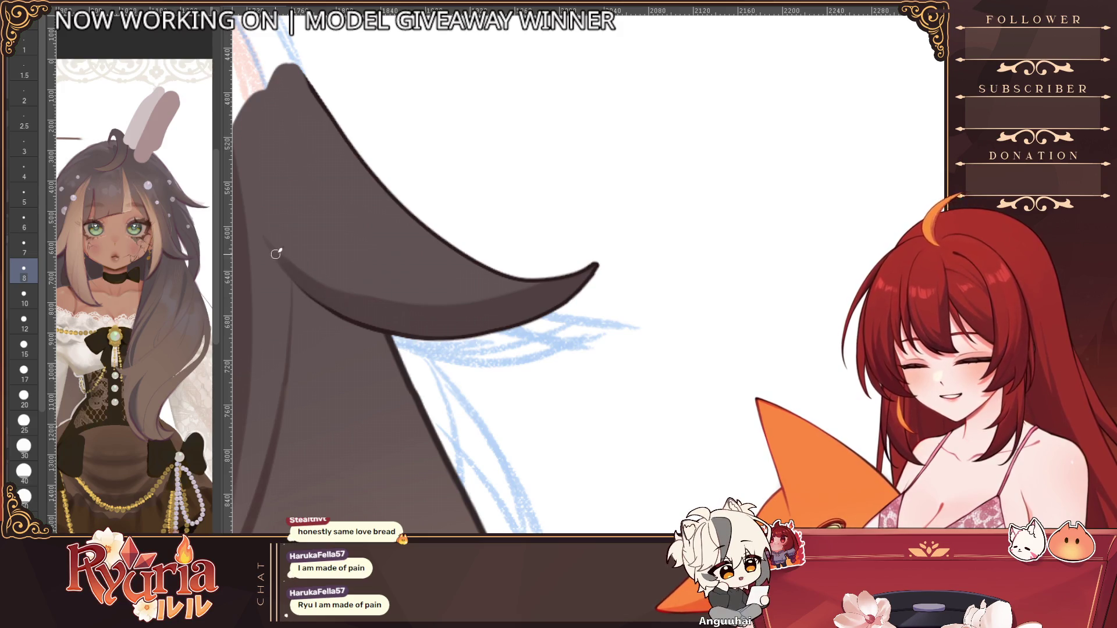
key(ctrl+minus)
key(bracketleft)
key(bracketleft)
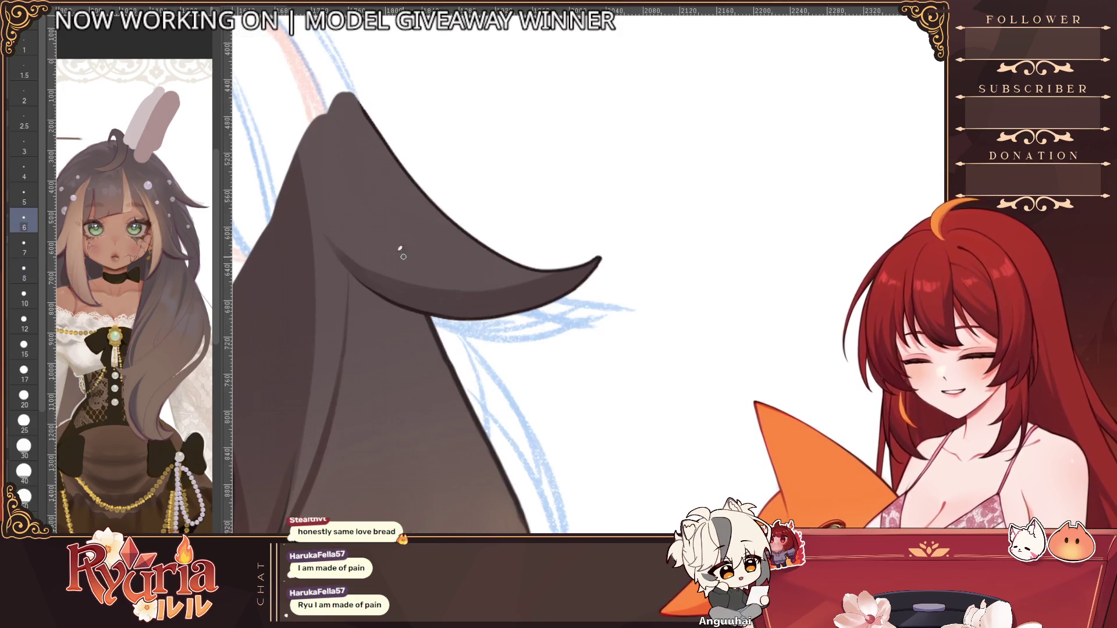
drag(411, 256, 562, 269)
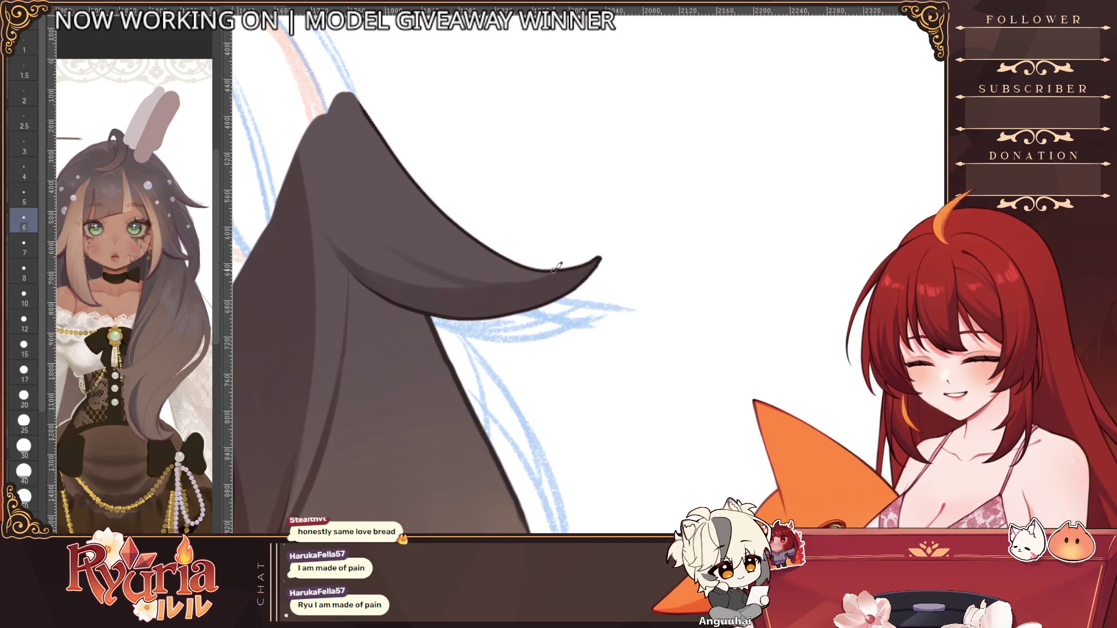
scroll(507, 233, down, 3)
scroll(508, 233, up, 1)
scroll(487, 157, up, 2)
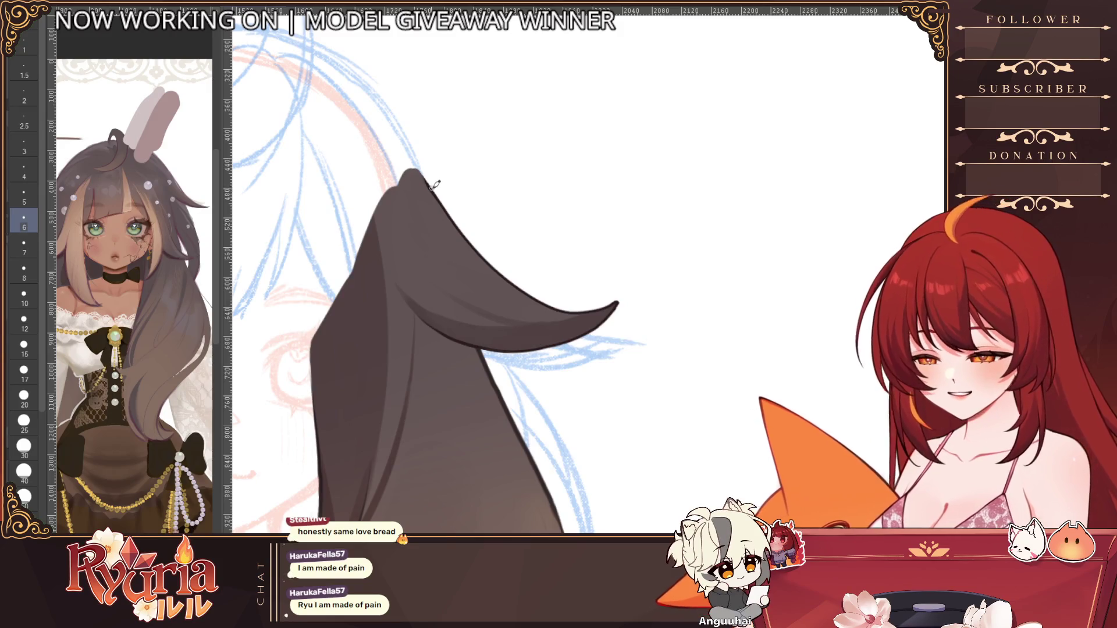
Step: Draw a thin dark line along the curl edge with a smaller brush
key(bracketleft)
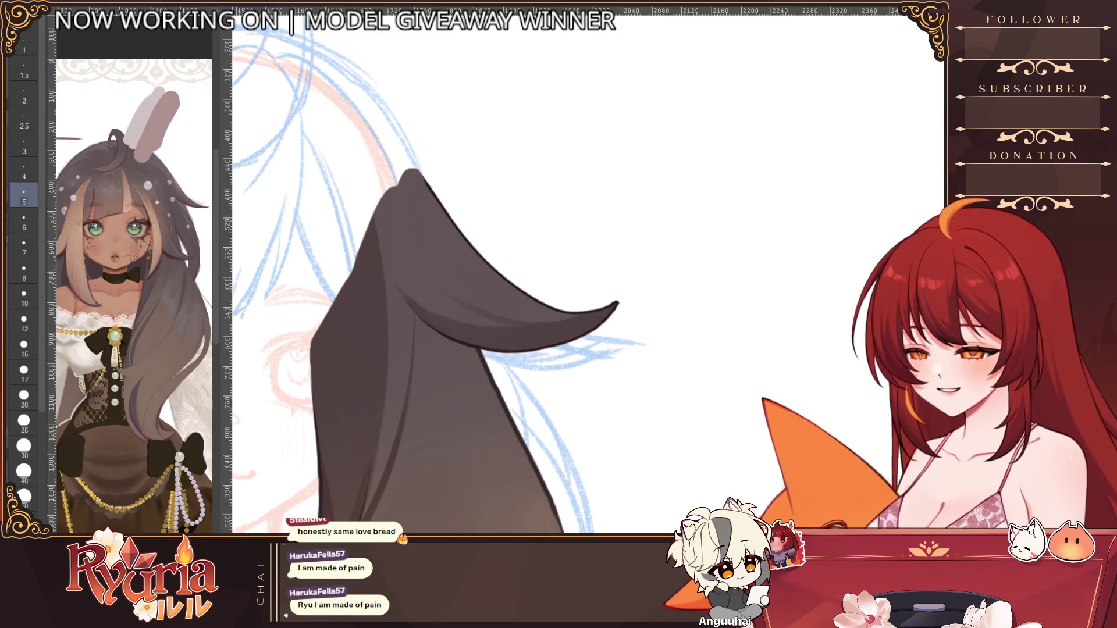
key(bracketleft)
drag(402, 141, 465, 231)
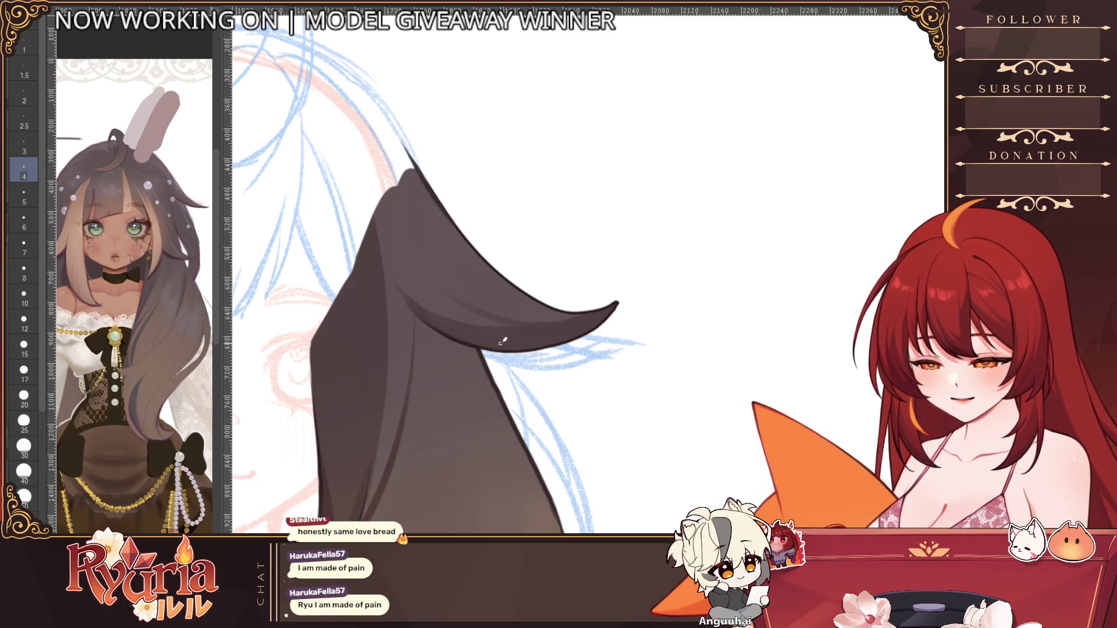
scroll(755, 299, down, 5)
Step: Mirror the view and smooth the outline of the strand's pointed tip
key(h)
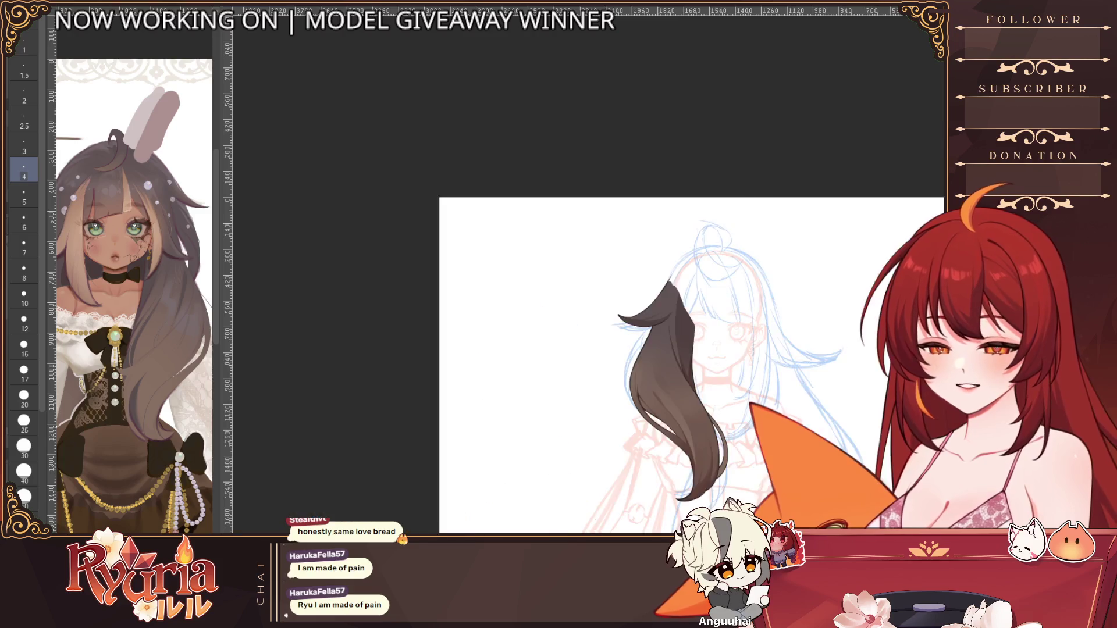
scroll(613, 316, up, 5)
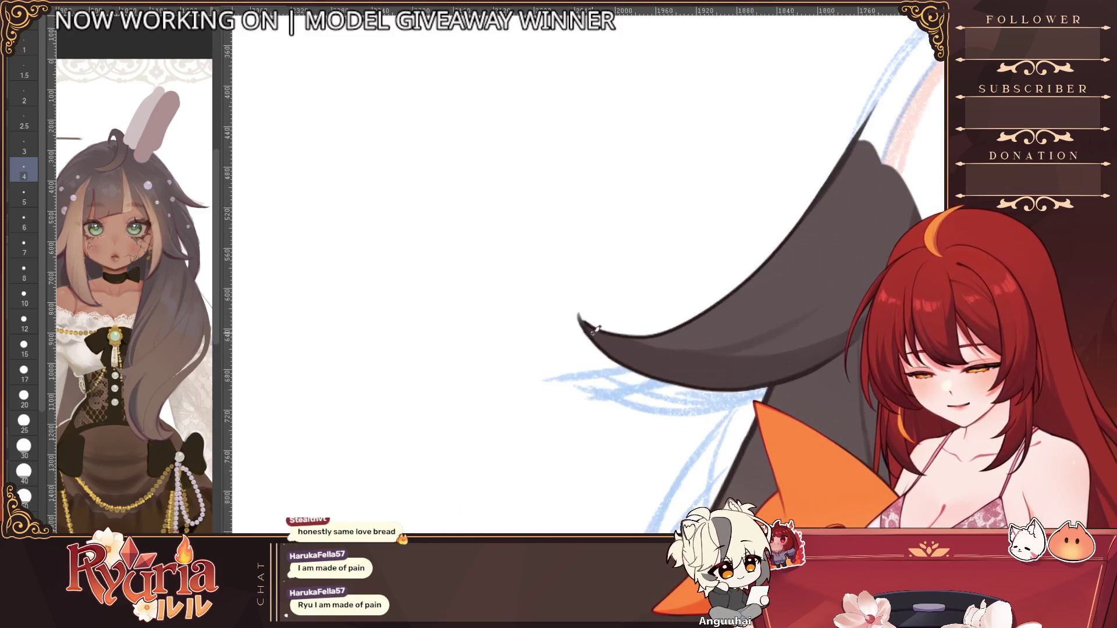
drag(596, 337, 578, 319)
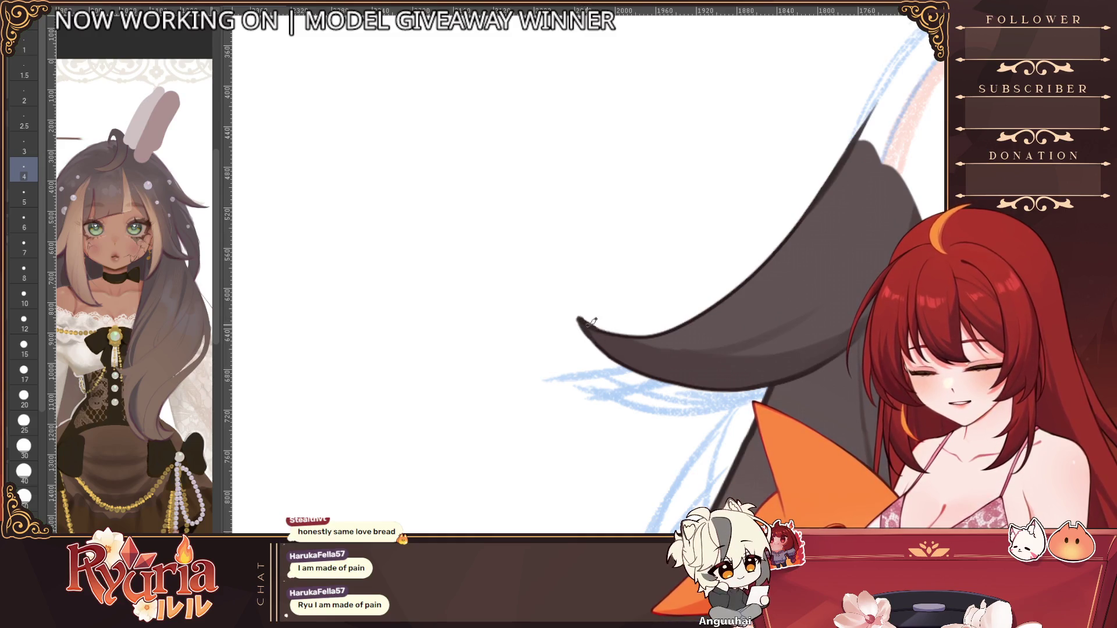
scroll(641, 304, down, 2)
scroll(429, 257, up, 2)
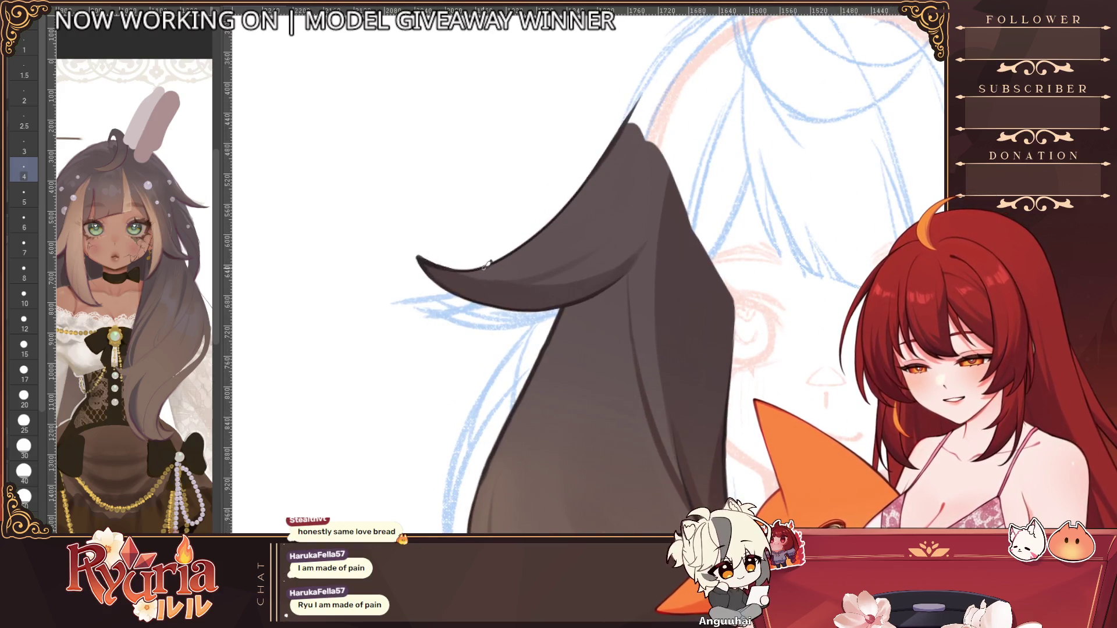
scroll(487, 263, down, 4)
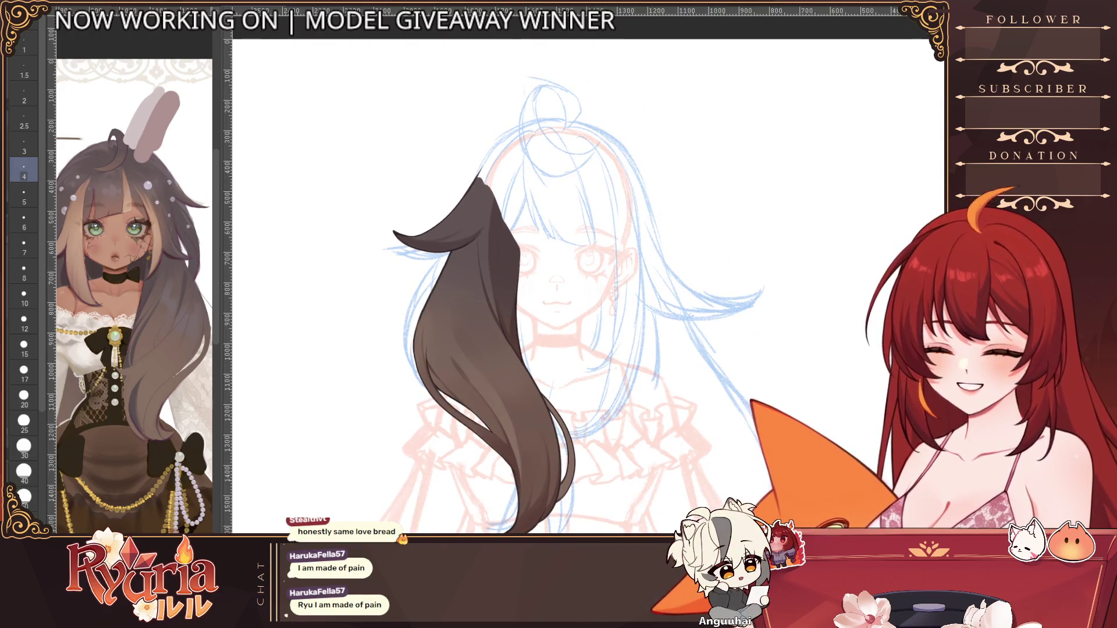
Step: Shade the strand's left edge and darken its lower-left part
drag(465, 239, 395, 384)
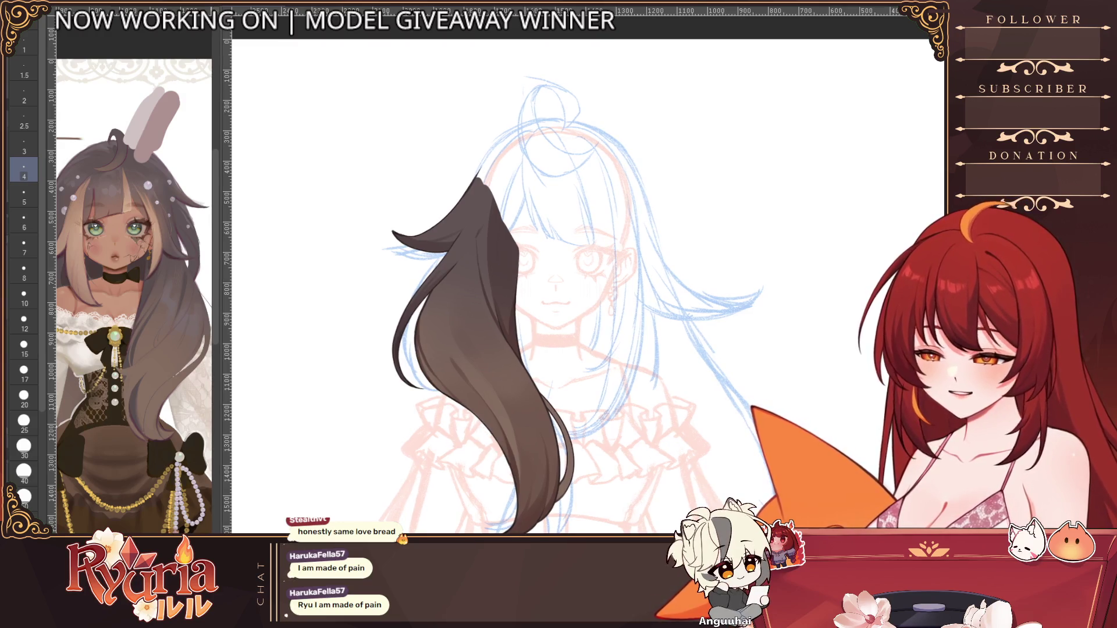
drag(418, 326, 506, 462)
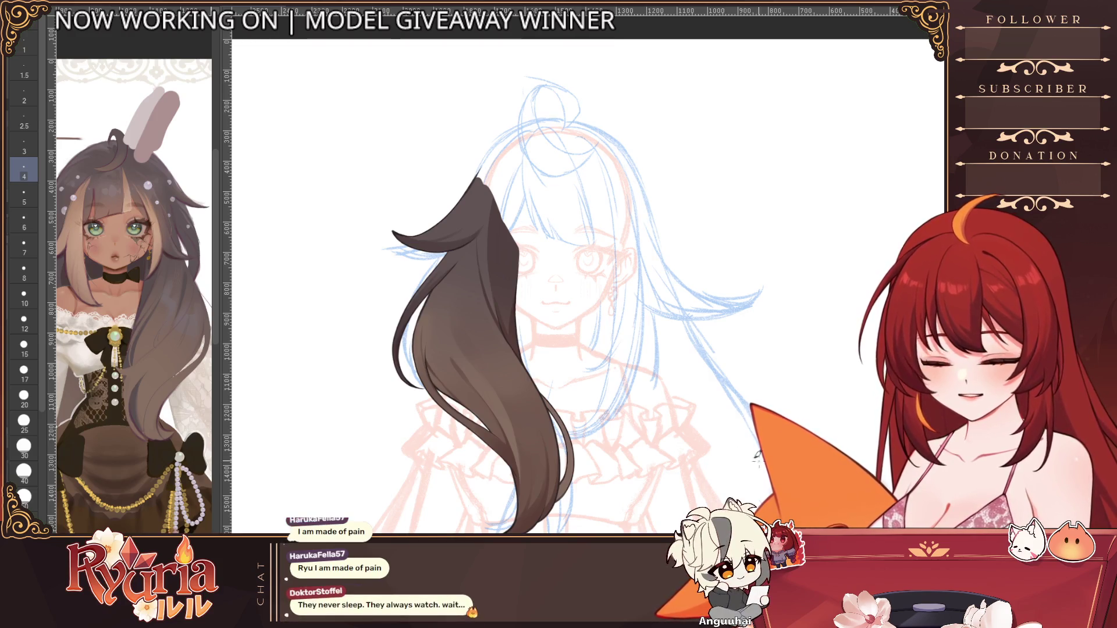
scroll(501, 244, down, 5)
scroll(609, 230, up, 2)
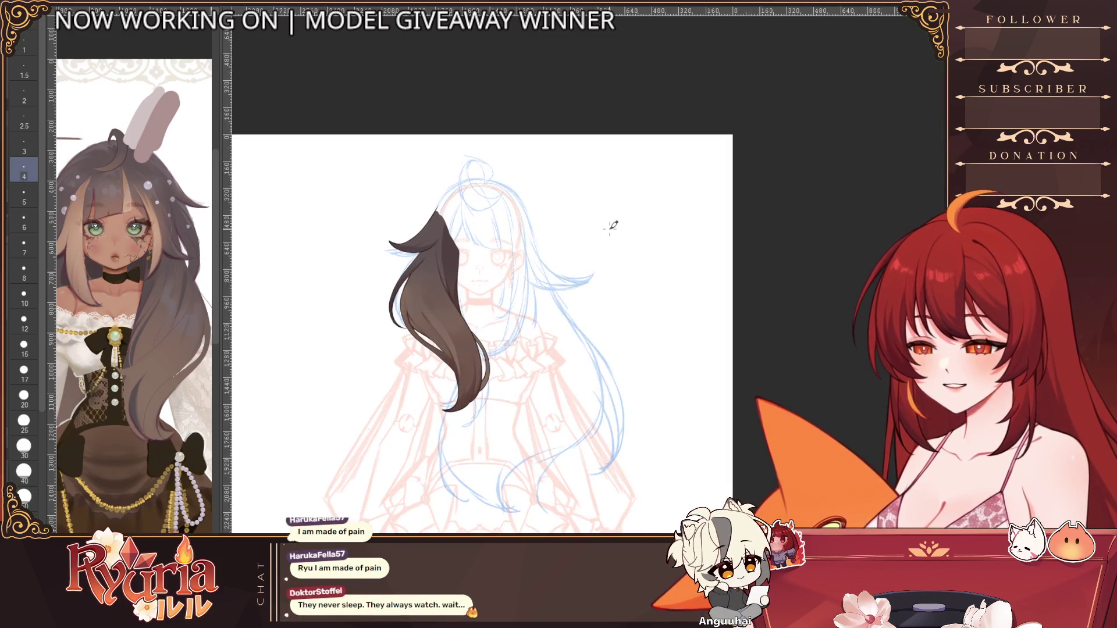
Step: Bring the face and hair into closer view and reduce the brush size
drag(377, 221, 593, 217)
scroll(593, 217, up, 4)
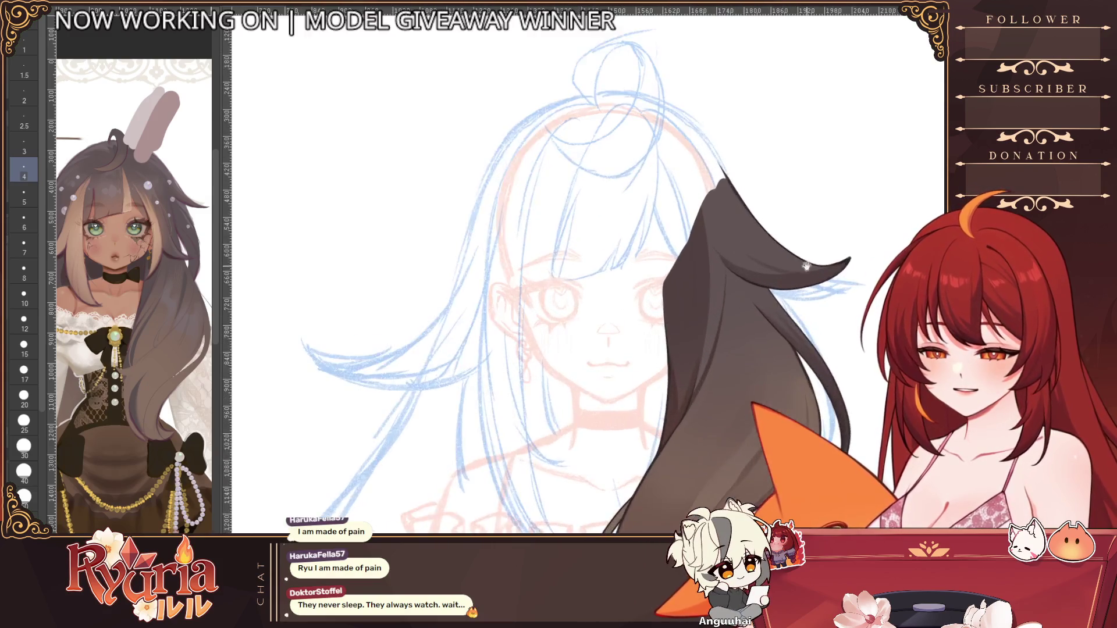
scroll(593, 216, up, 2)
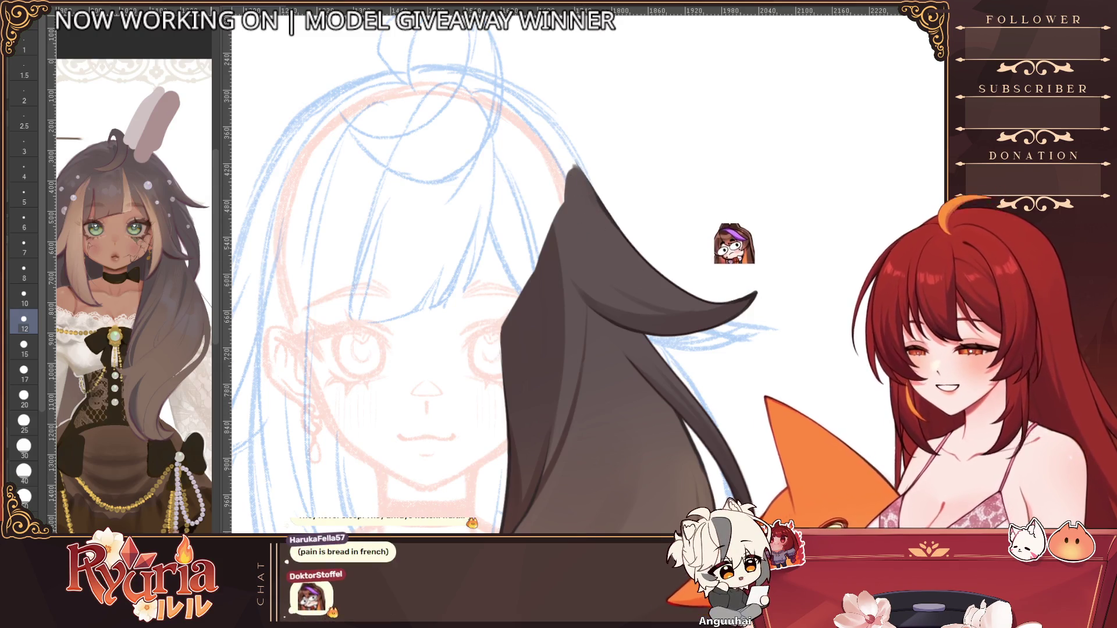
key(bracketleft)
key(bracketleft)
key(bracketleft)
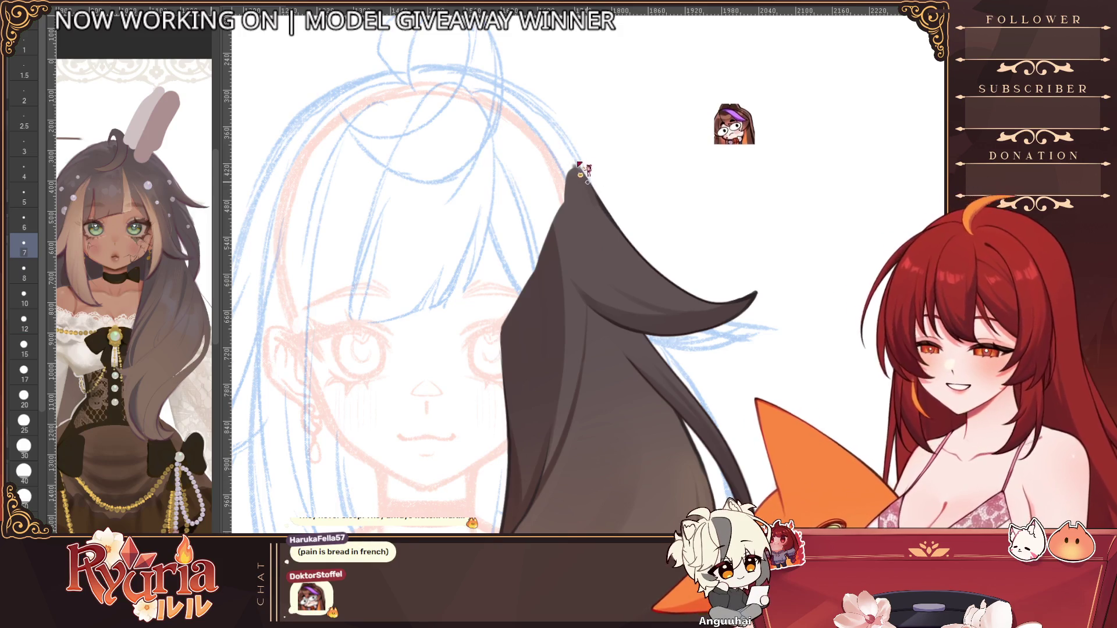
key(bracketleft)
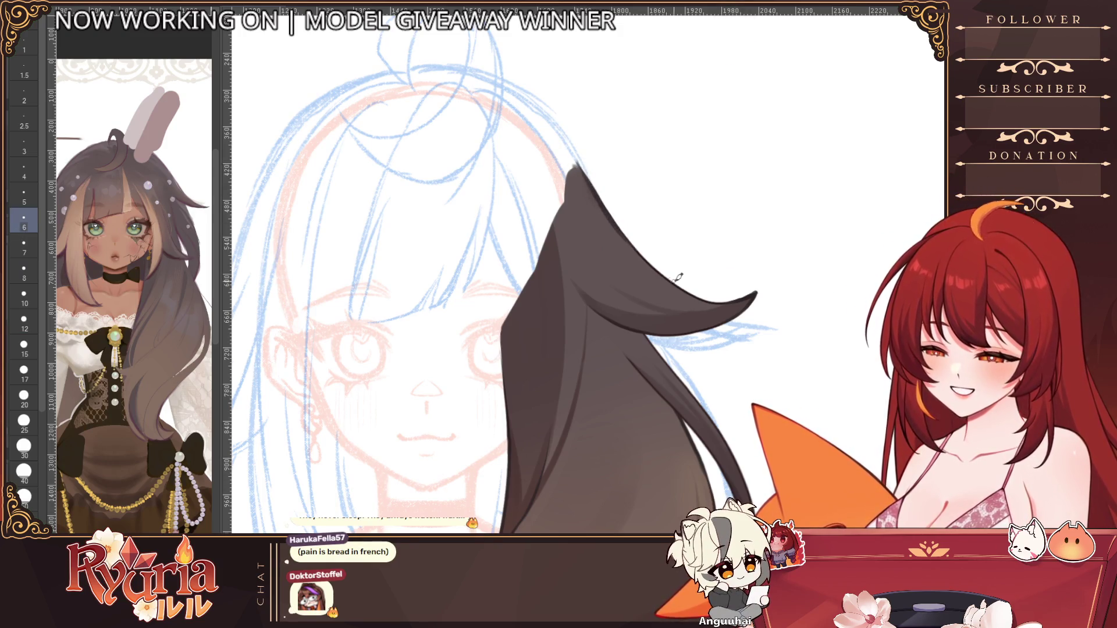
scroll(794, 262, down, 2)
scroll(795, 263, down, 3)
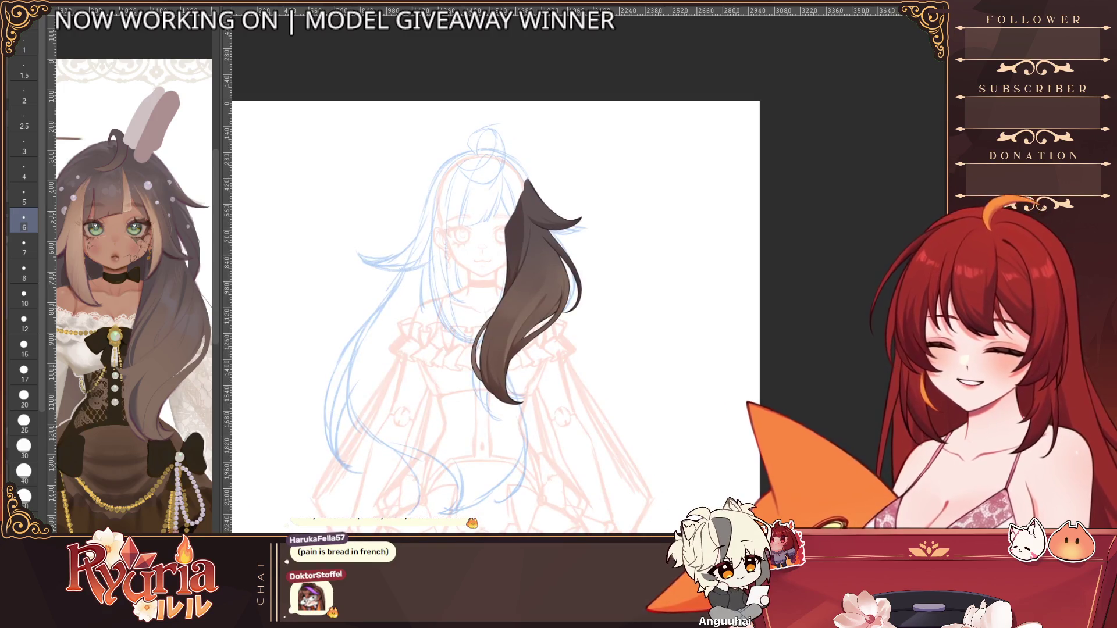
scroll(546, 169, up, 5)
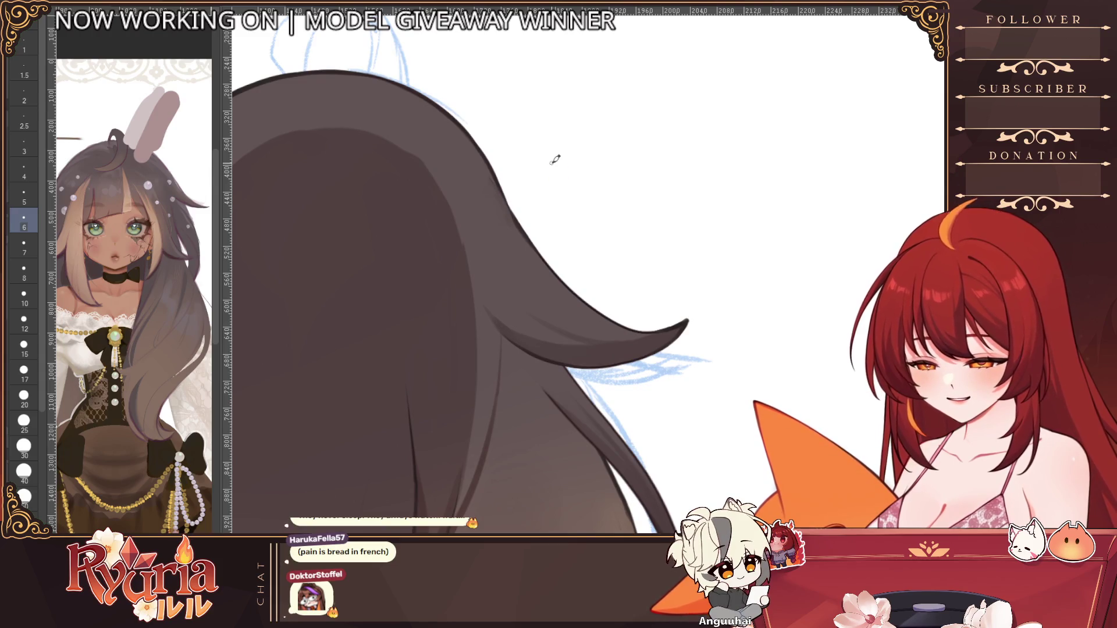
Step: Adjust the brush size up and down while examining the back hair
scroll(314, 263, down, 6)
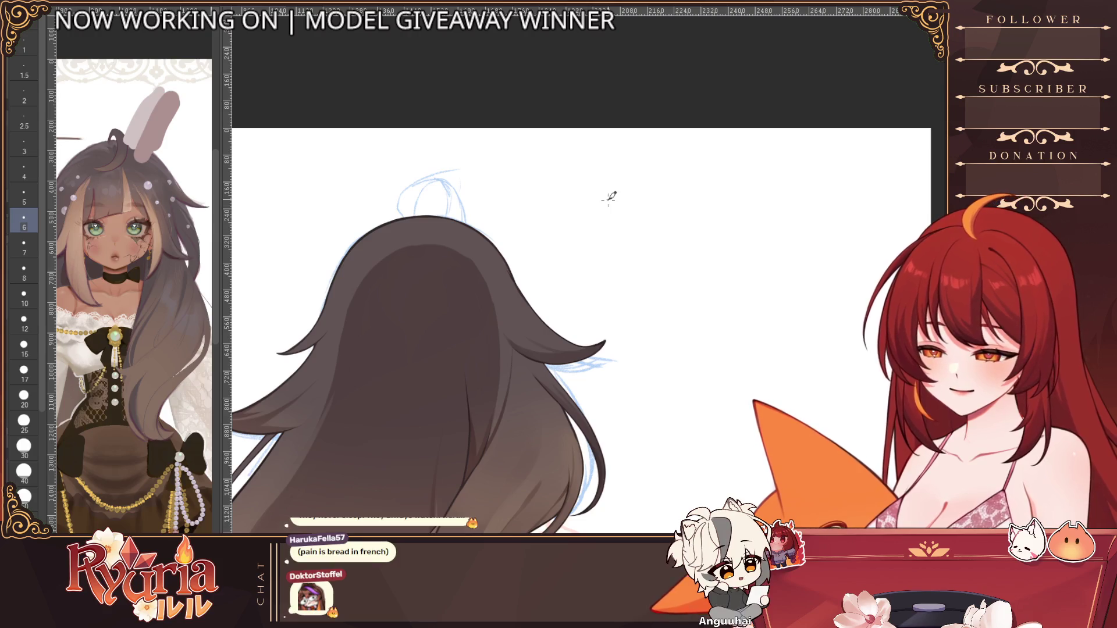
scroll(609, 198, down, 2)
scroll(549, 312, up, 3)
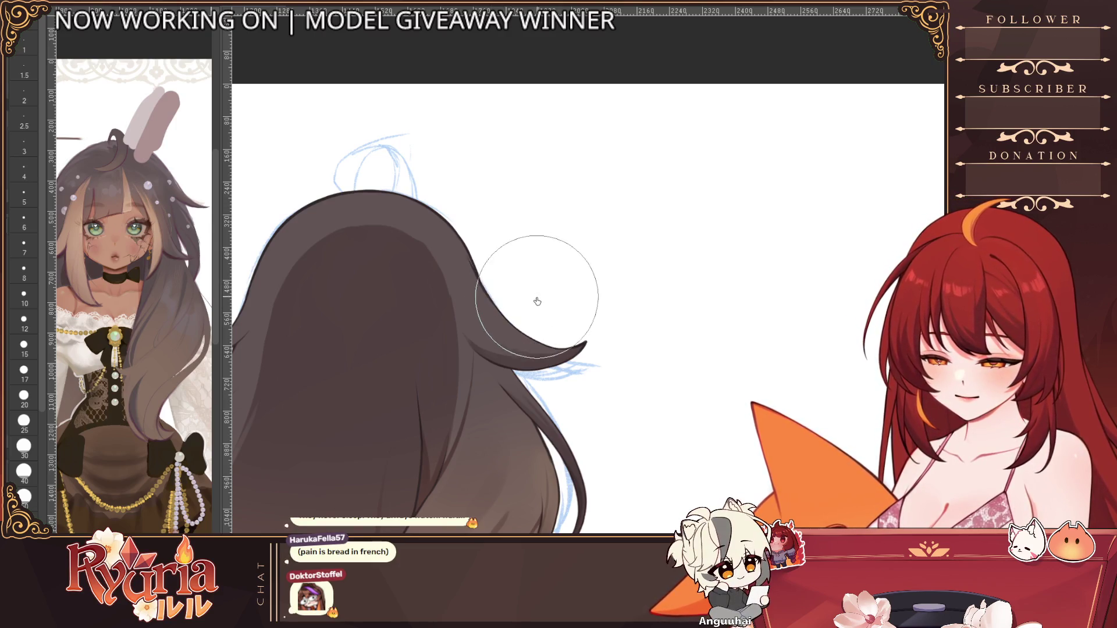
key(bracketleft)
key(bracketleft)
key(bracketleft)
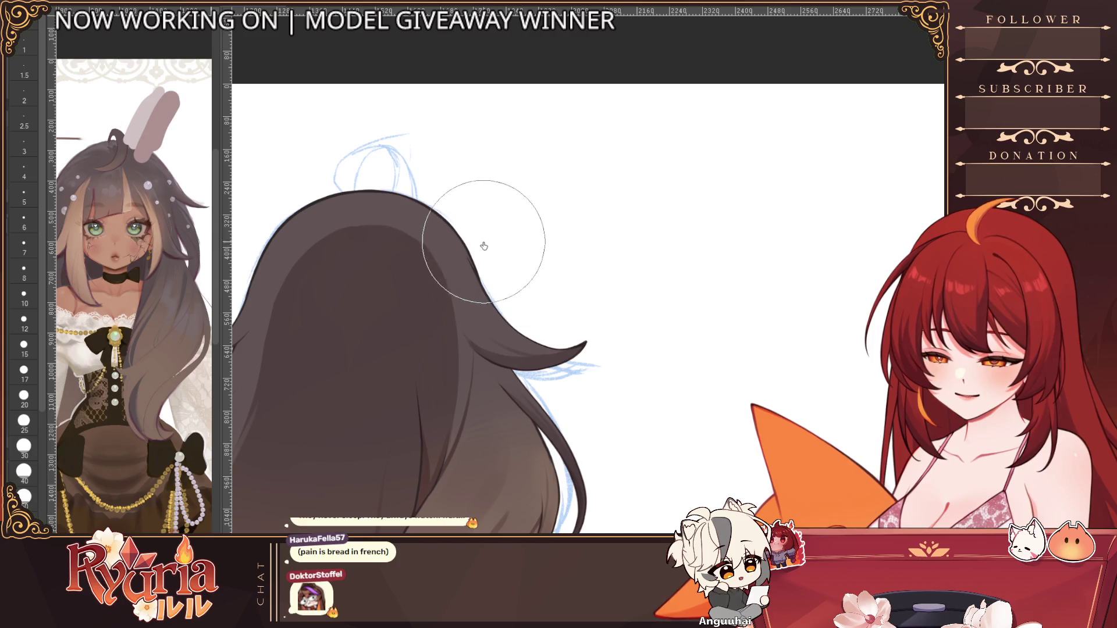
key(bracketright)
key(bracketright)
key(bracketright)
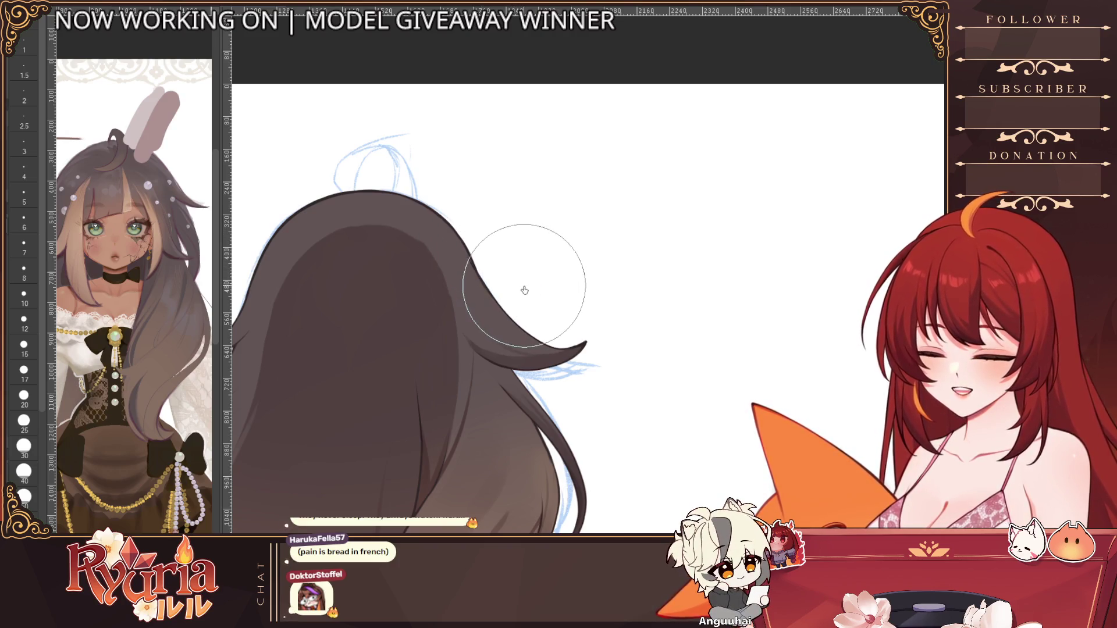
key(bracketright)
key(bracketright)
key(bracketright)
key(bracketleft)
key(bracketleft)
key(bracketleft)
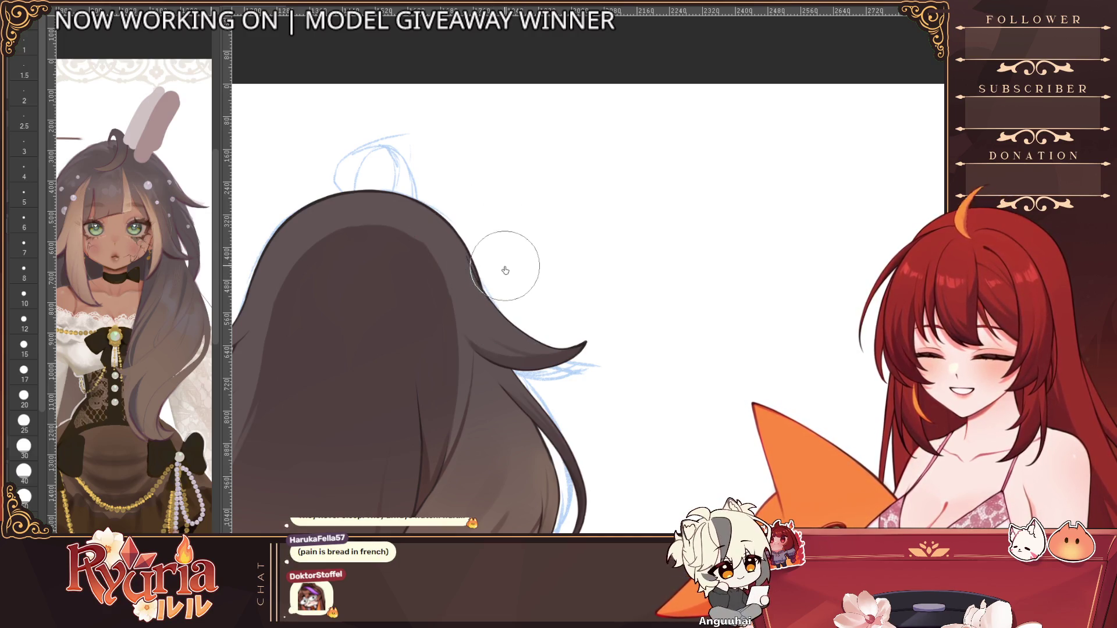
key(bracketright)
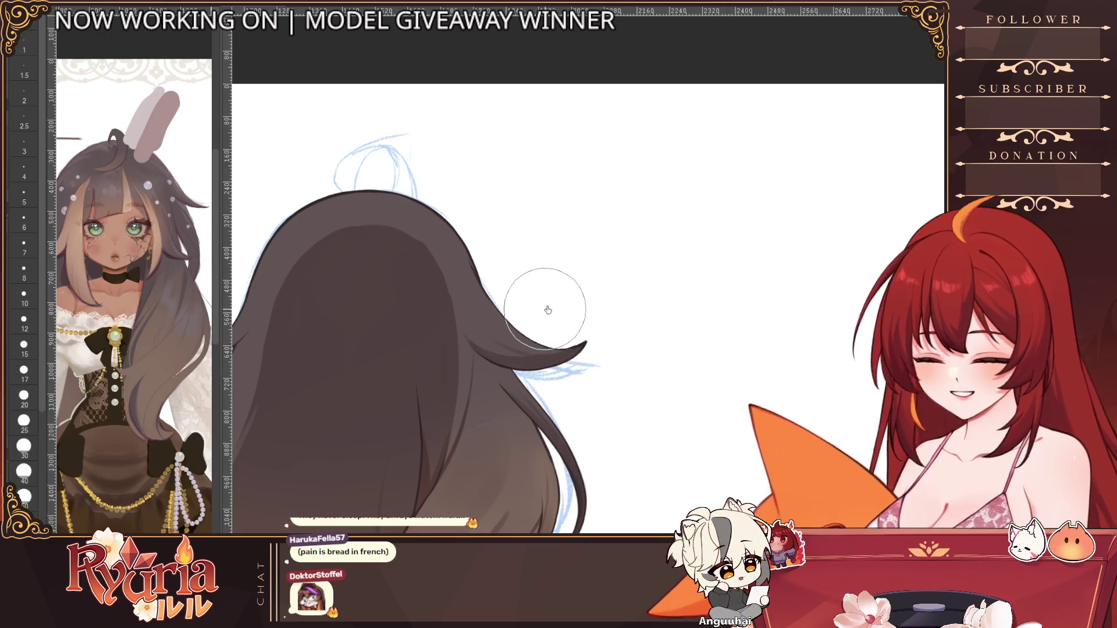
key(bracketright)
Step: Flip the canvas horizontally, zoom out two steps, and start narrowing the left strand with Free Transform
key(h)
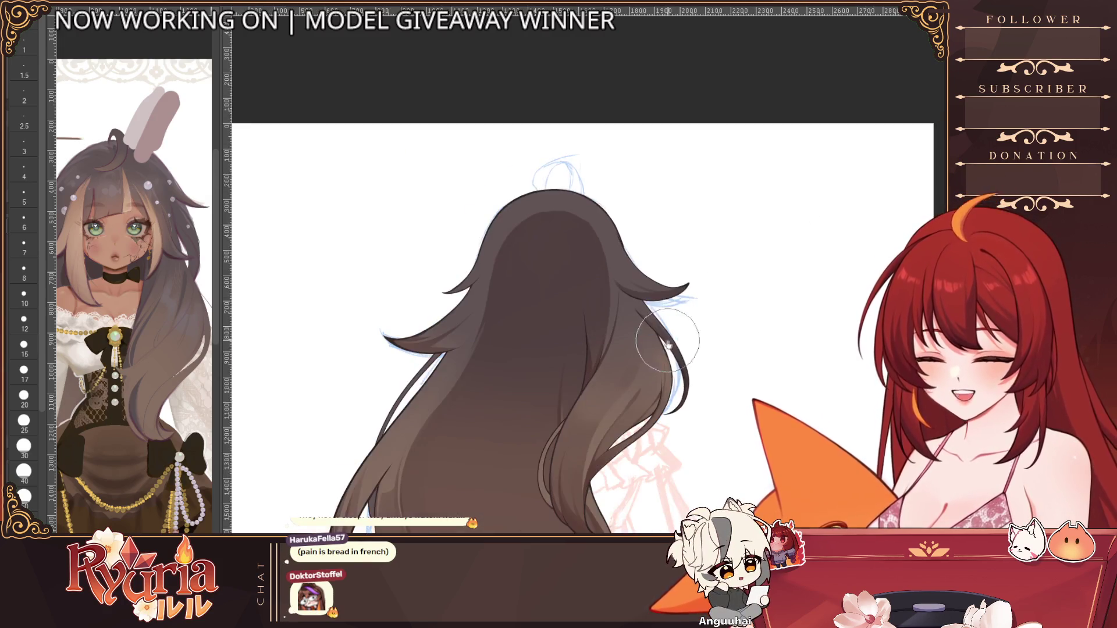
key(ctrl+minus)
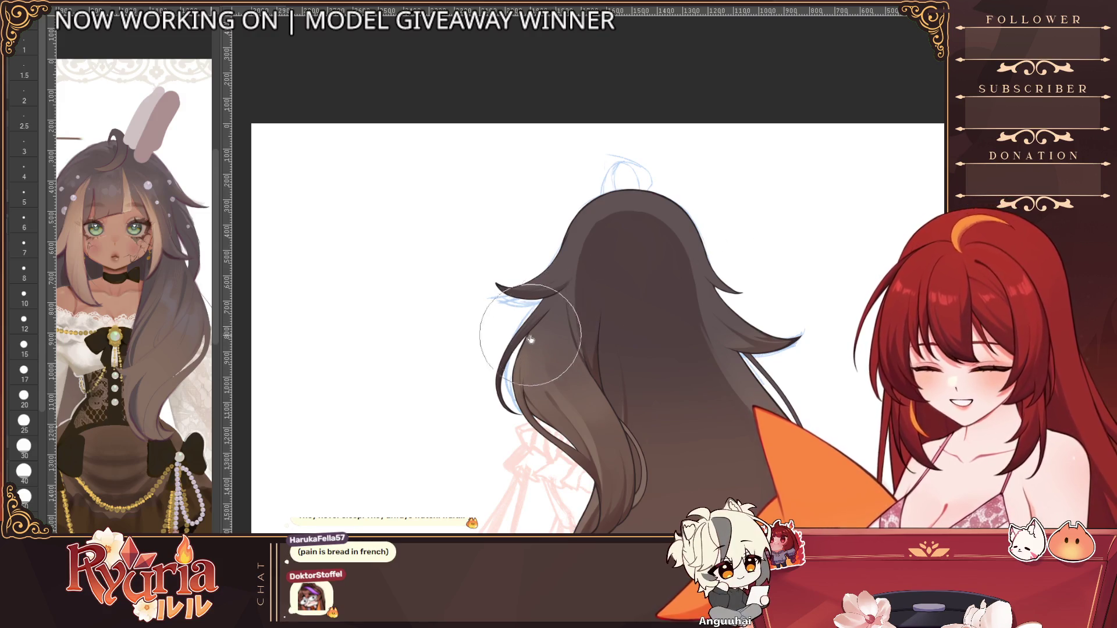
key(ctrl+minus)
key(ctrl+minus)
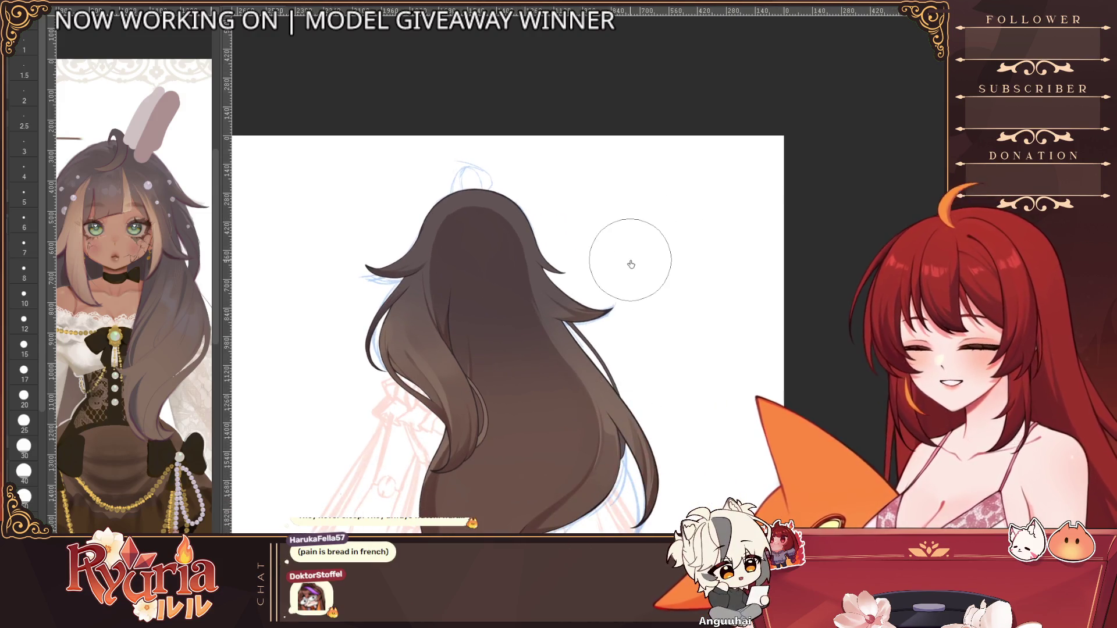
key(ctrl+t)
drag(366, 250, 428, 250)
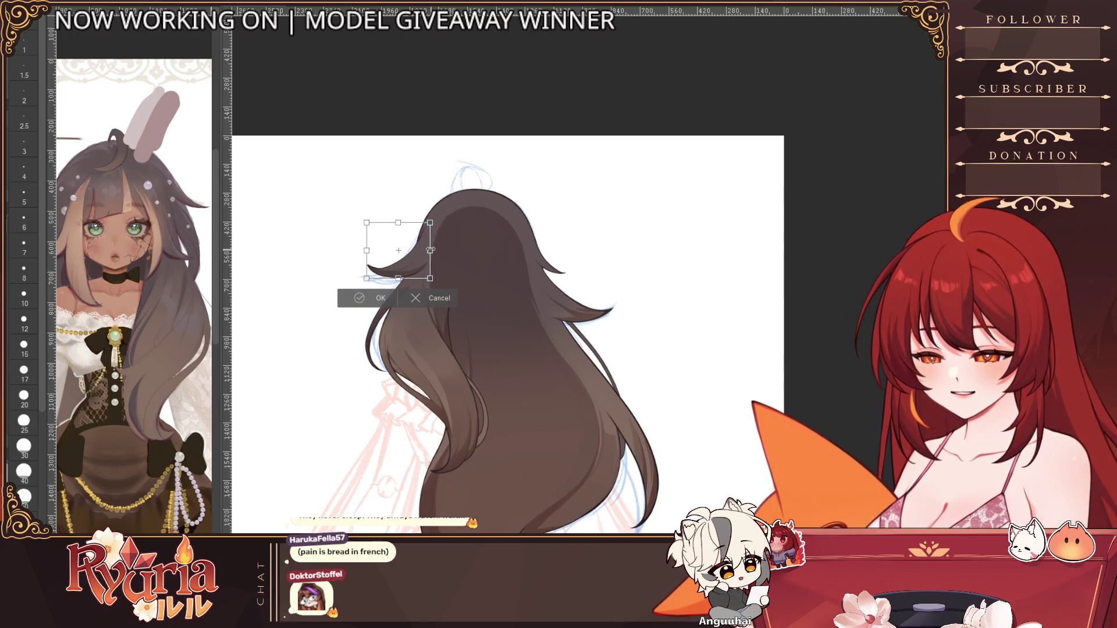
Step: Cancel the left strand's Free Transform and reposition the canvas in the view
drag(367, 223, 364, 222)
click(424, 302)
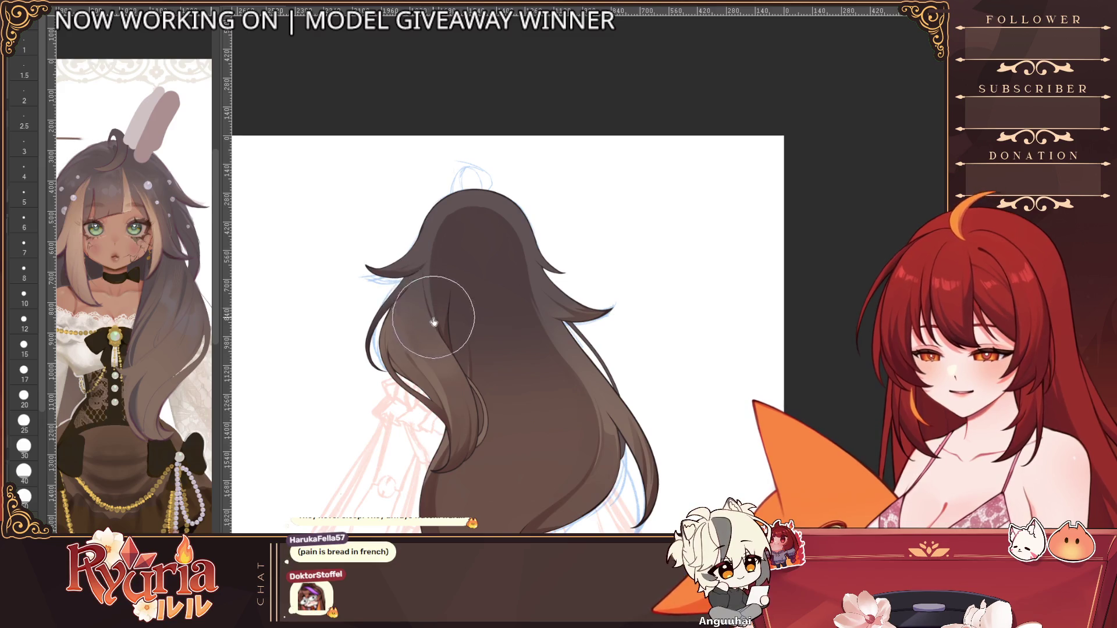
scroll(528, 303, down, 3)
scroll(531, 326, up, 3)
scroll(408, 252, up, 2)
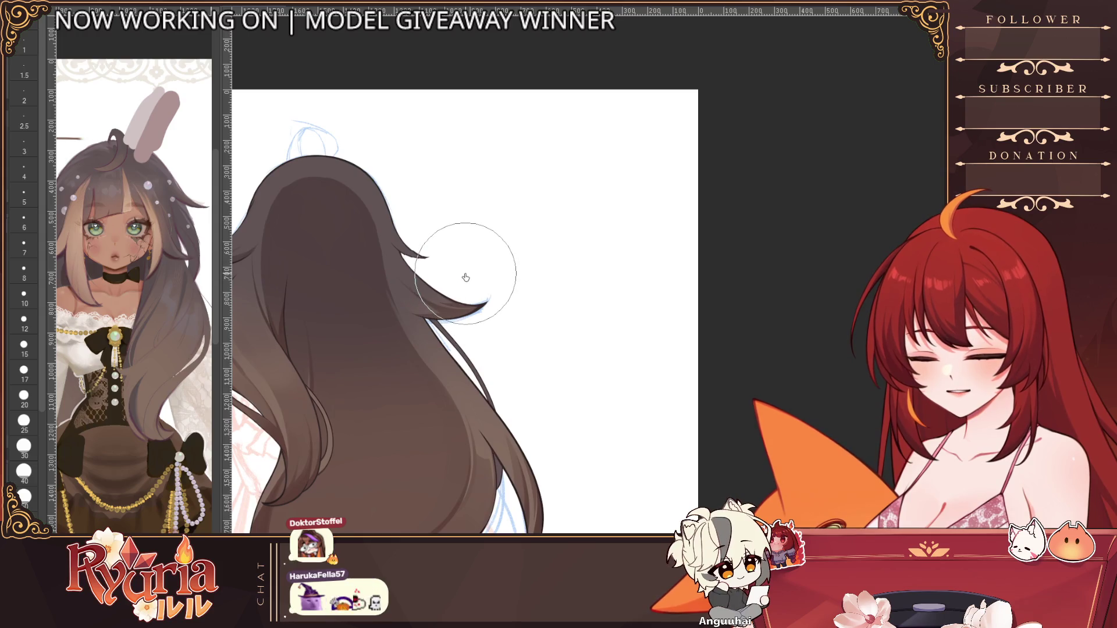
scroll(496, 233, down, 3)
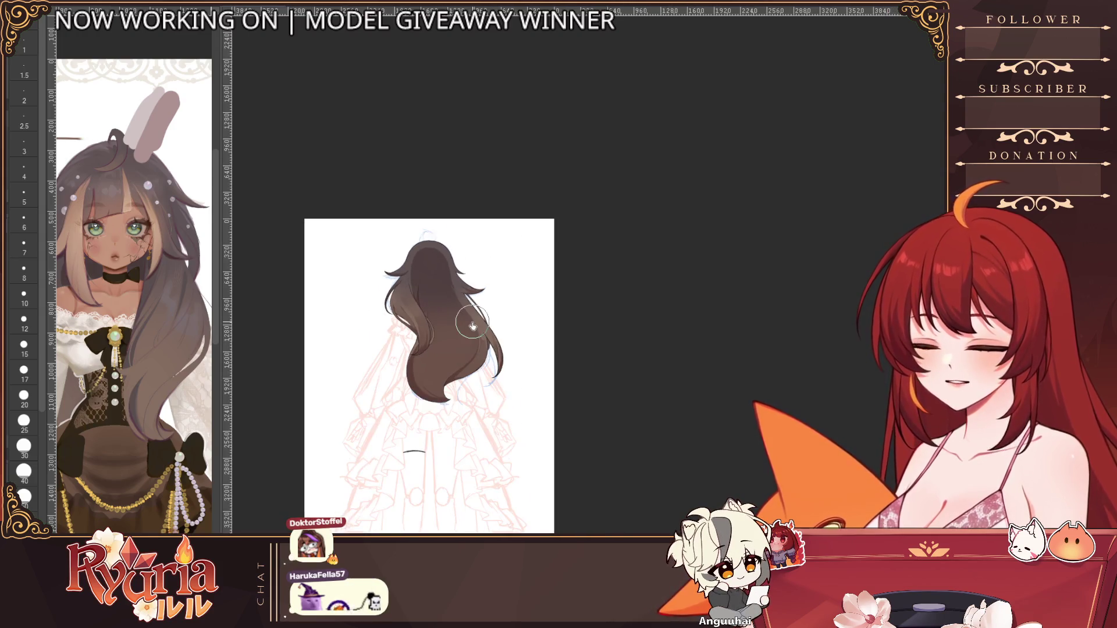
mouse_move(579, 346)
mouse_down()
mouse_move(861, 360)
mouse_move(620, 334)
mouse_up()
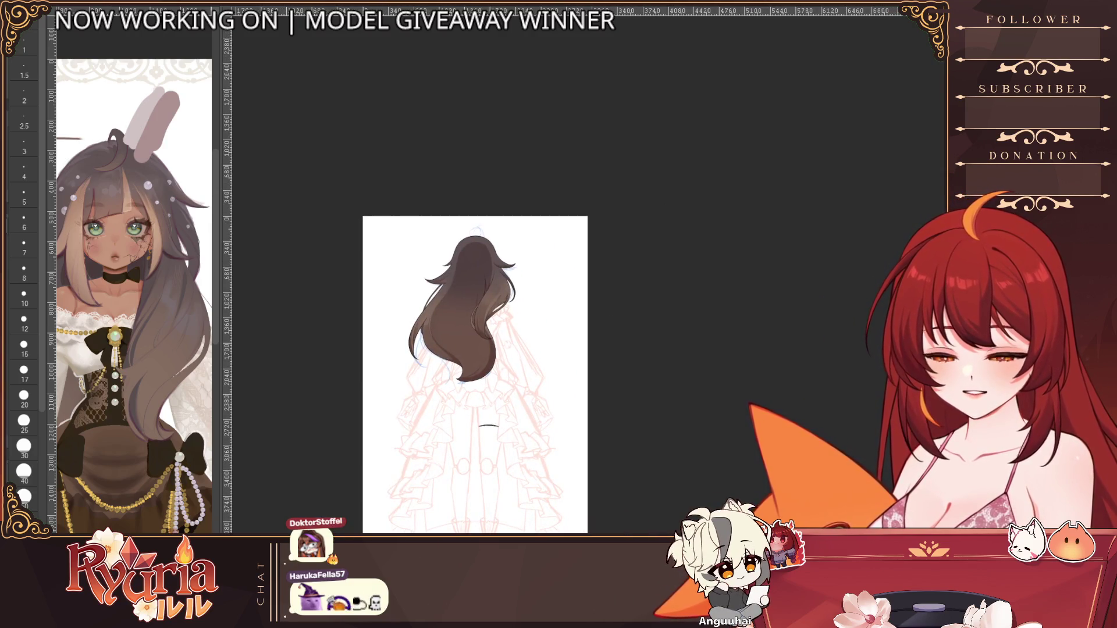
scroll(567, 470, up, 2)
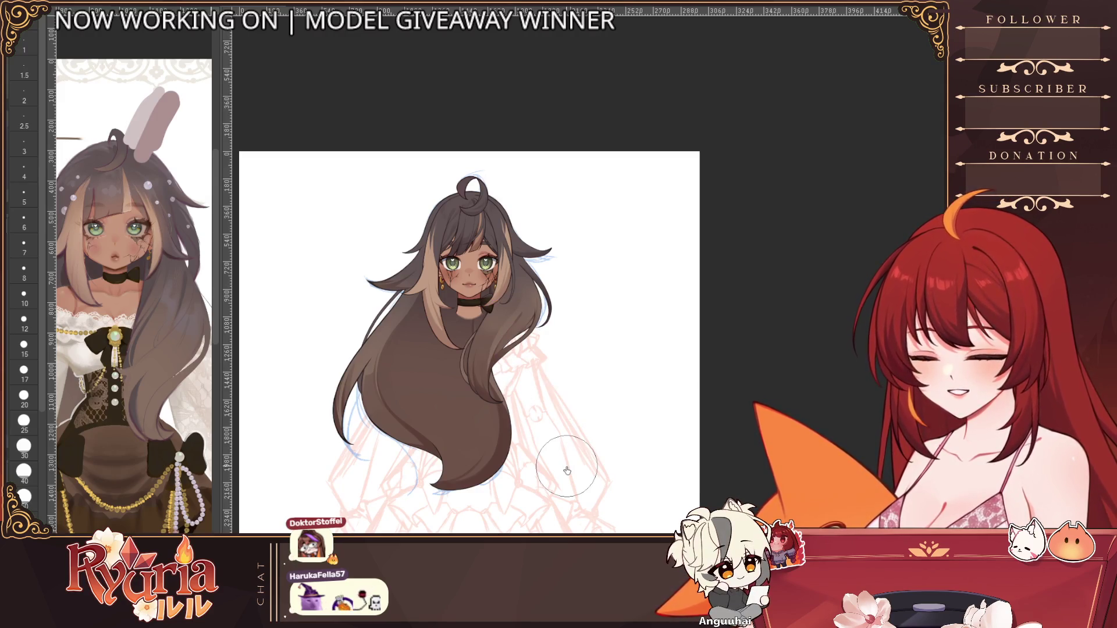
Step: Shrink the brush and touch up the long hair strands around the head and shoulders
scroll(568, 249, up, 3)
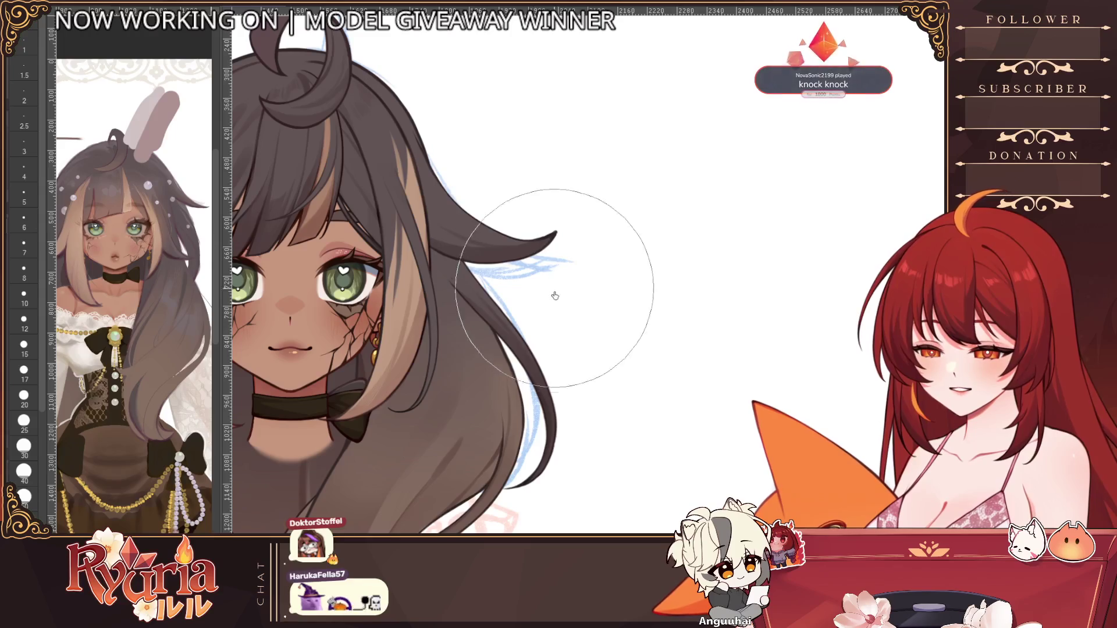
key(bracketleft)
key(bracketleft)
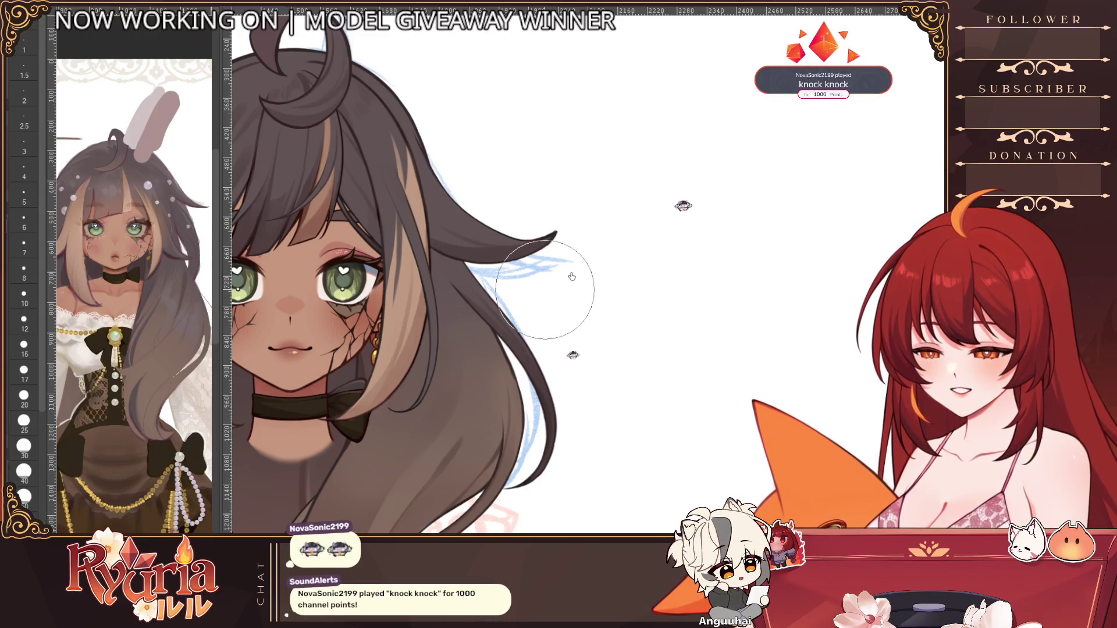
scroll(573, 273, down, 4)
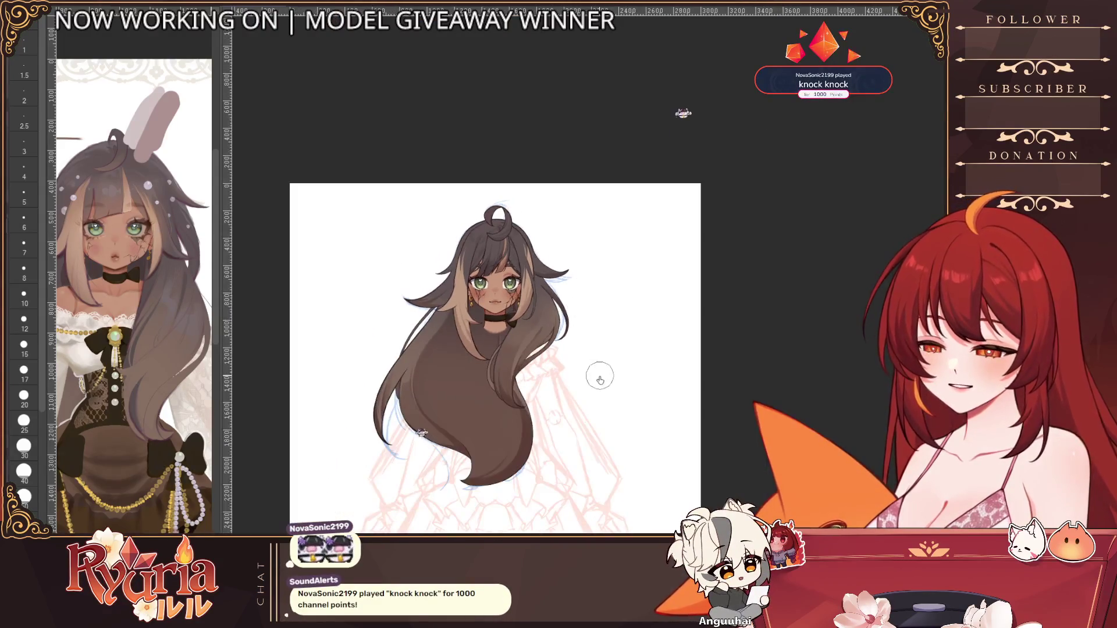
scroll(576, 291, up, 2)
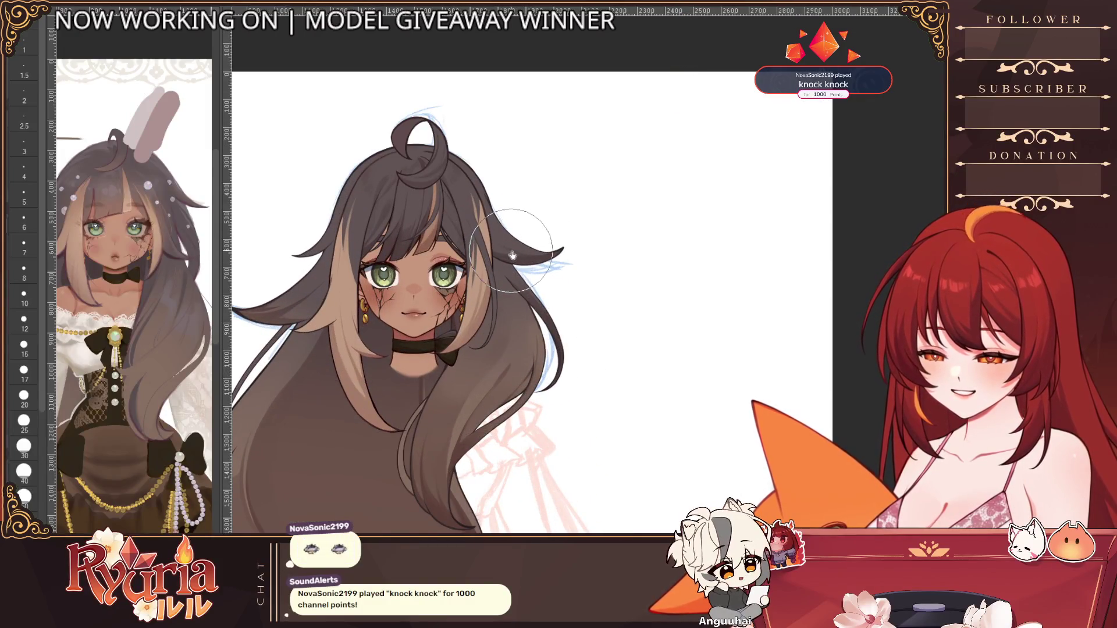
scroll(512, 256, down, 2)
scroll(588, 444, down, 1)
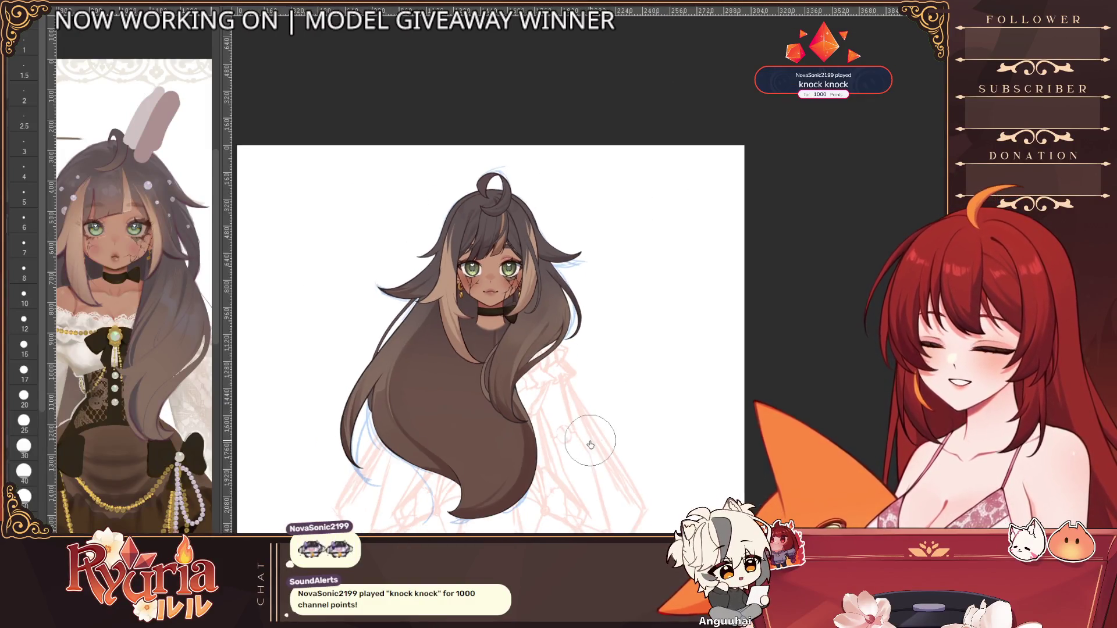
scroll(590, 444, up, 1)
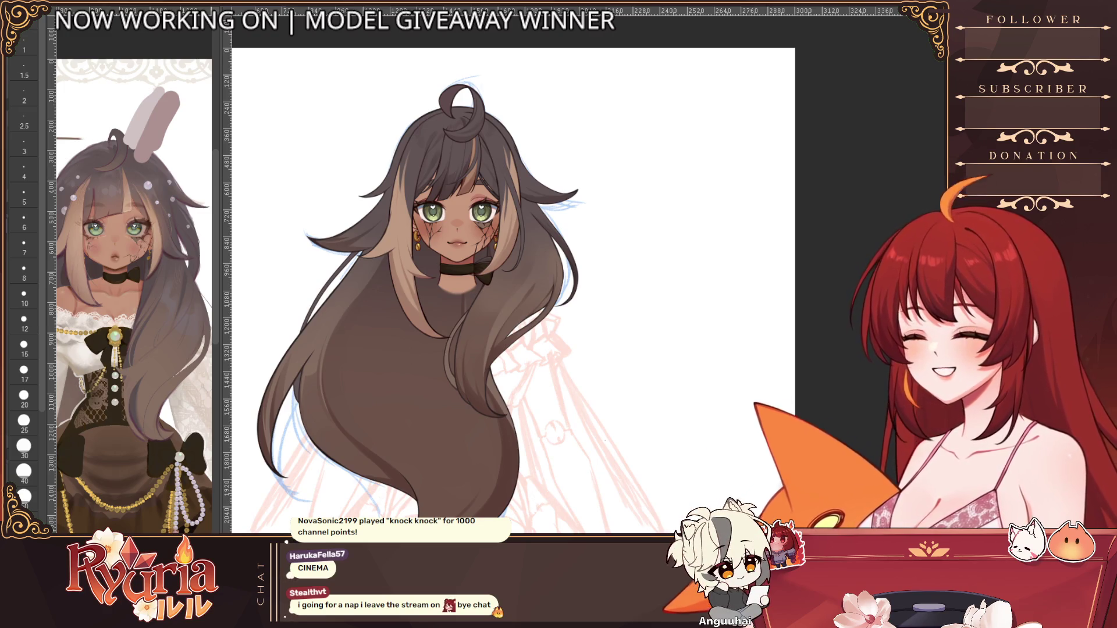
scroll(687, 330, down, 1)
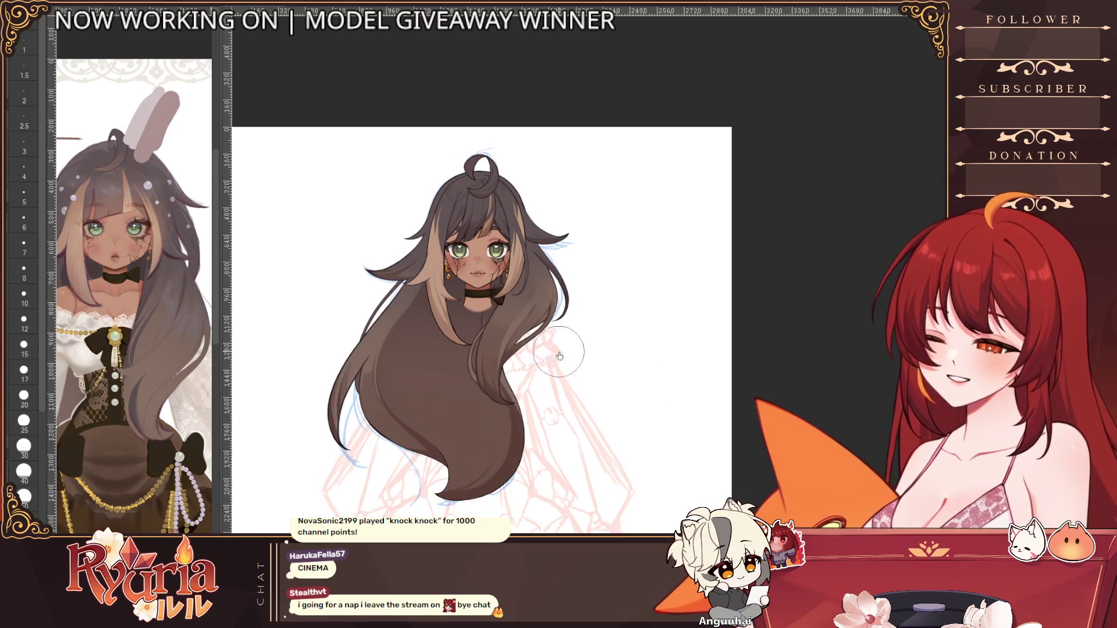
scroll(524, 262, up, 1)
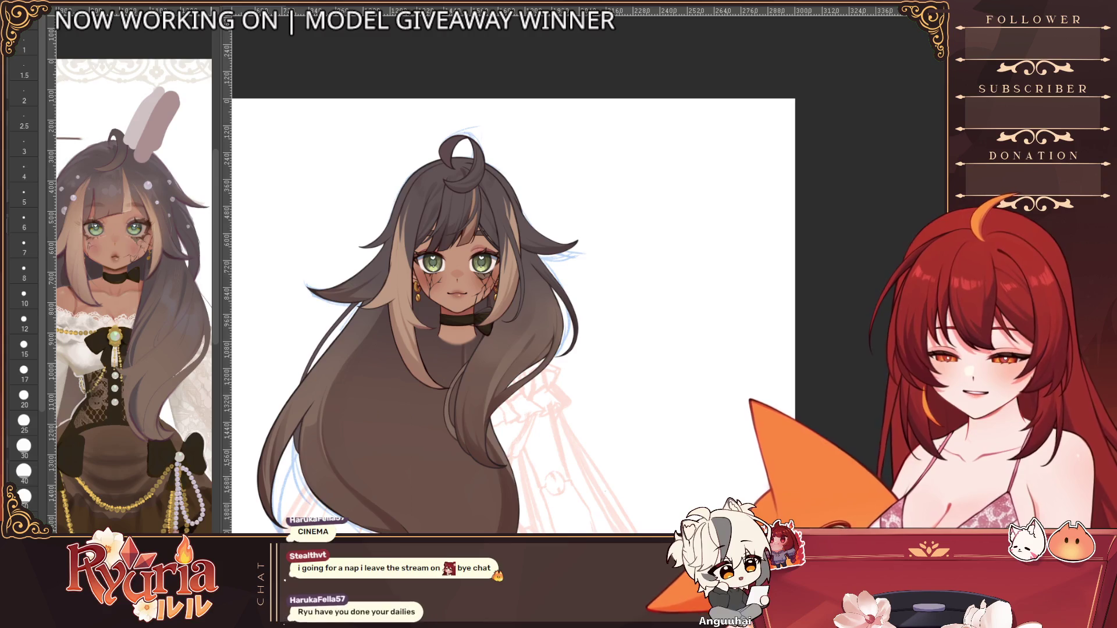
Step: Shift the flicked strand beside the head a few pixels right with Free Transform
key(ctrl+t)
drag(544, 224, 546, 225)
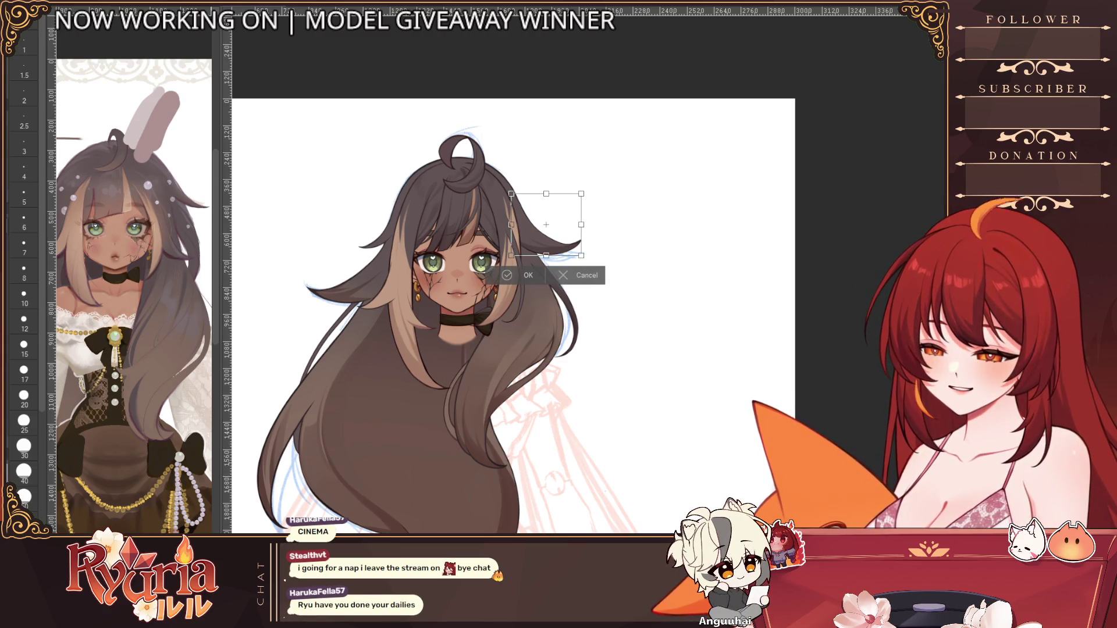
click(507, 275)
Step: Zoom and pan to review the hair, bringing the lower-left hair into view
scroll(611, 314, down, 3)
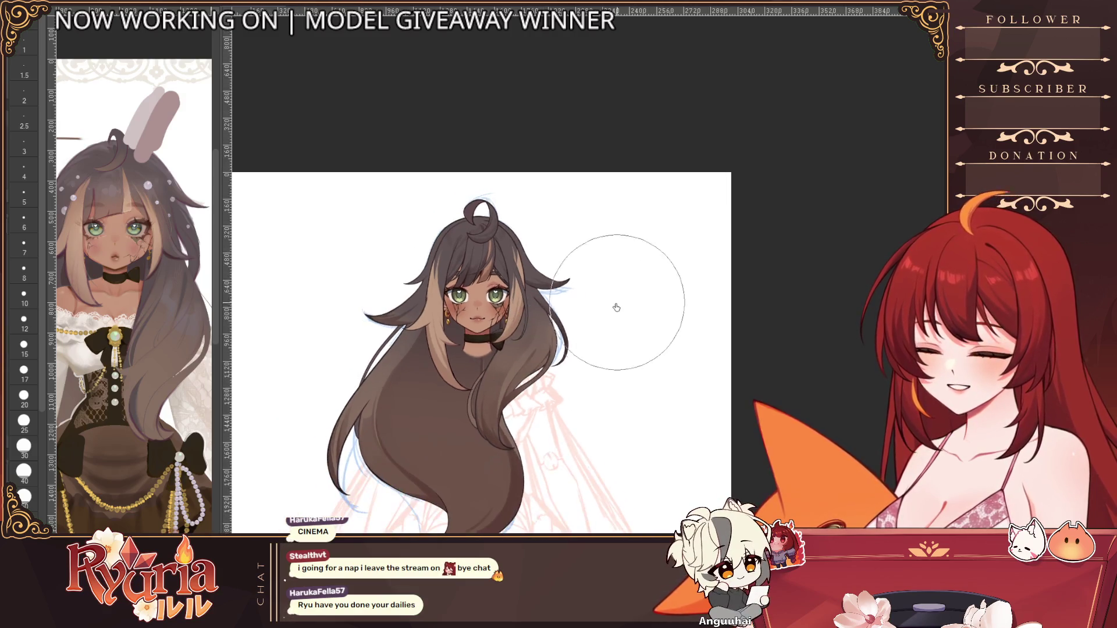
scroll(623, 436, down, 1)
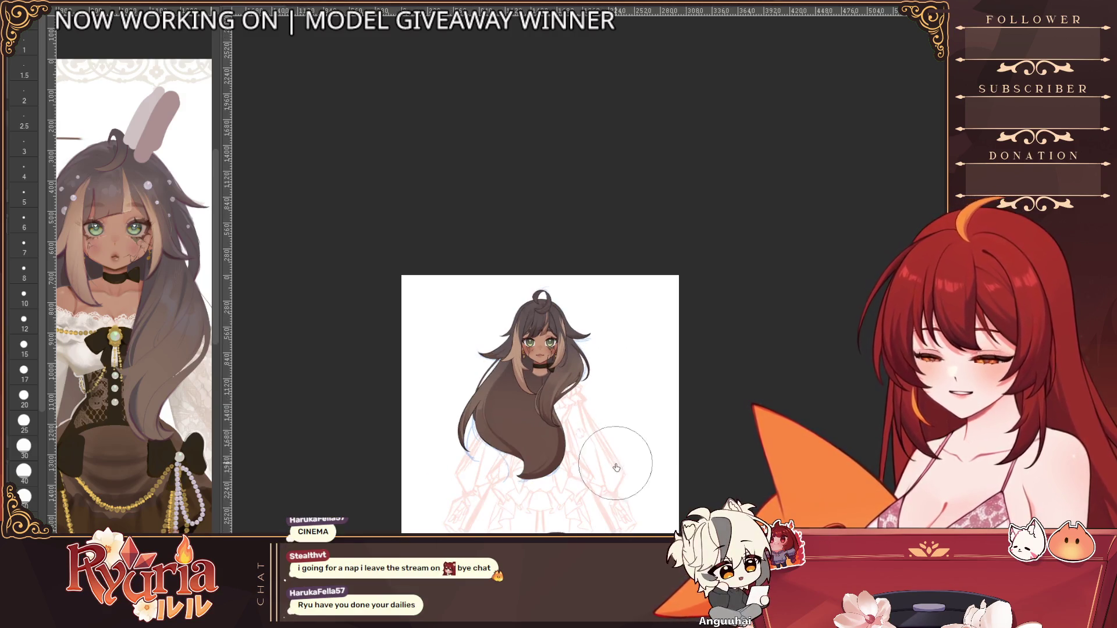
scroll(617, 473, up, 1)
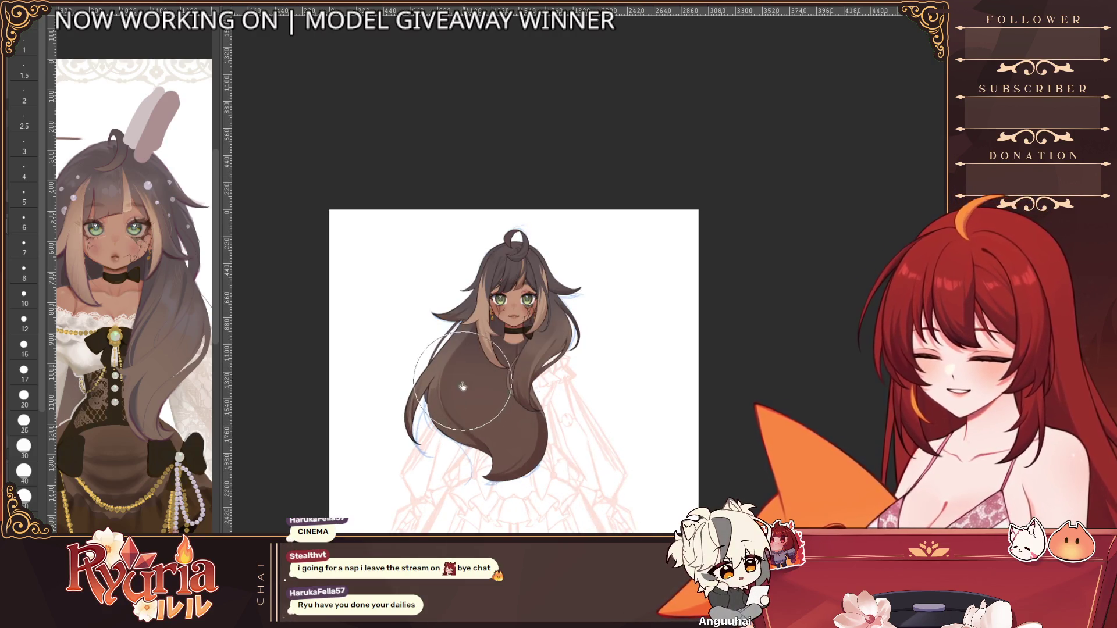
scroll(463, 402, up, 1)
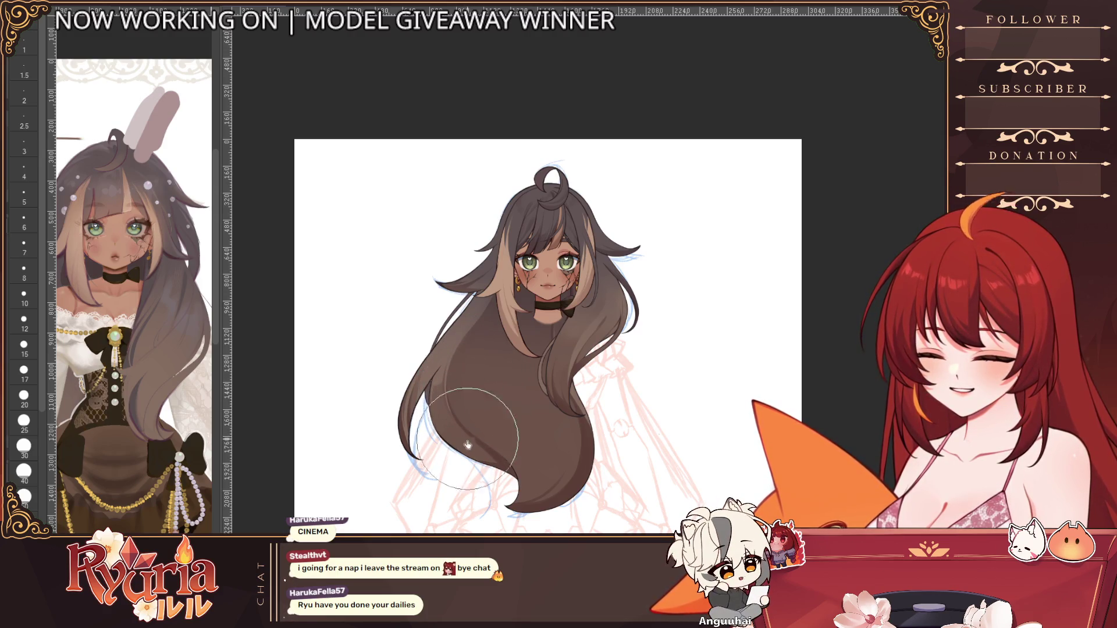
scroll(490, 365, down, 1)
drag(670, 434, 616, 406)
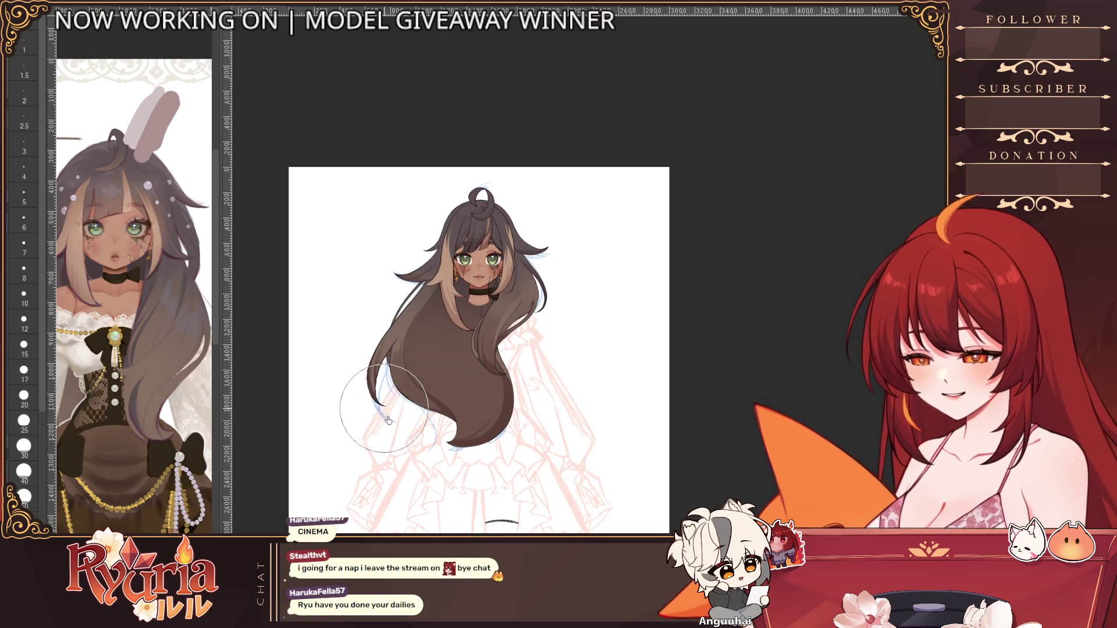
scroll(372, 422, up, 4)
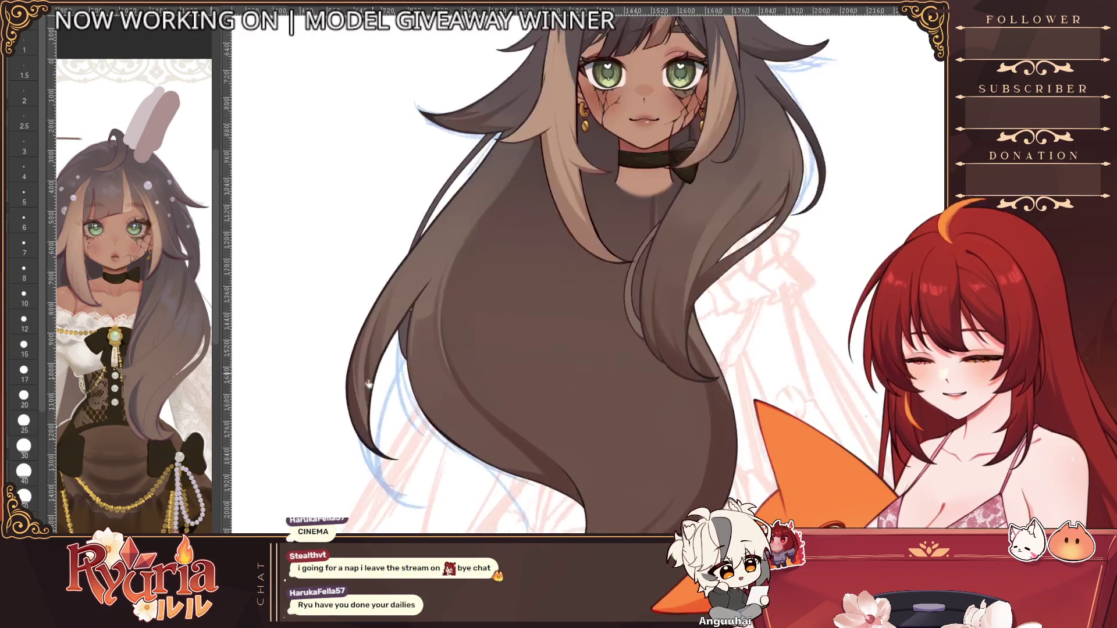
Step: Refine the lower-left hair edge while stepping the brush from 15 to 10, 6 and 5
key(bracketleft)
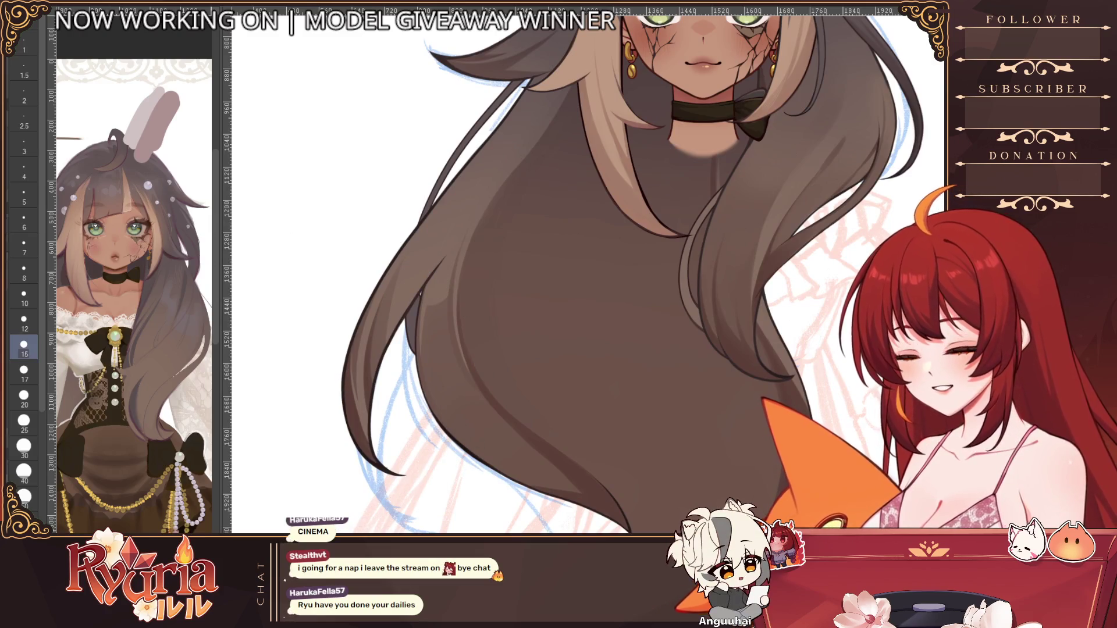
scroll(373, 416, up, 2)
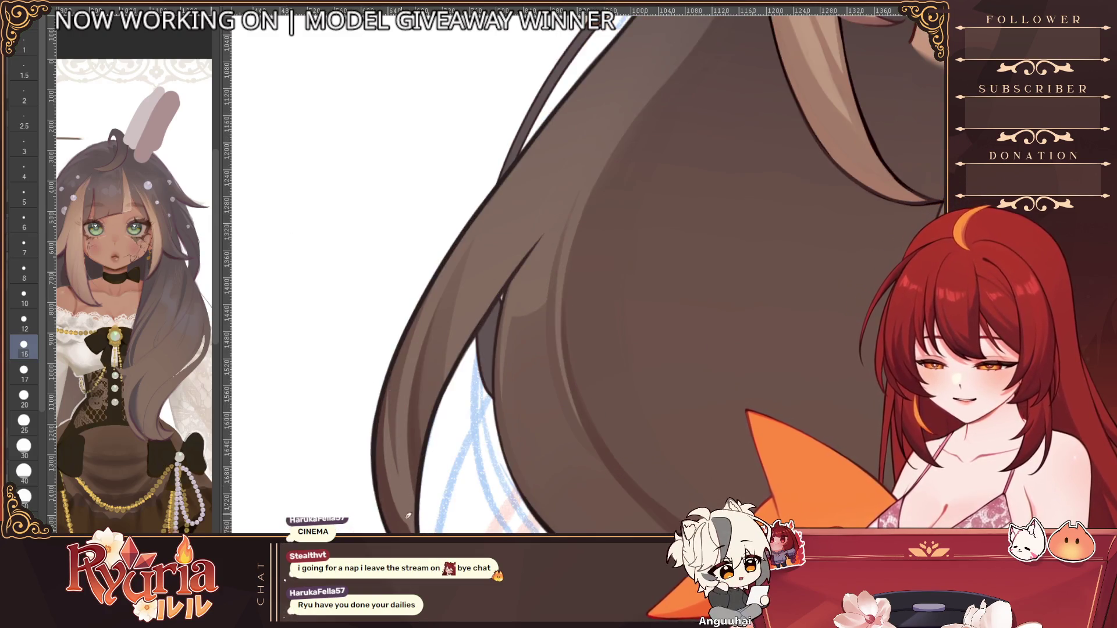
key(bracketleft)
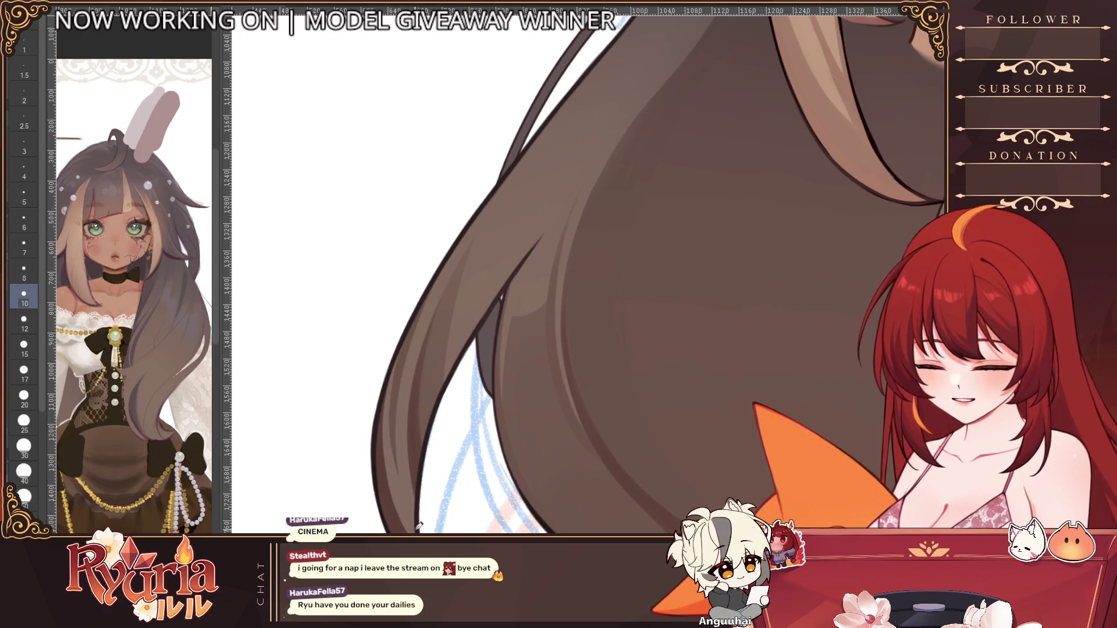
scroll(283, 217, down, 2)
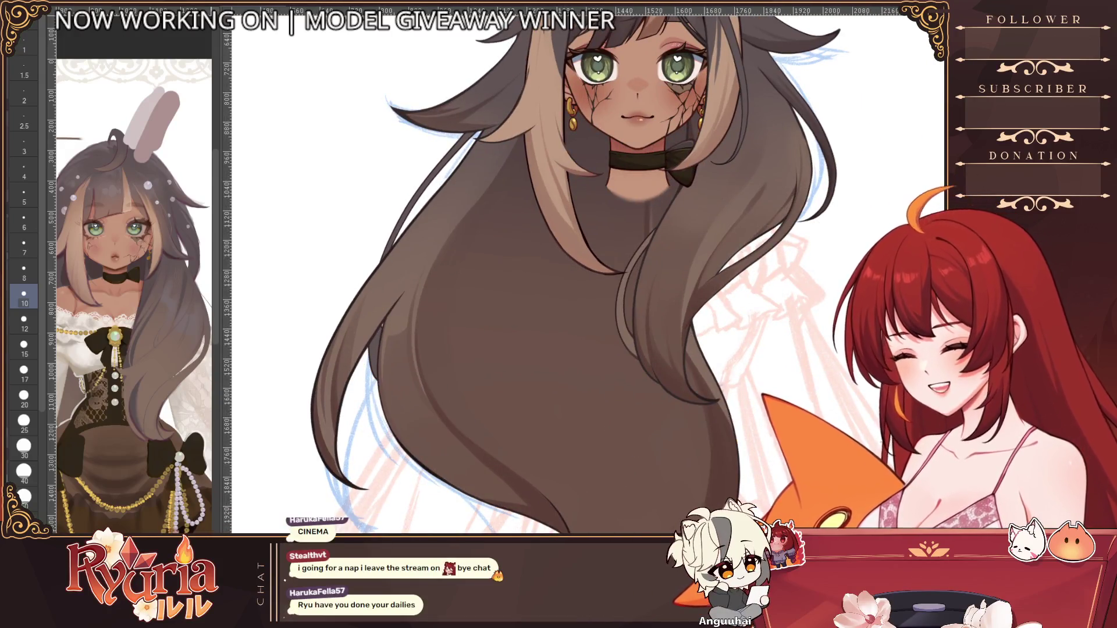
key(bracketleft)
key(bracketleft)
key(bracketleft)
scroll(411, 260, up, 1)
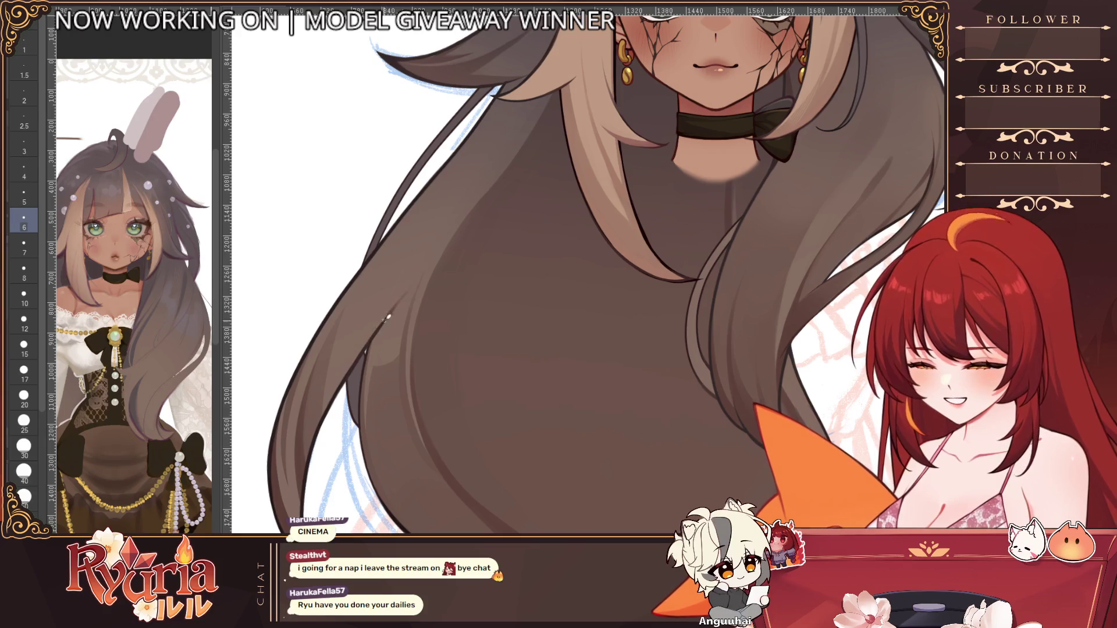
key(bracketleft)
scroll(407, 297, down, 5)
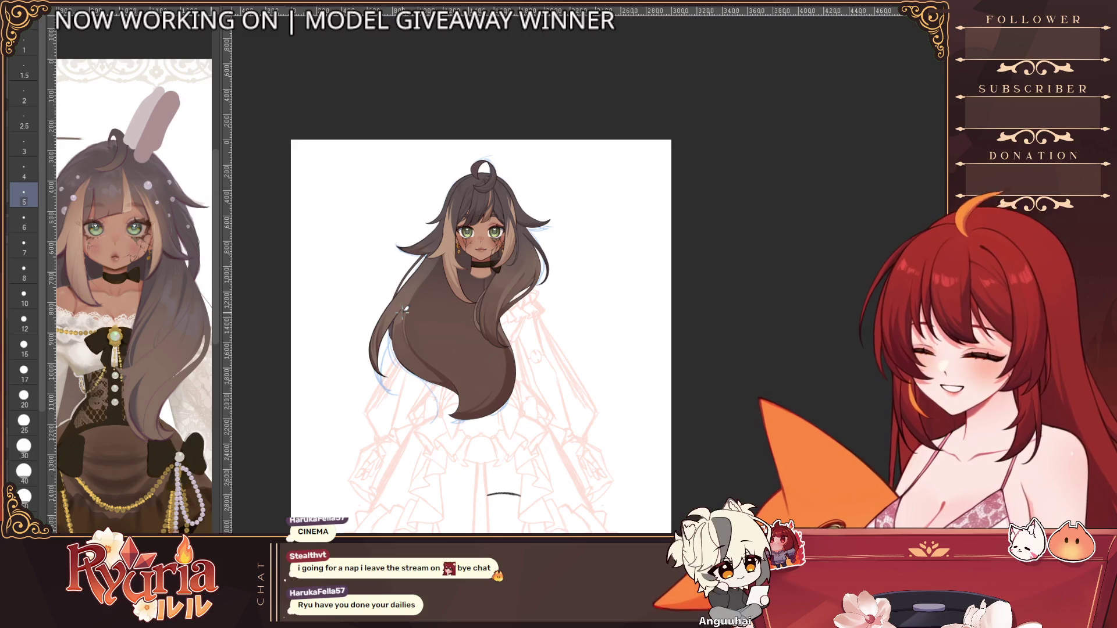
scroll(502, 176, up, 1)
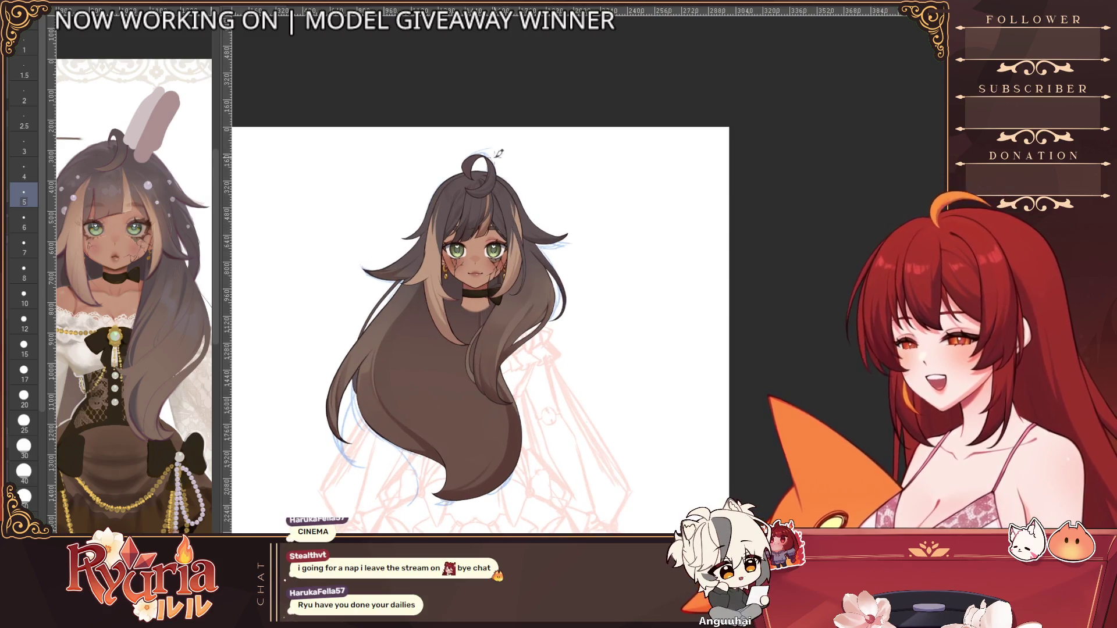
key(e)
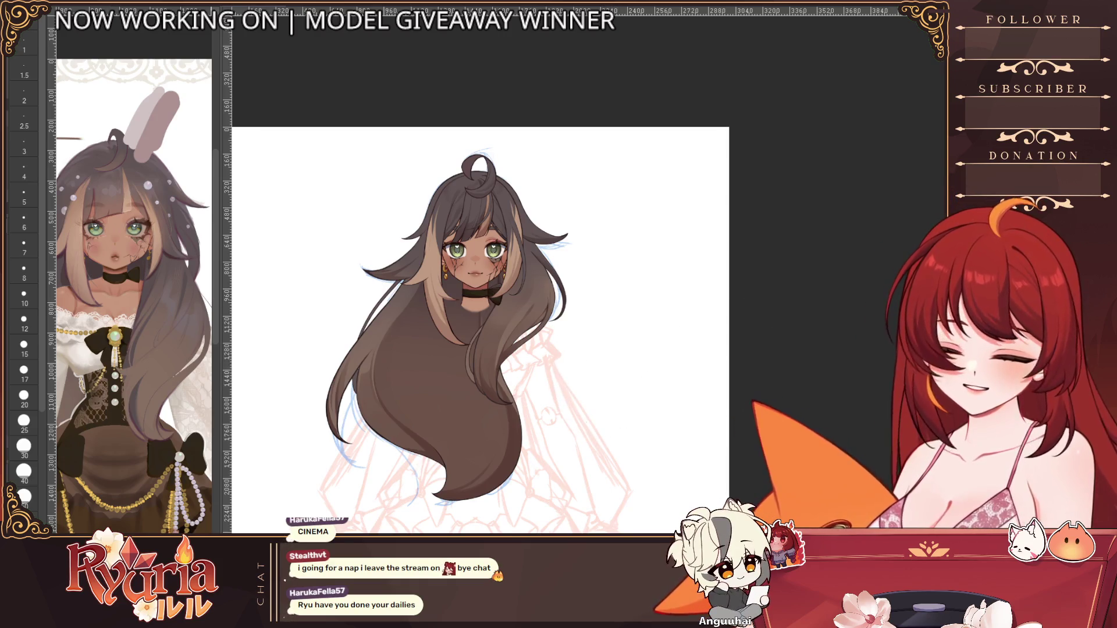
scroll(524, 197, up, 1)
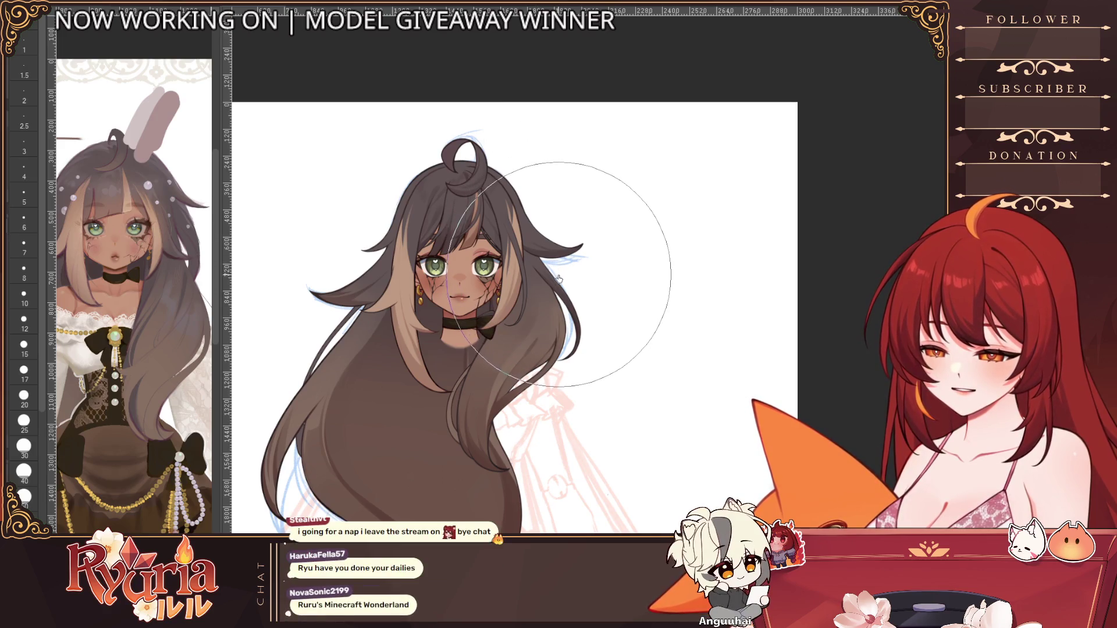
scroll(644, 354, down, 2)
drag(643, 354, 572, 242)
key(bracketleft)
key(bracketright)
key(bracketright)
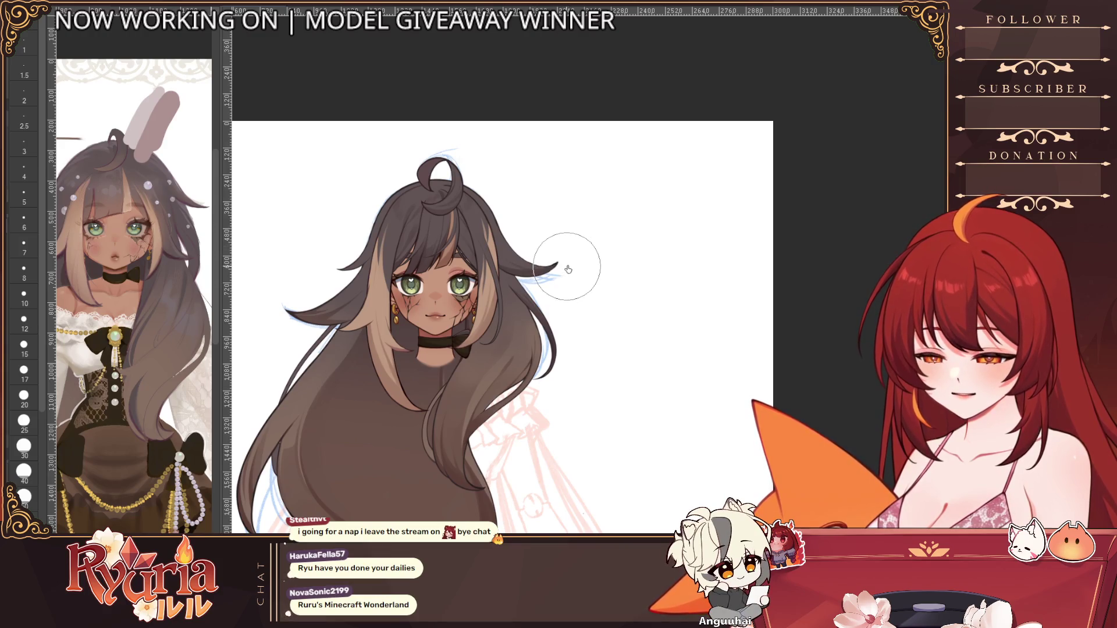
scroll(582, 254, down, 3)
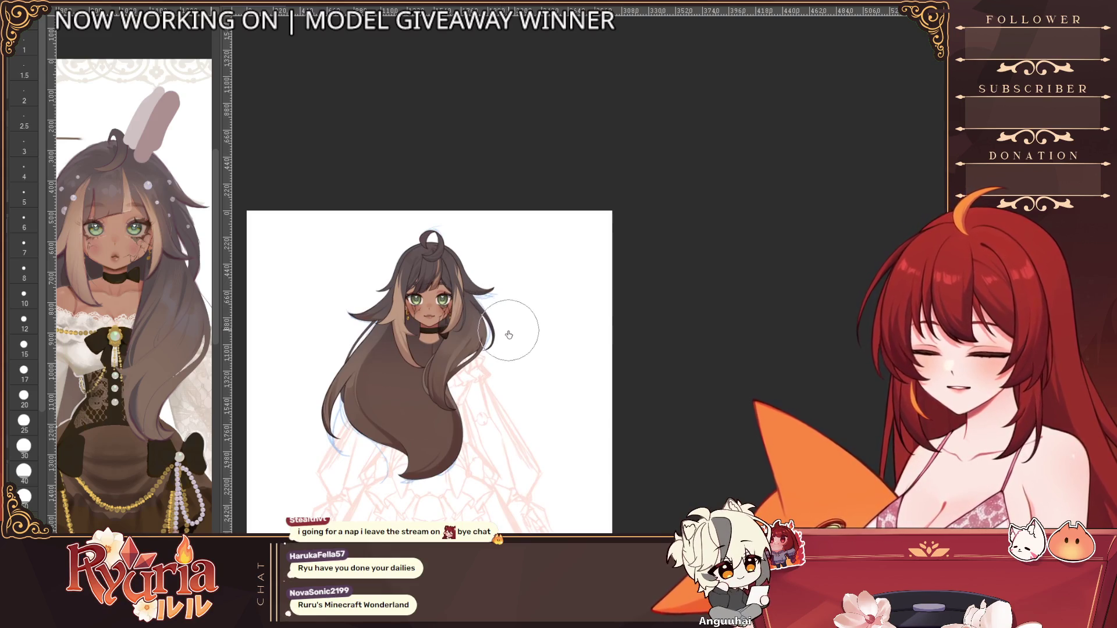
scroll(511, 358, down, 2)
scroll(510, 357, up, 3)
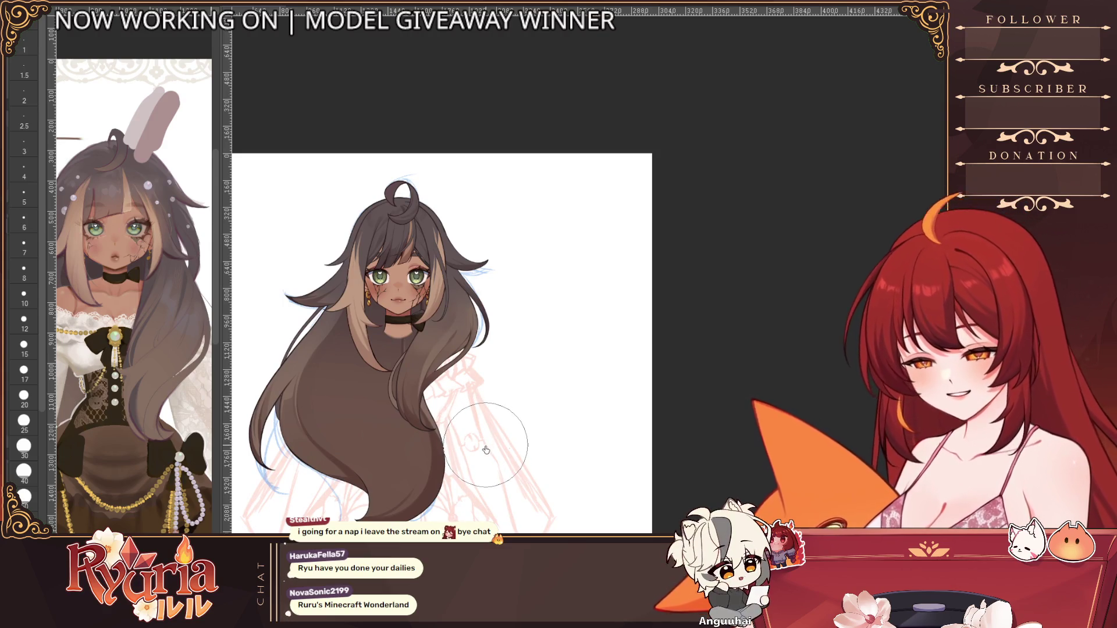
key(bracketright)
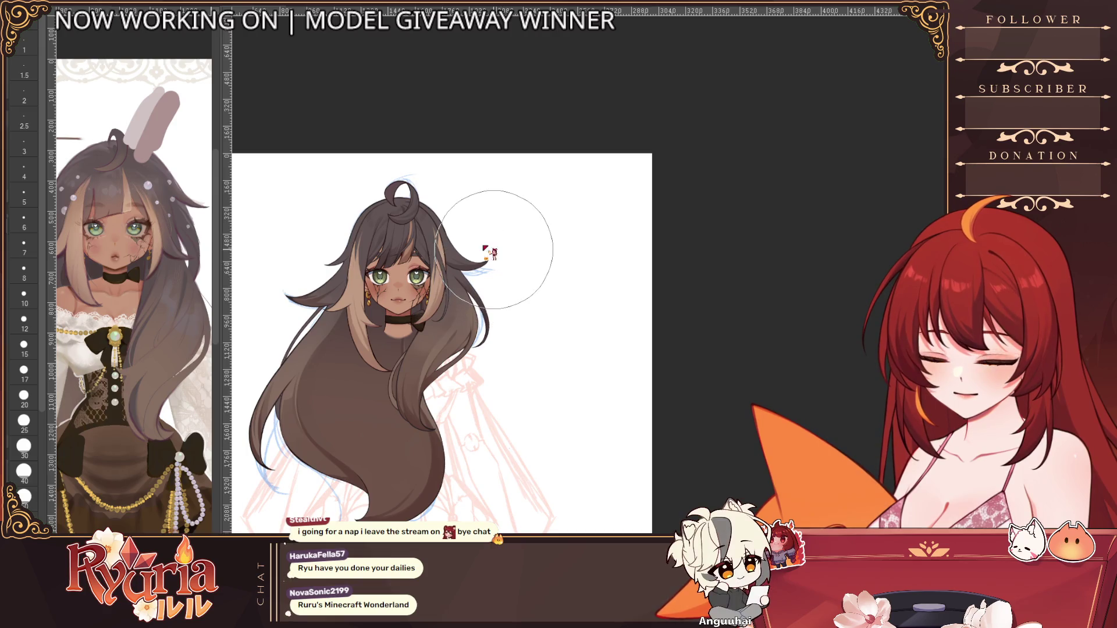
key(bracketleft)
key(bracketleft)
key(bracketleft)
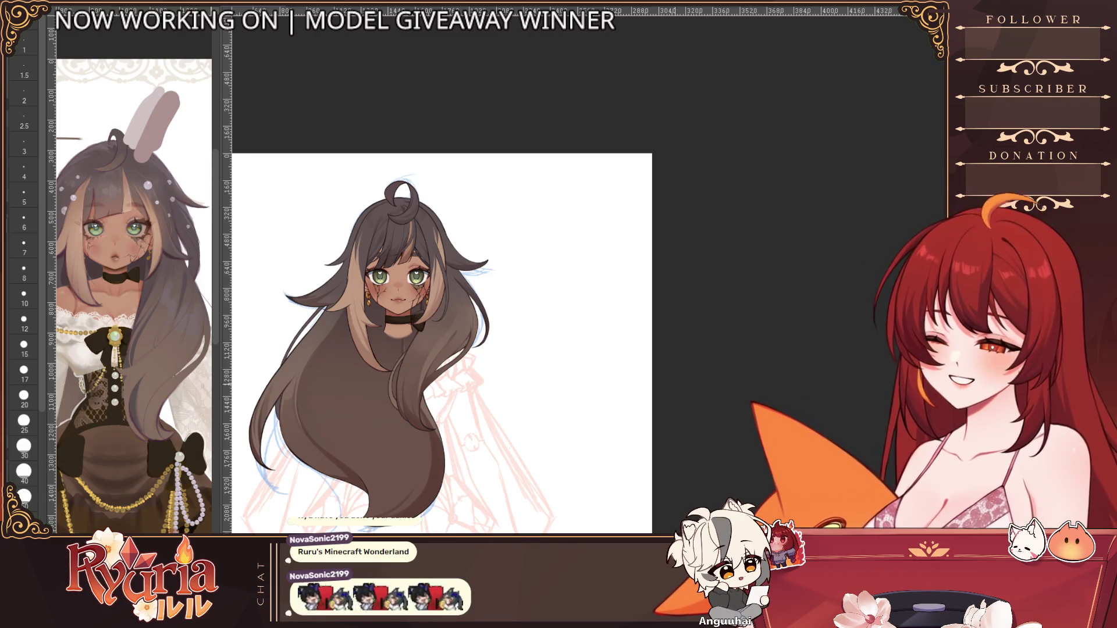
scroll(474, 237, up, 2)
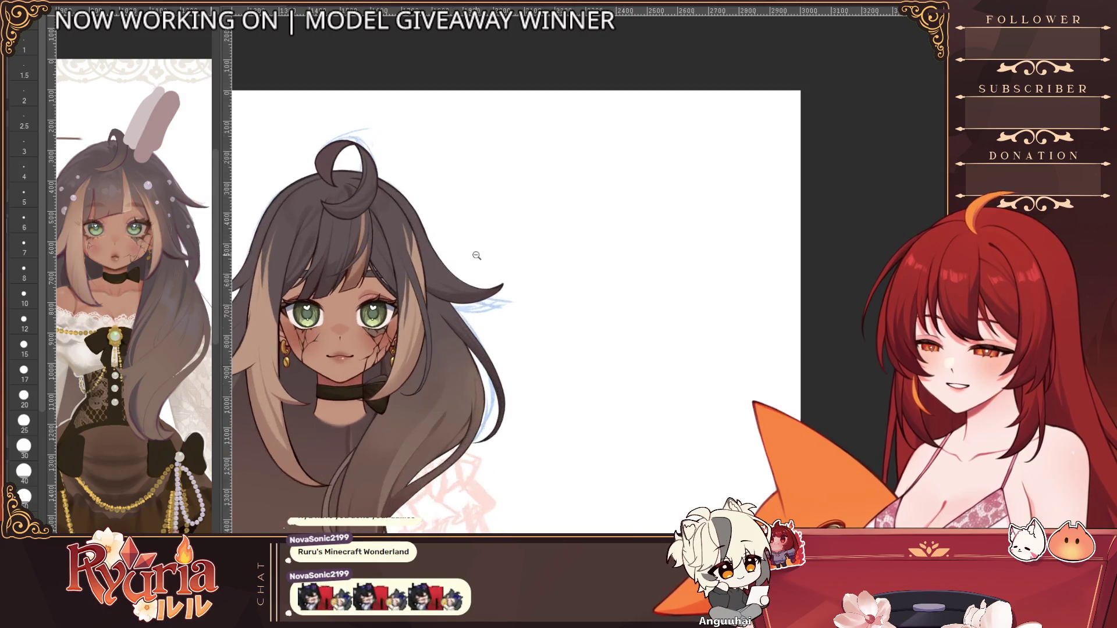
Step: Zoom in around the hair tip and set the brush size to 5, then 4, then slightly larger
scroll(454, 192, up, 2)
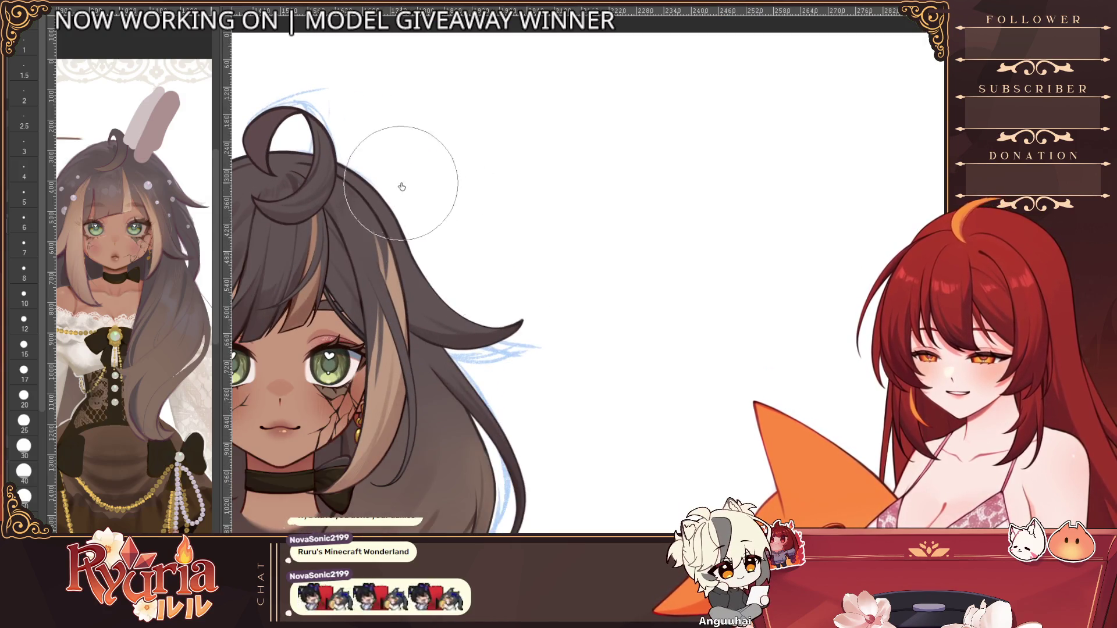
scroll(401, 186, up, 1)
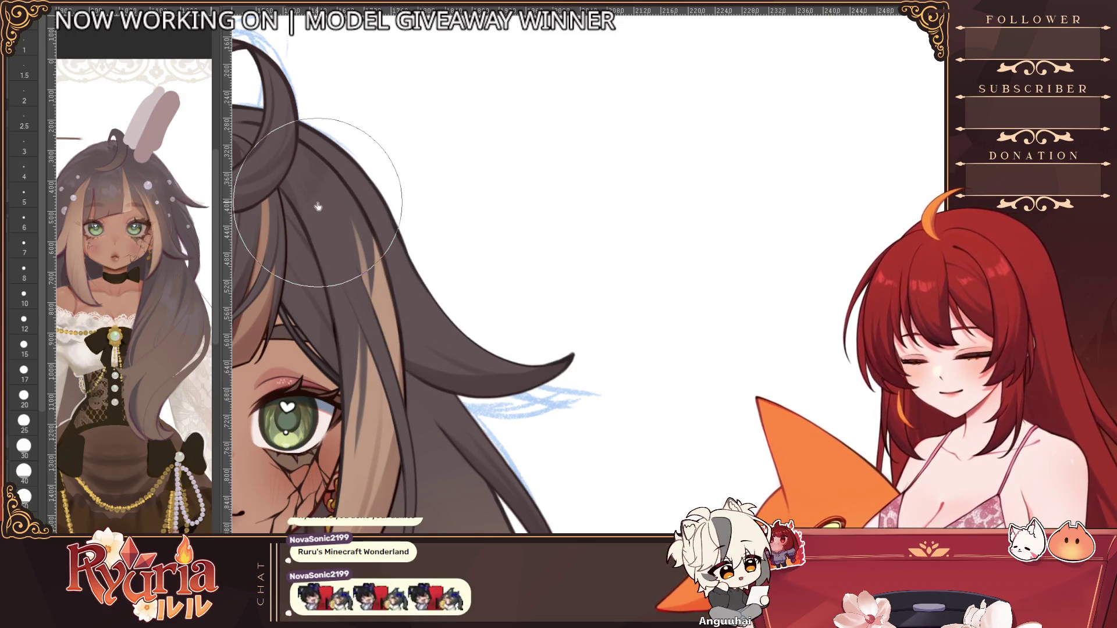
click(24, 195)
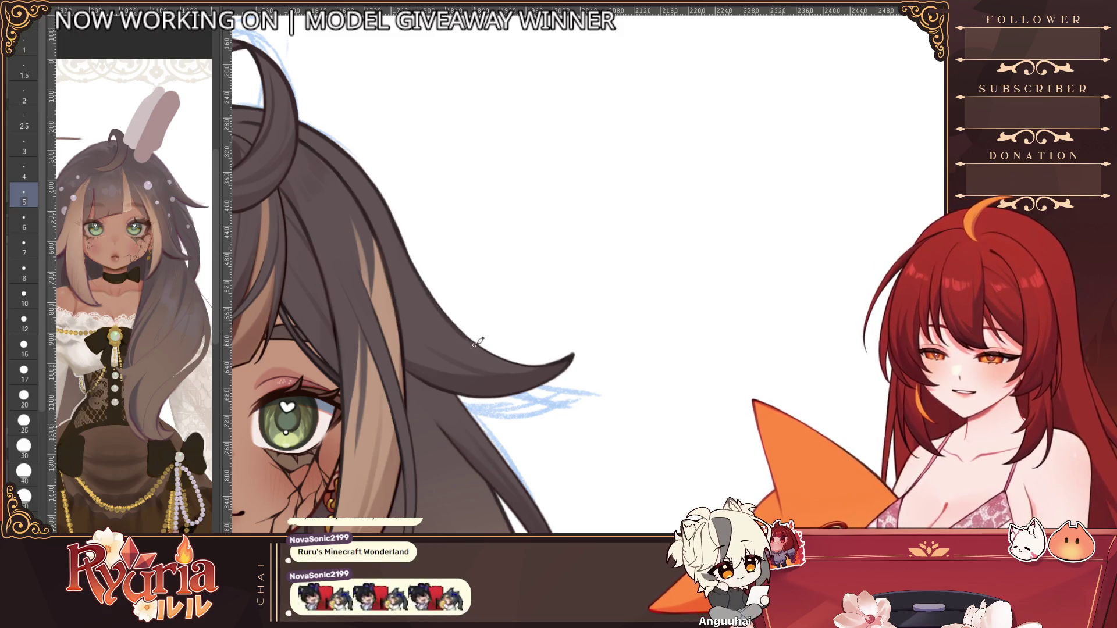
key(bracketleft)
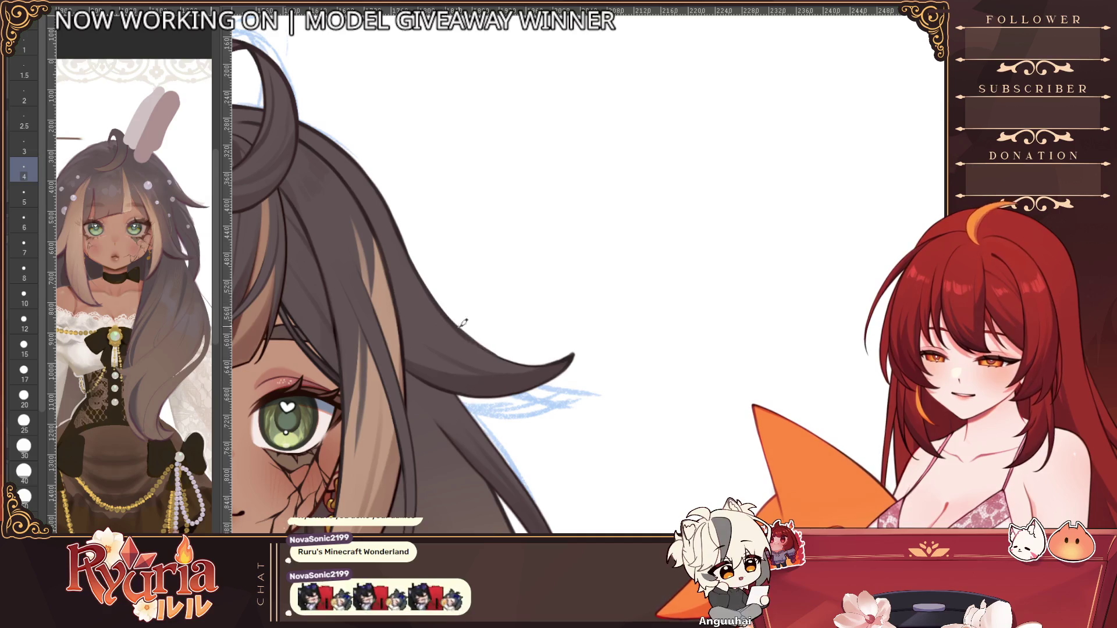
scroll(485, 257, down, 1)
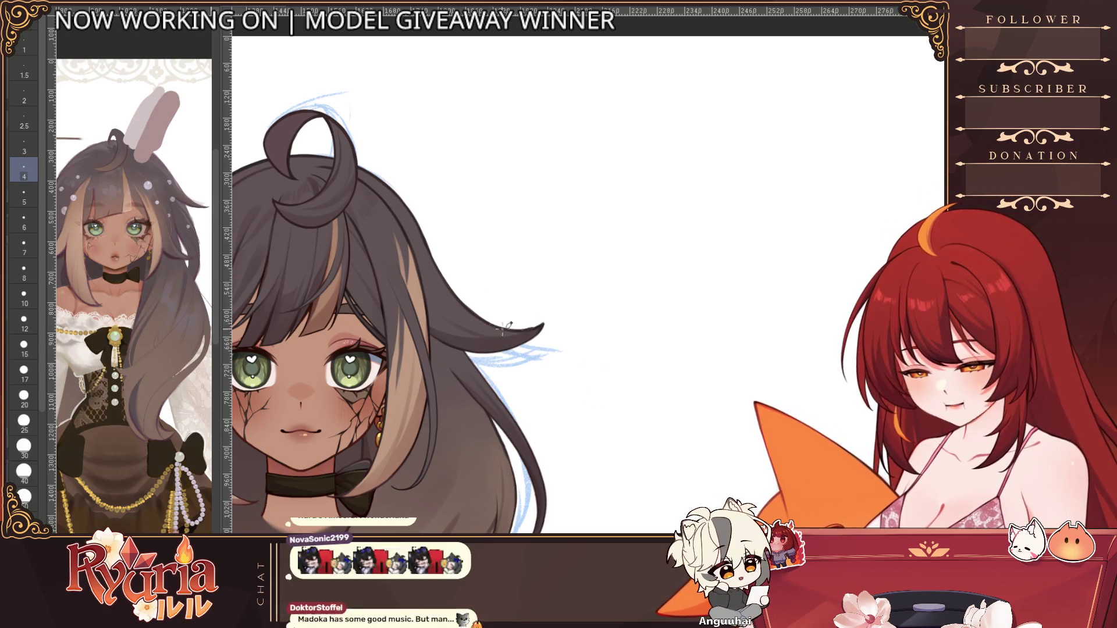
scroll(543, 280, up, 1)
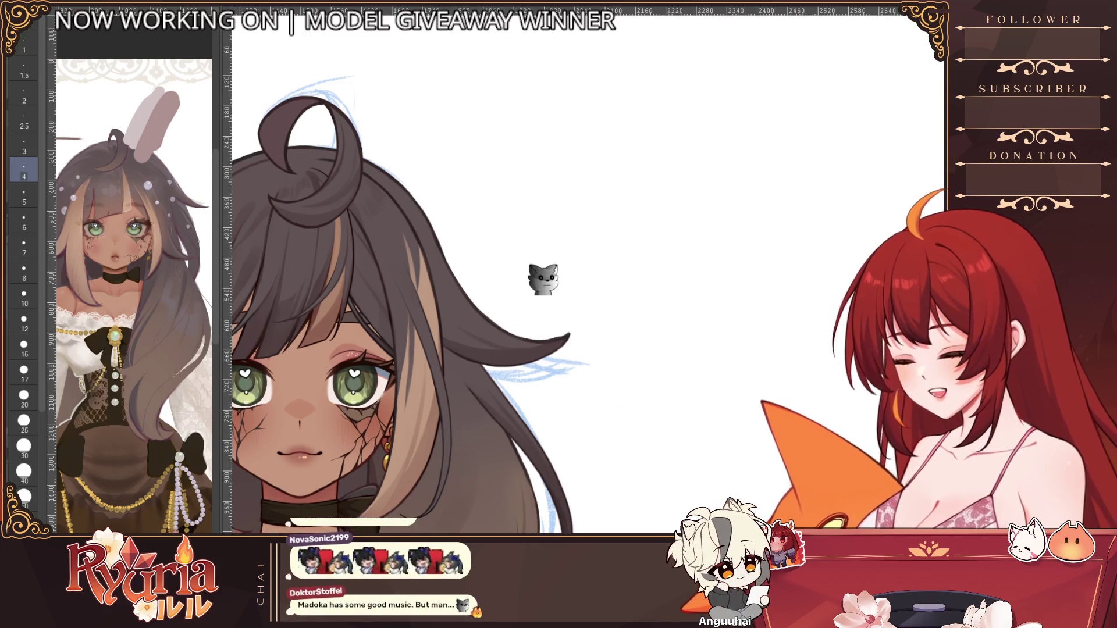
scroll(486, 364, up, 1)
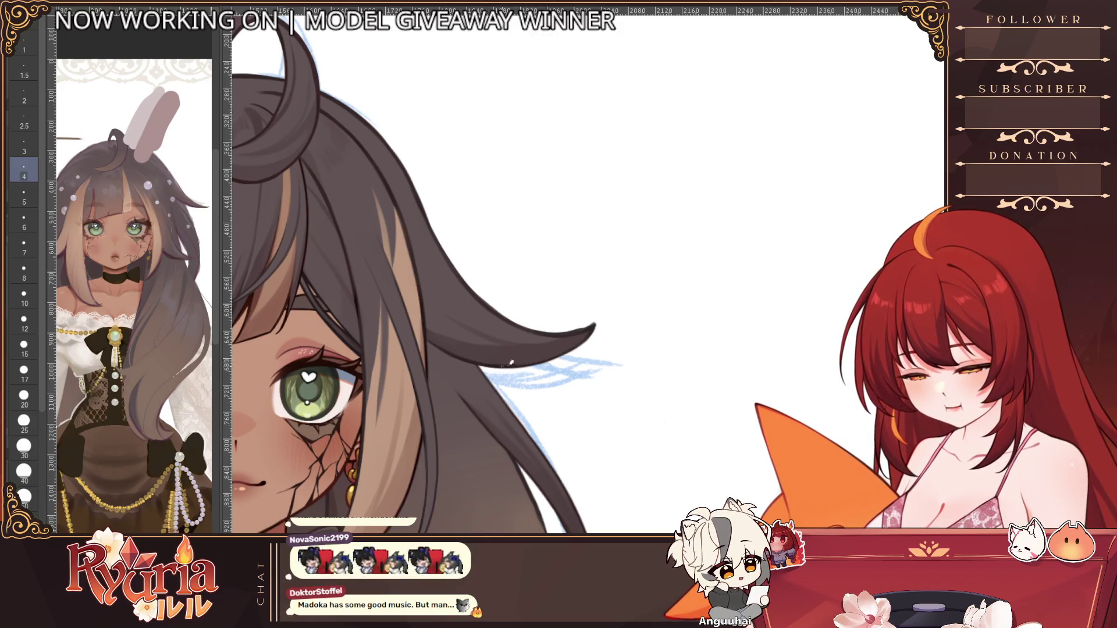
scroll(515, 306, down, 1)
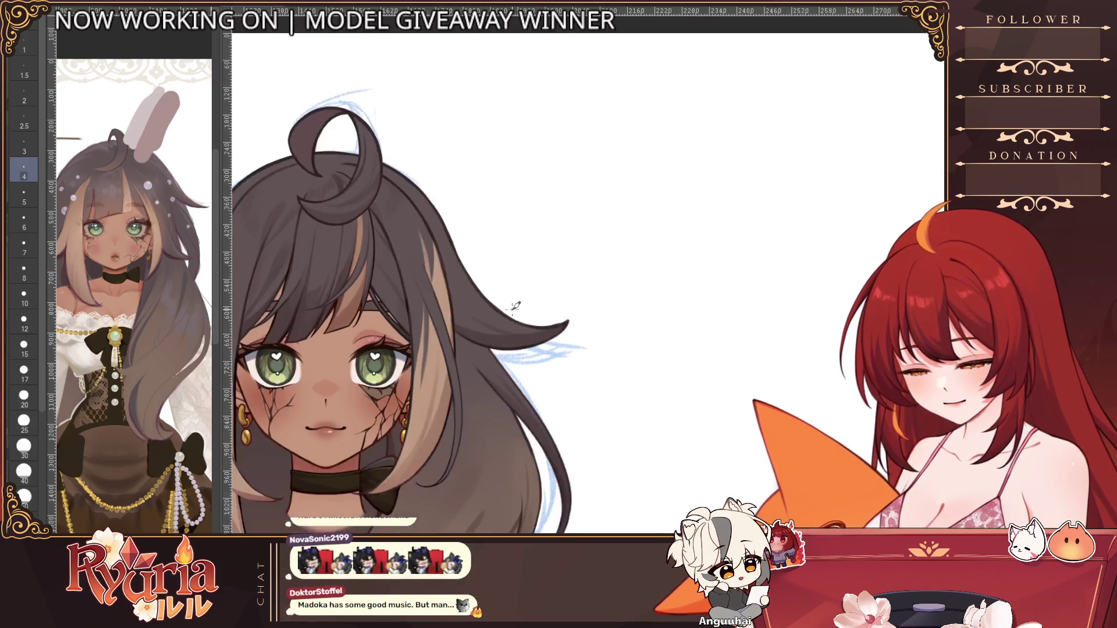
scroll(515, 306, up, 2)
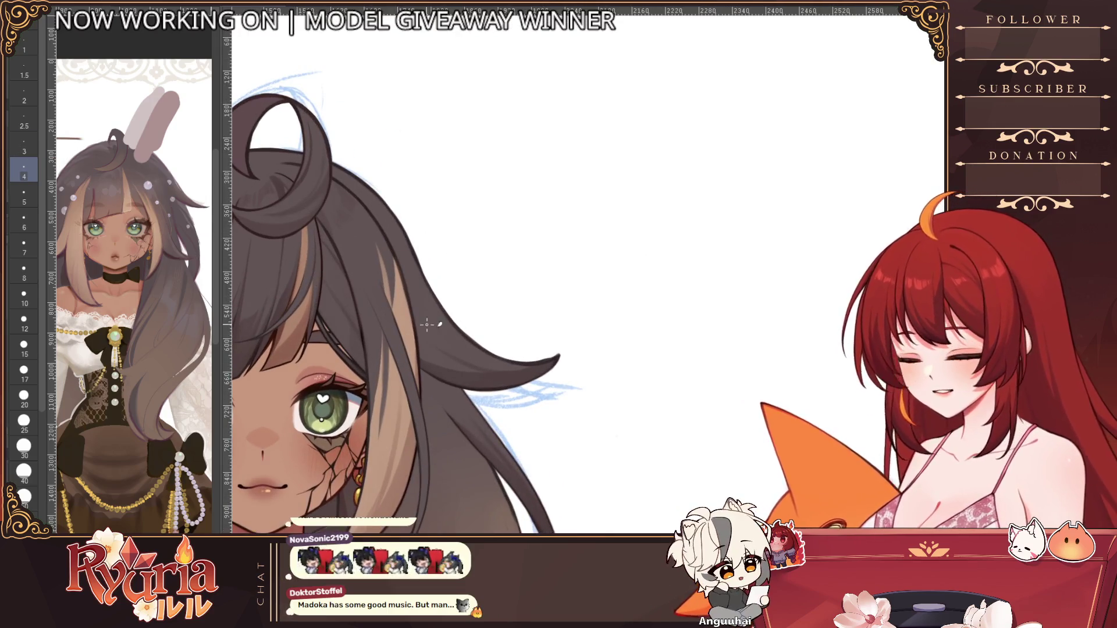
key(bracketright)
key(bracketright)
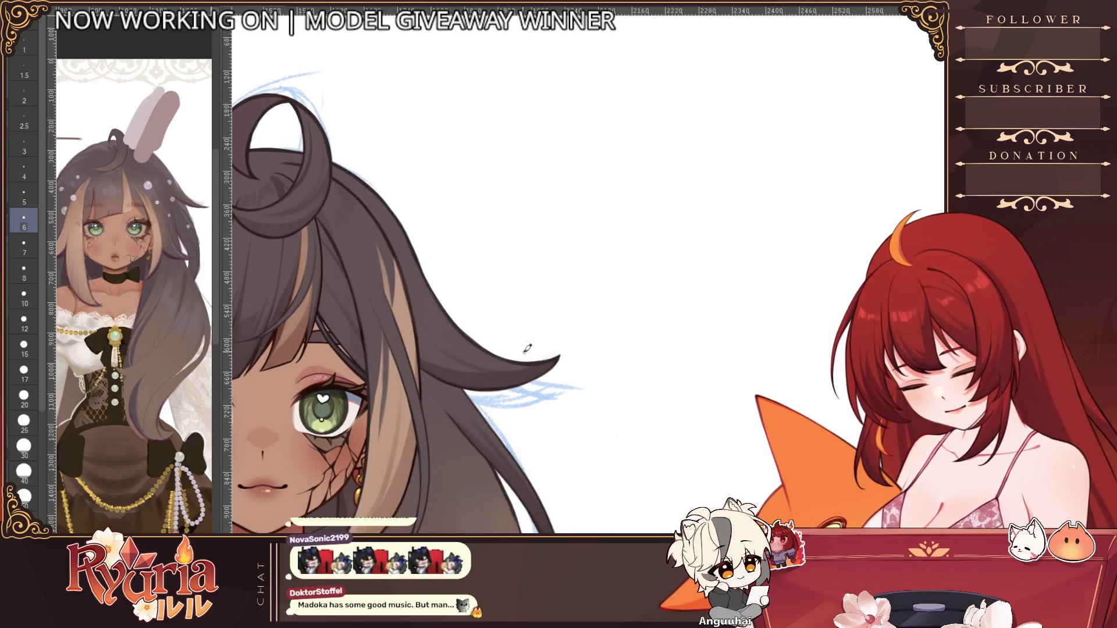
scroll(506, 313, down, 3)
Step: Undo the curling hair strand just drawn, checking it in the mirrored view
key(h)
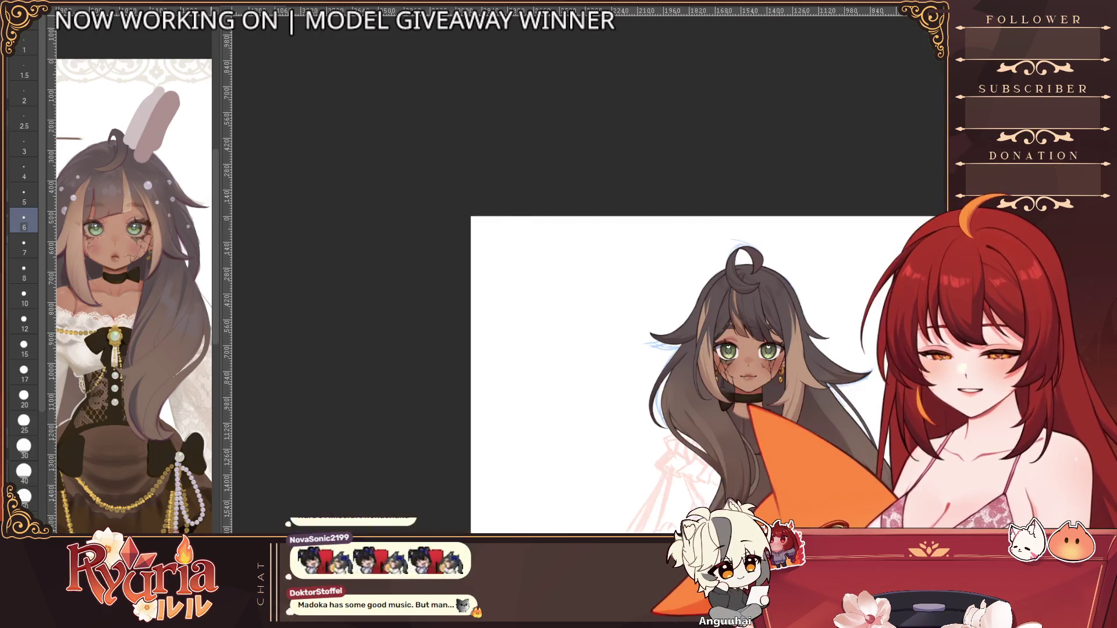
scroll(692, 398, up, 5)
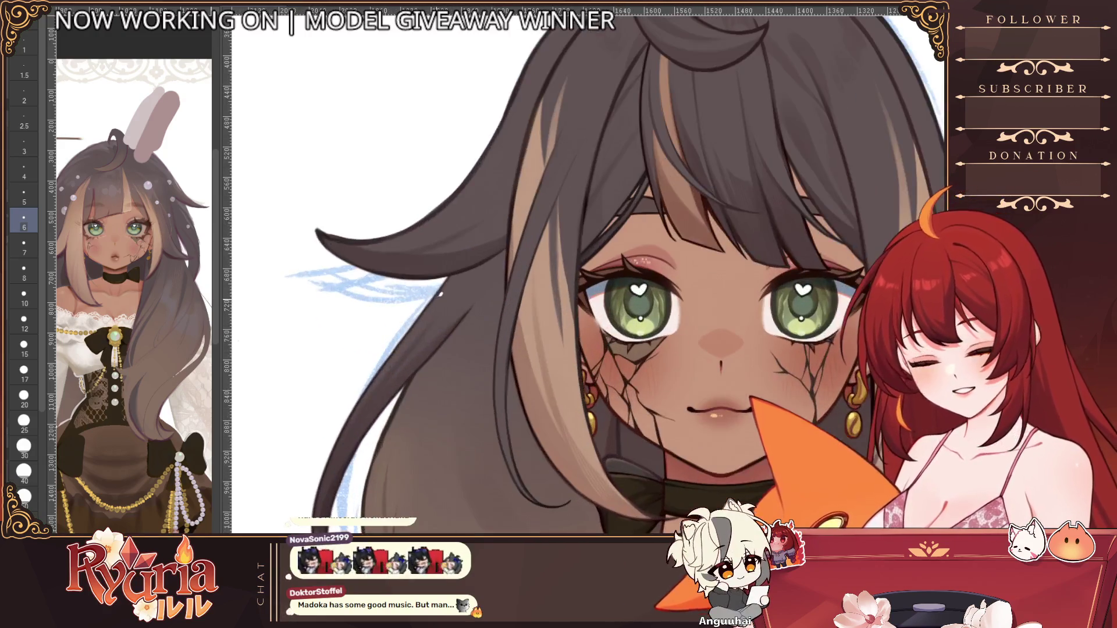
key(bracketleft)
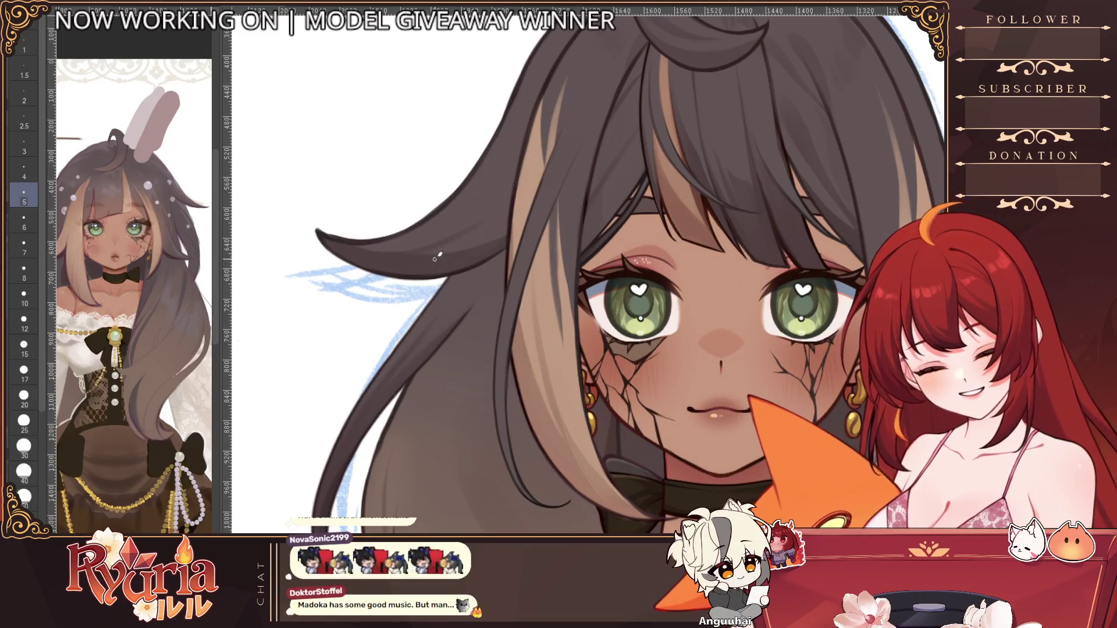
key(ctrl+z)
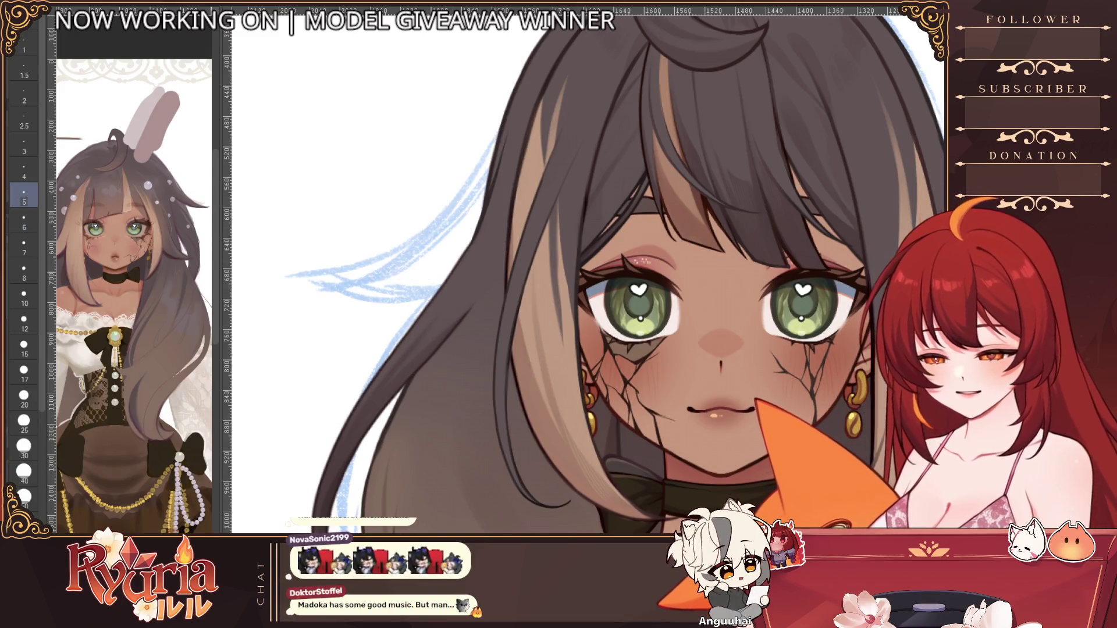
key(h)
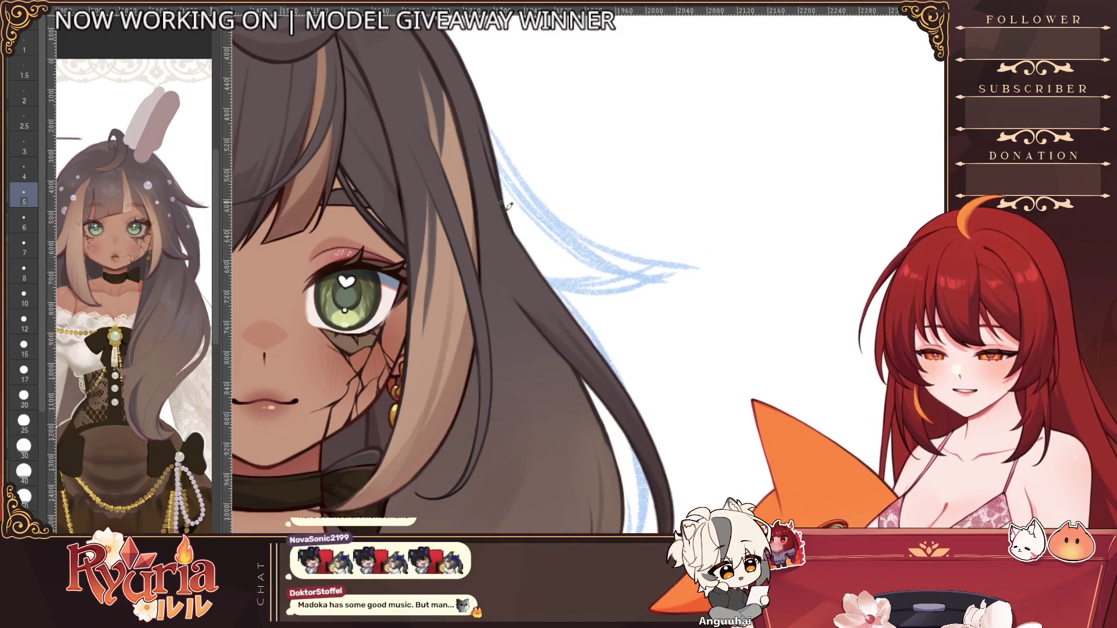
Step: Restore the normal view orientation and reframe it to show the whole character
key(bracketright)
key(bracketright)
key(bracketright)
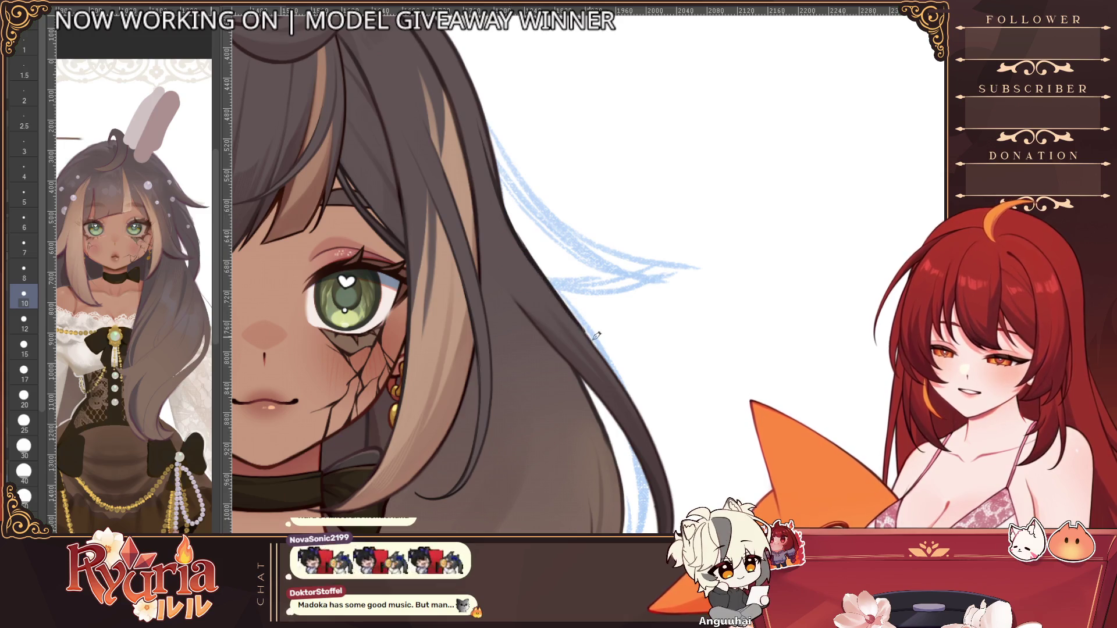
key(h)
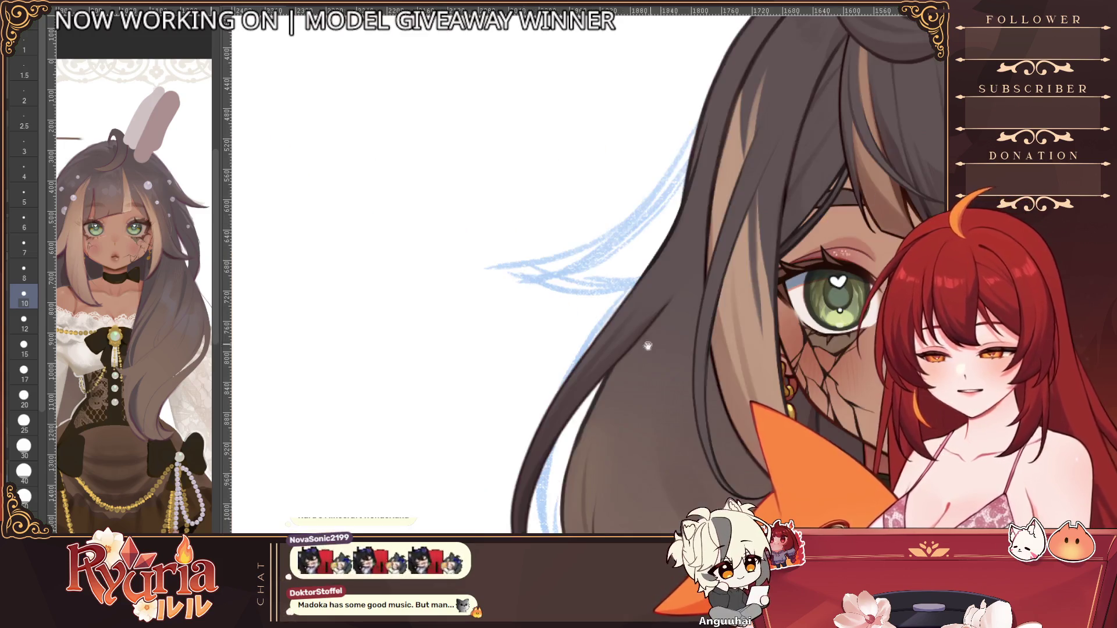
drag(525, 377, 473, 369)
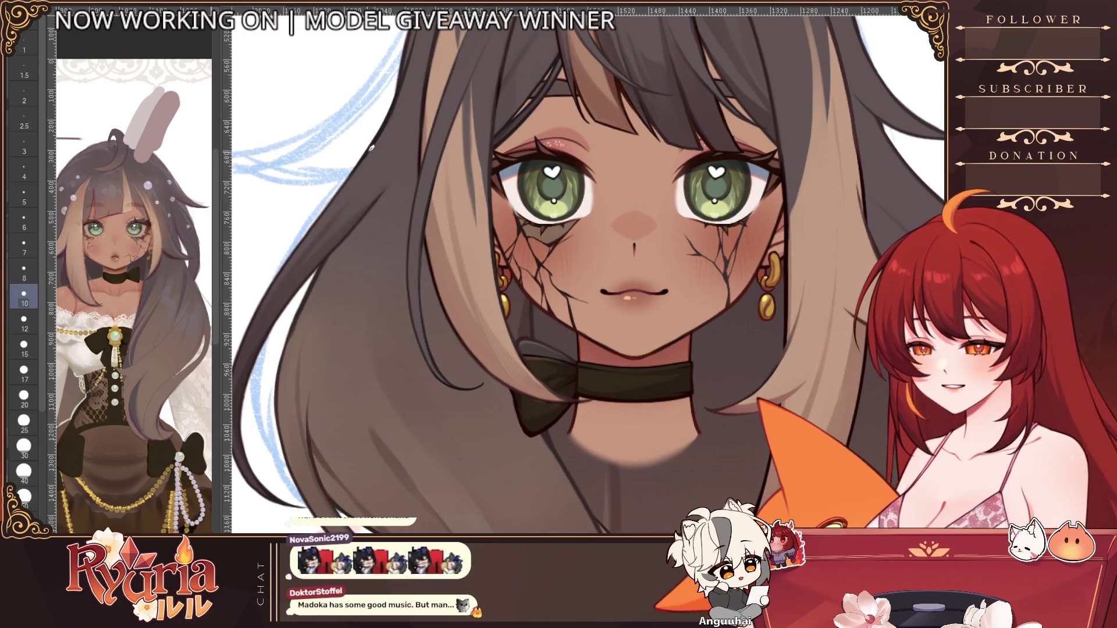
key(bracketleft)
key(bracketleft)
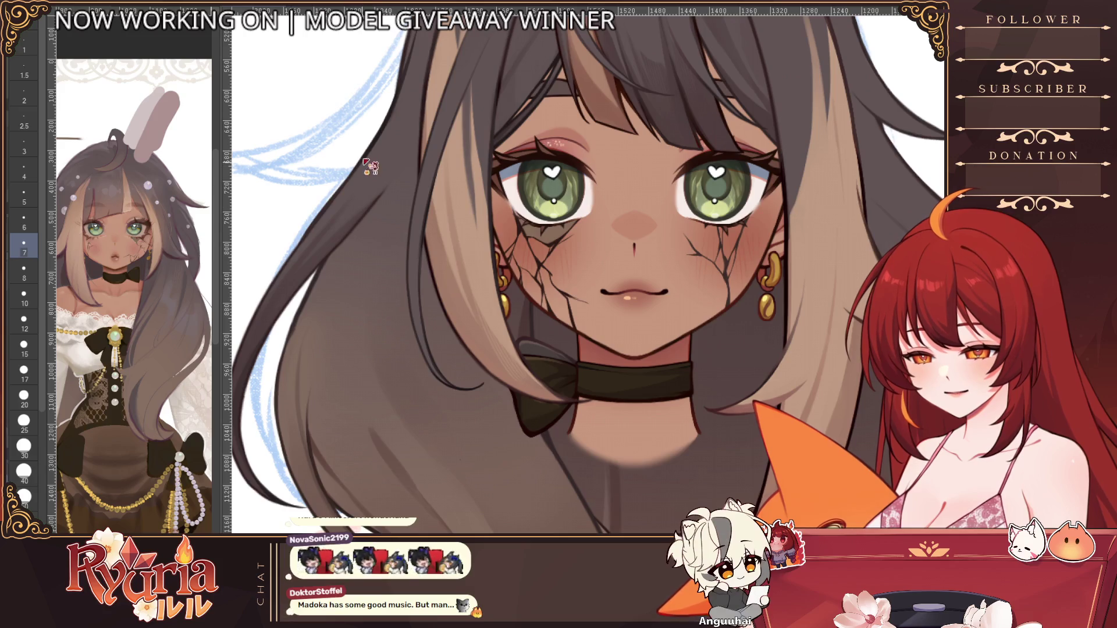
scroll(323, 218, down, 4)
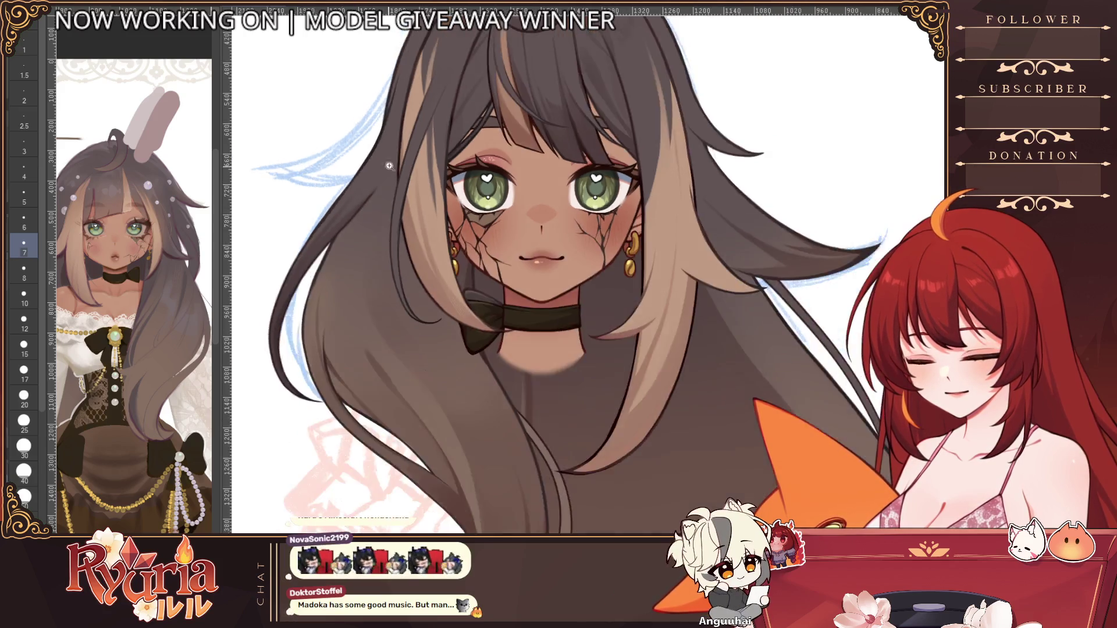
scroll(329, 221, up, 4)
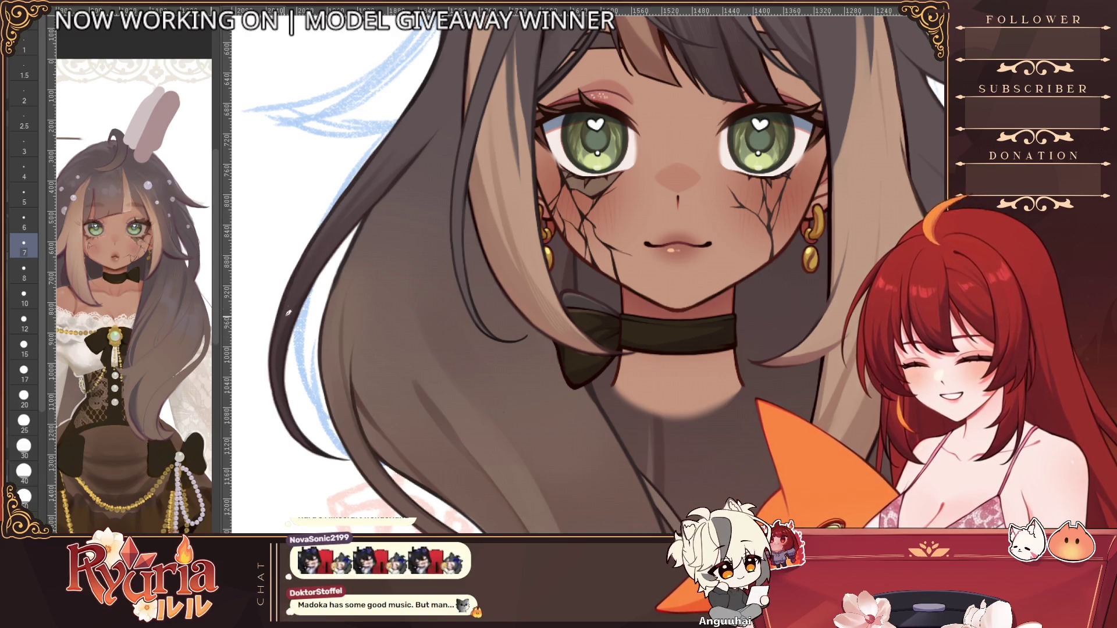
scroll(292, 291, down, 2)
scroll(292, 291, down, 3)
drag(710, 345, 717, 361)
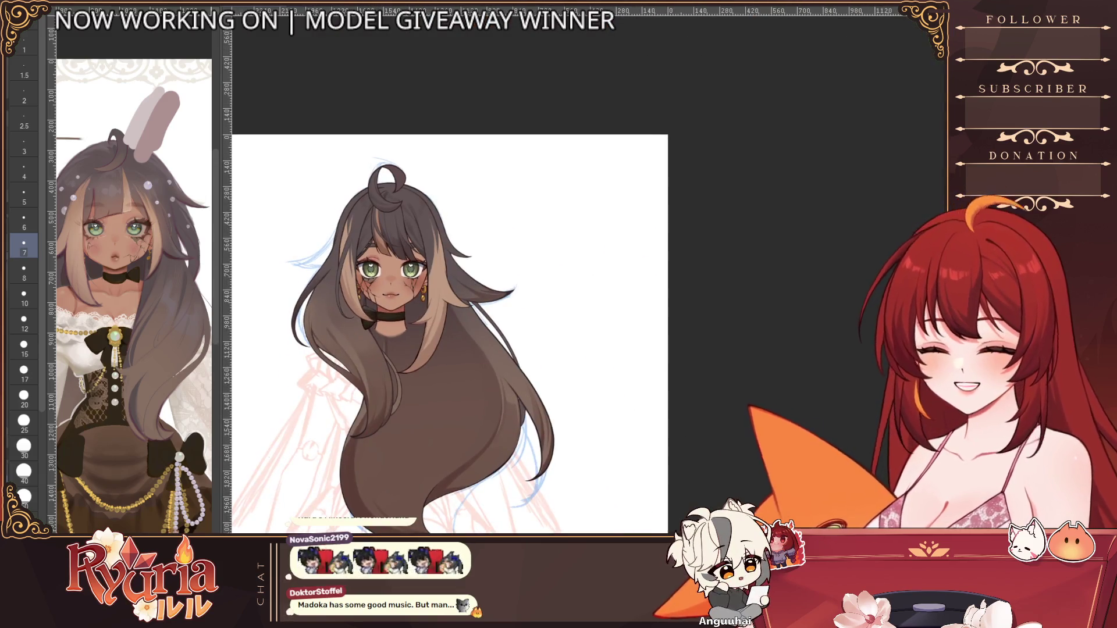
Step: Draw a new long hair strand on her left side and check it mirrored
drag(336, 228, 292, 254)
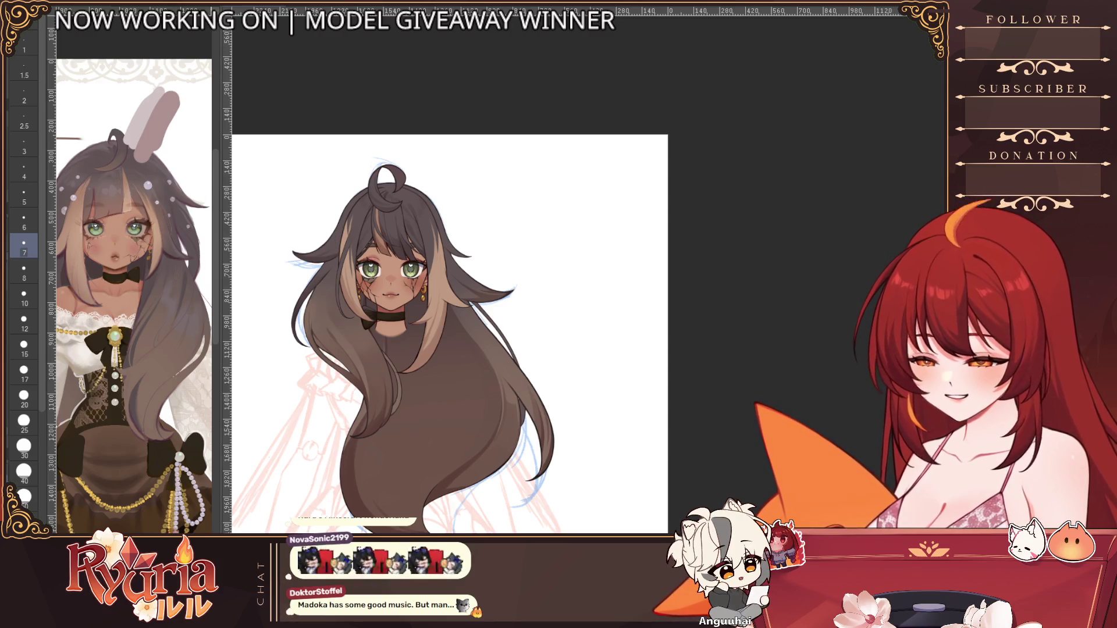
key(h)
key(h)
key(h)
key(h)
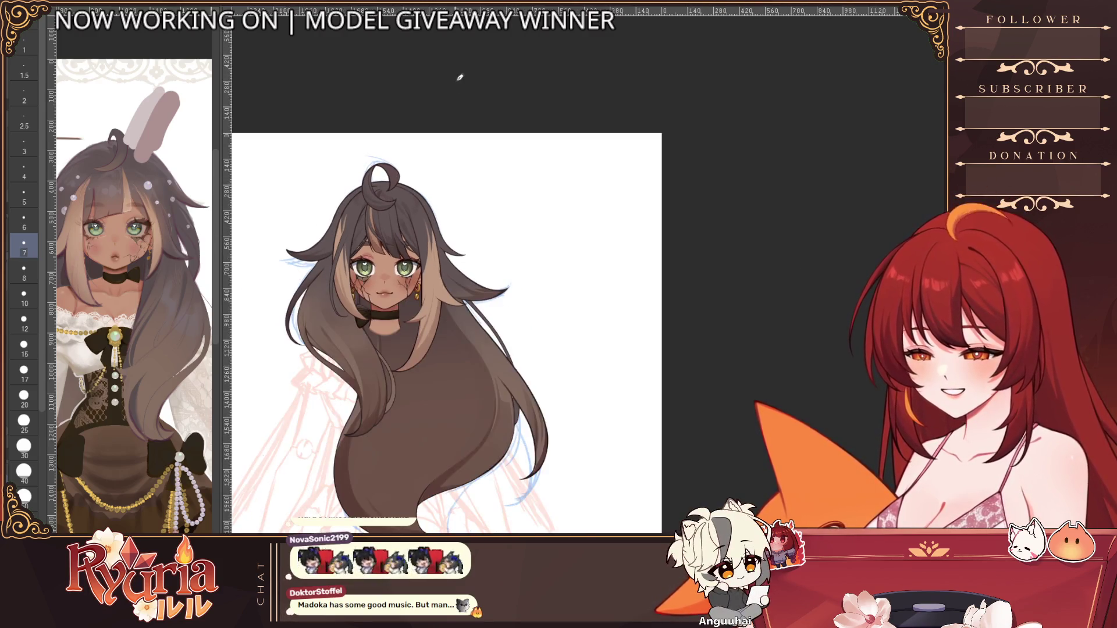
key(h)
key(h)
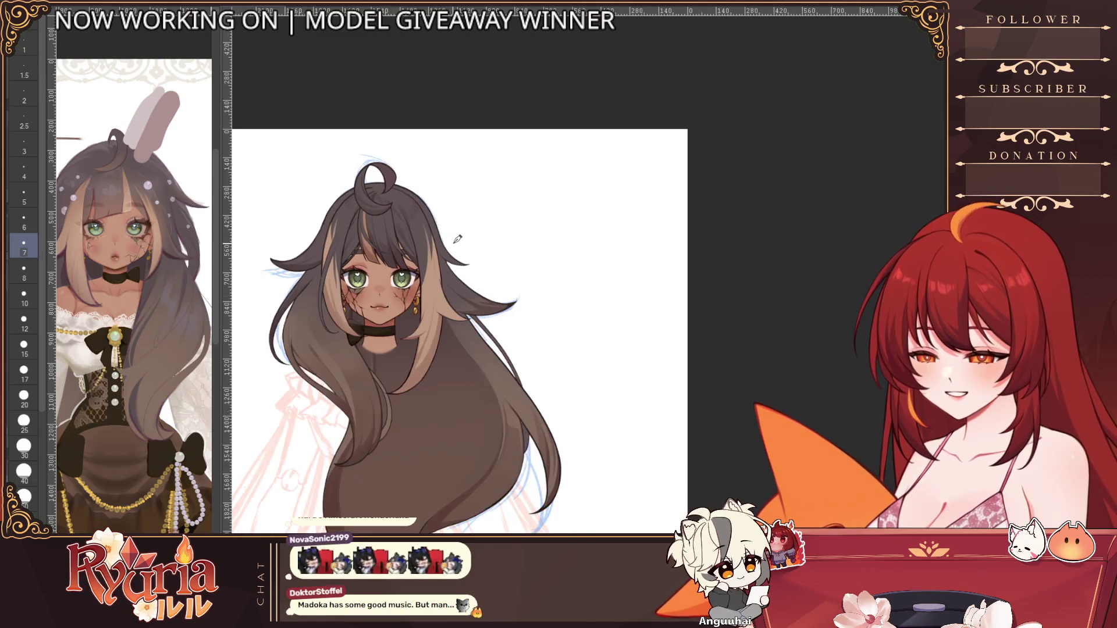
click(449, 236)
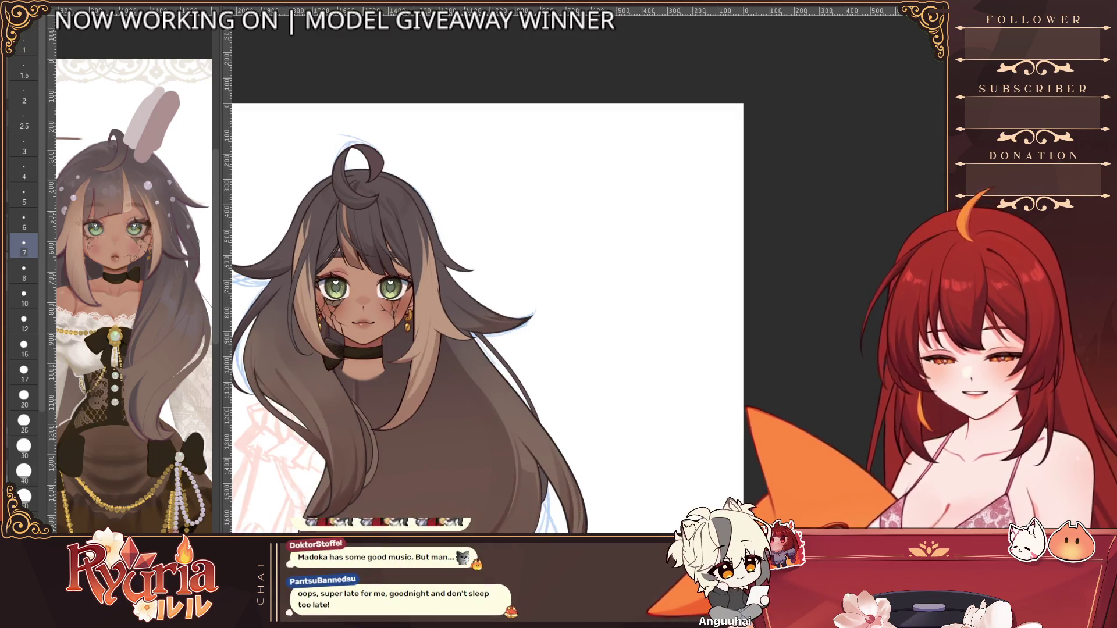
key(h)
key(h)
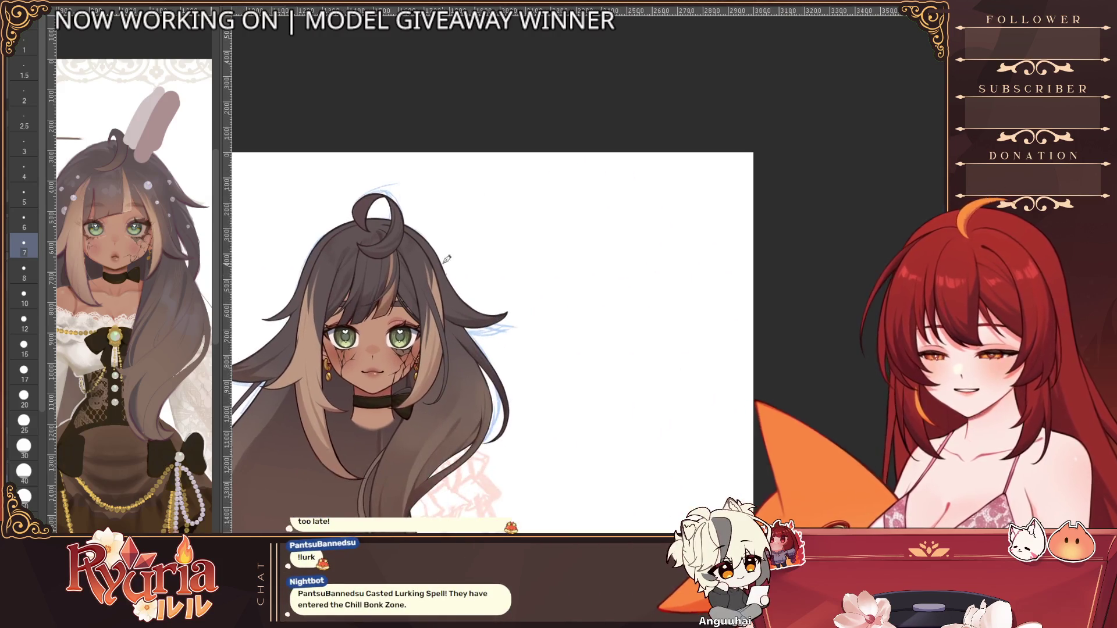
Step: Ready a much larger brush, recentre the page and begin transforming the curled ahoge
scroll(461, 304, up, 2)
click(24, 297)
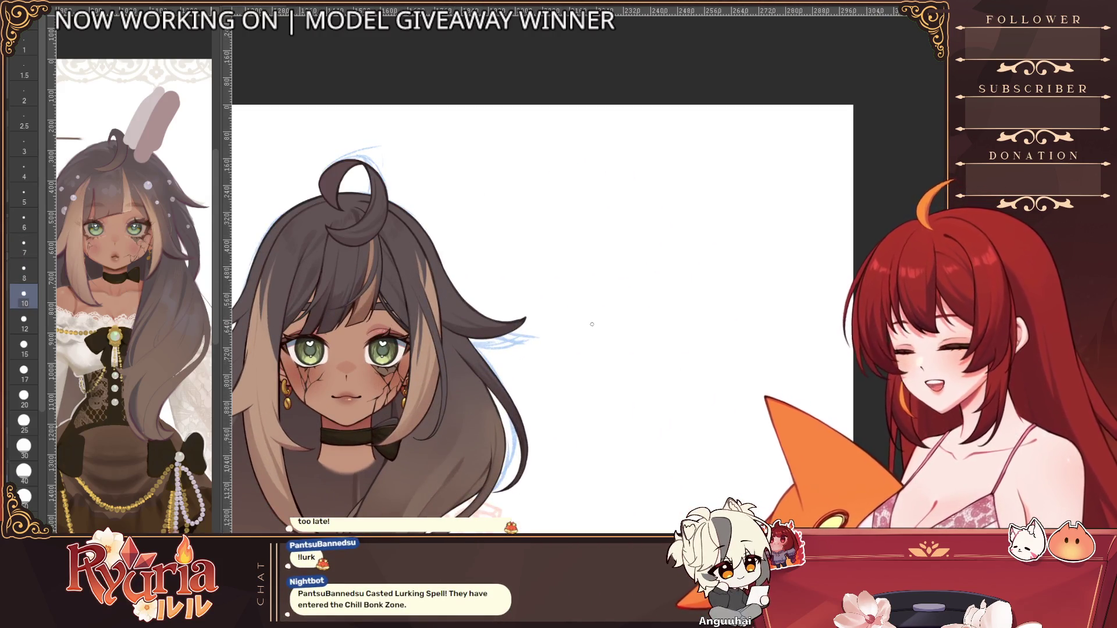
key(e)
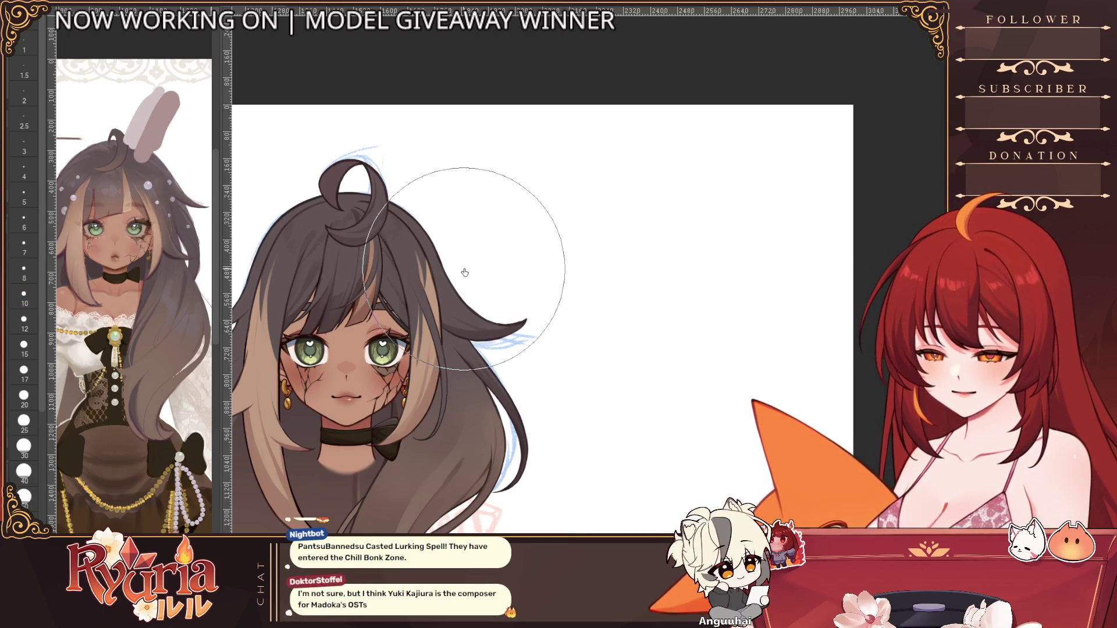
scroll(459, 267, down, 1)
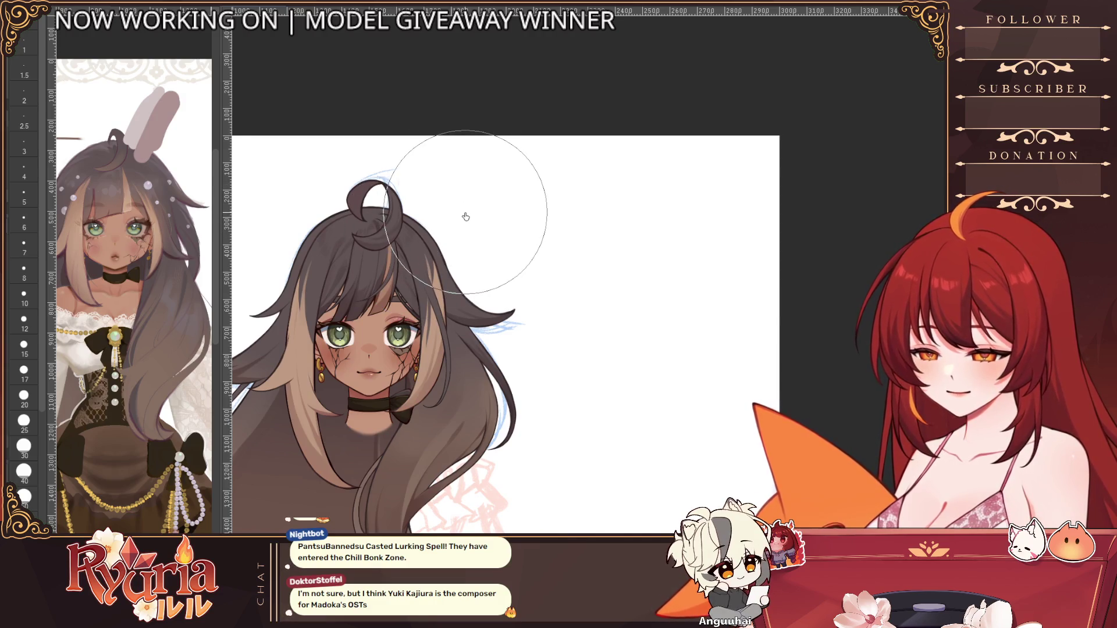
scroll(504, 410, down, 2)
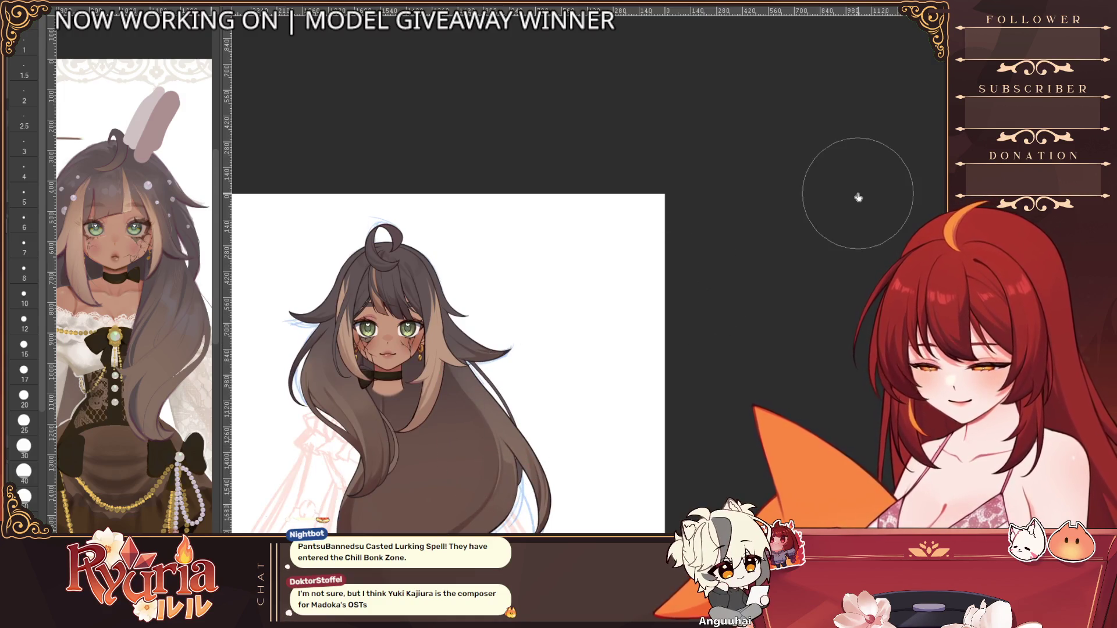
drag(442, 349, 855, 349)
drag(756, 349, 469, 377)
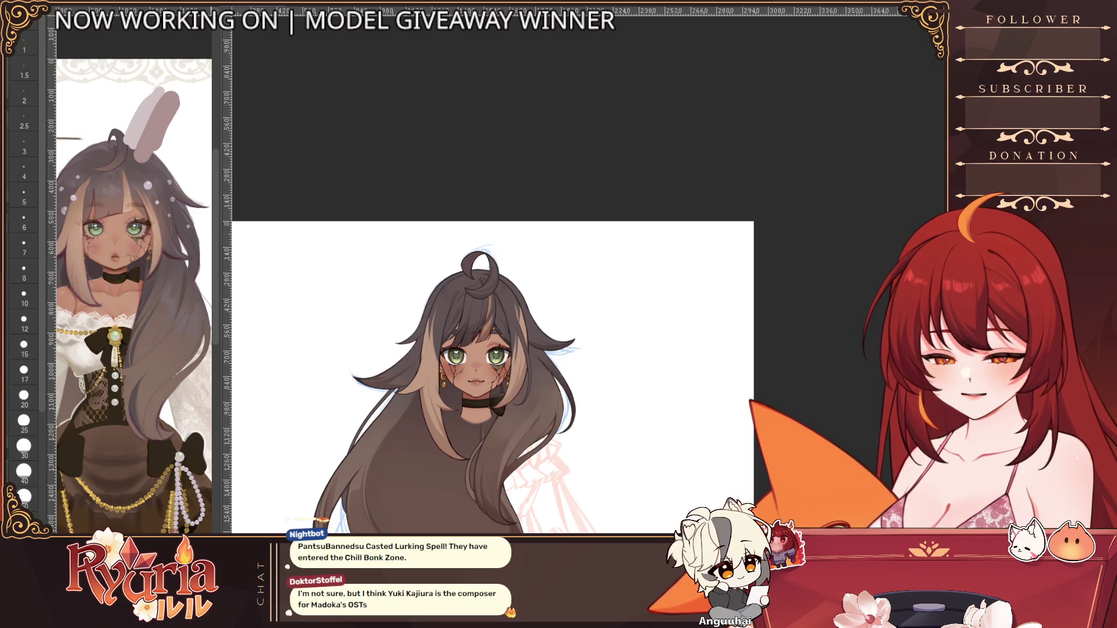
key(ctrl+t)
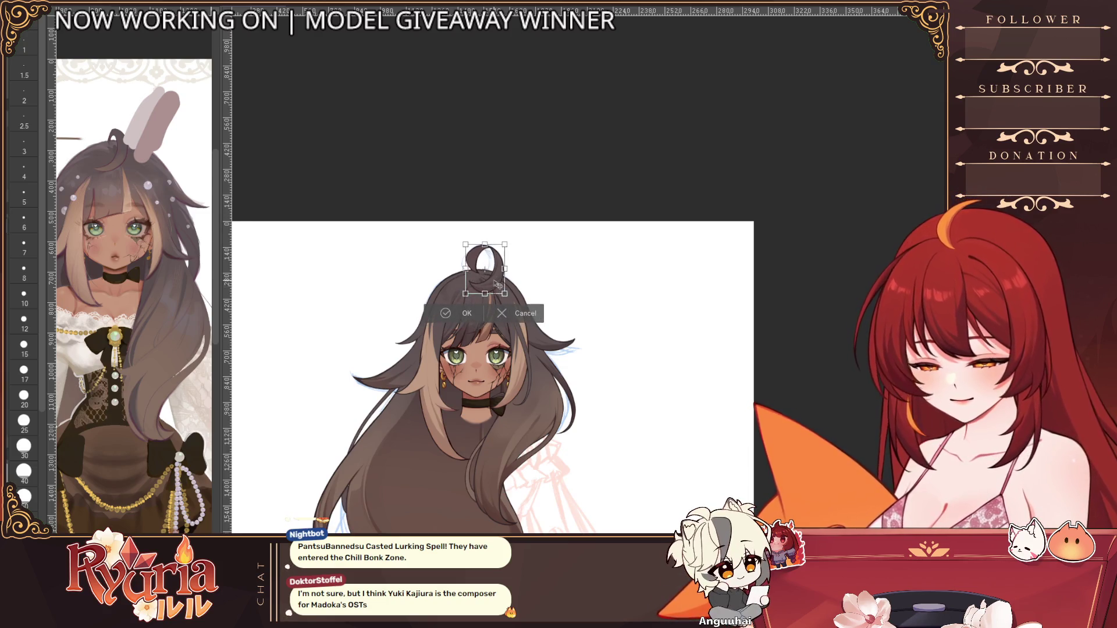
Step: Confirm the ahoge transform, zoom in on the head and tilt the canvas view
click(466, 315)
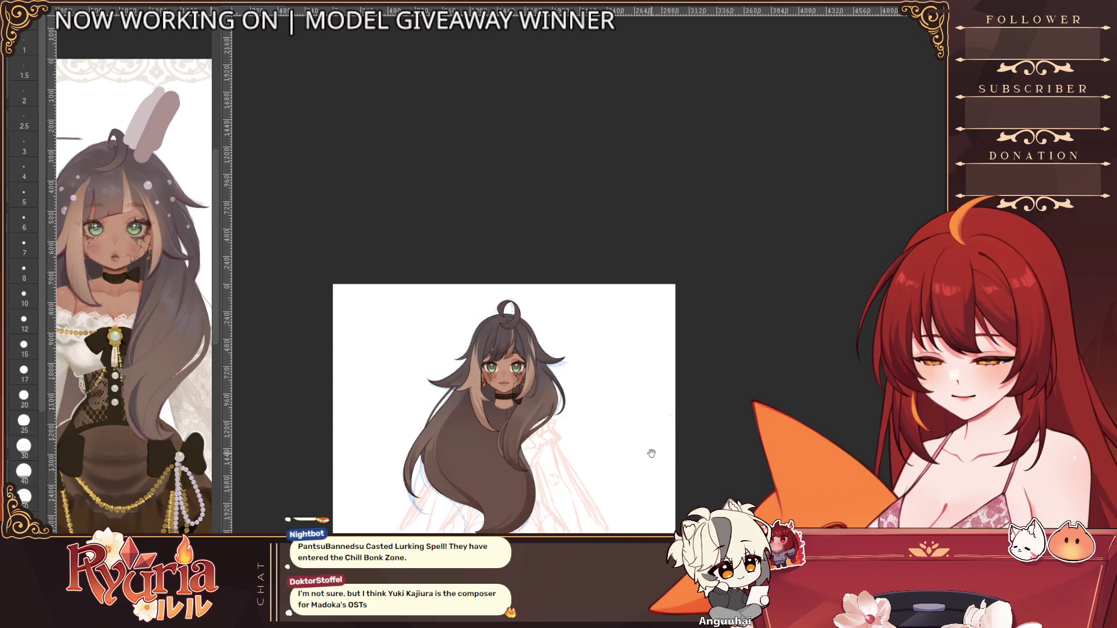
key(ctrl+minus)
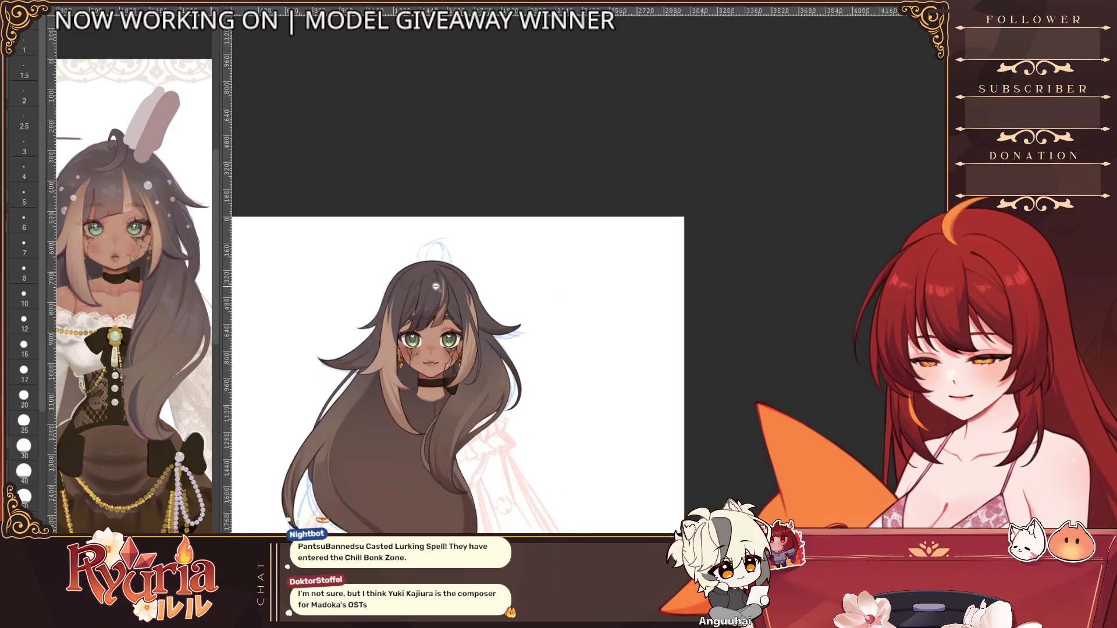
key(ctrl+plus)
key(ctrl+plus)
key(ctrl+plus)
key(minus)
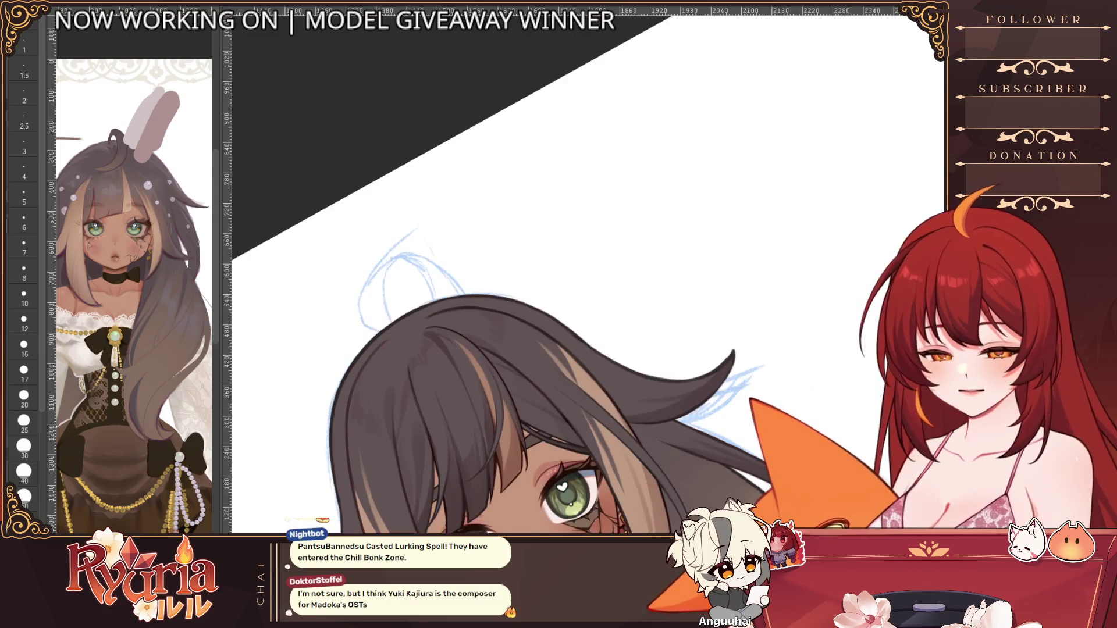
scroll(701, 445, down, 3)
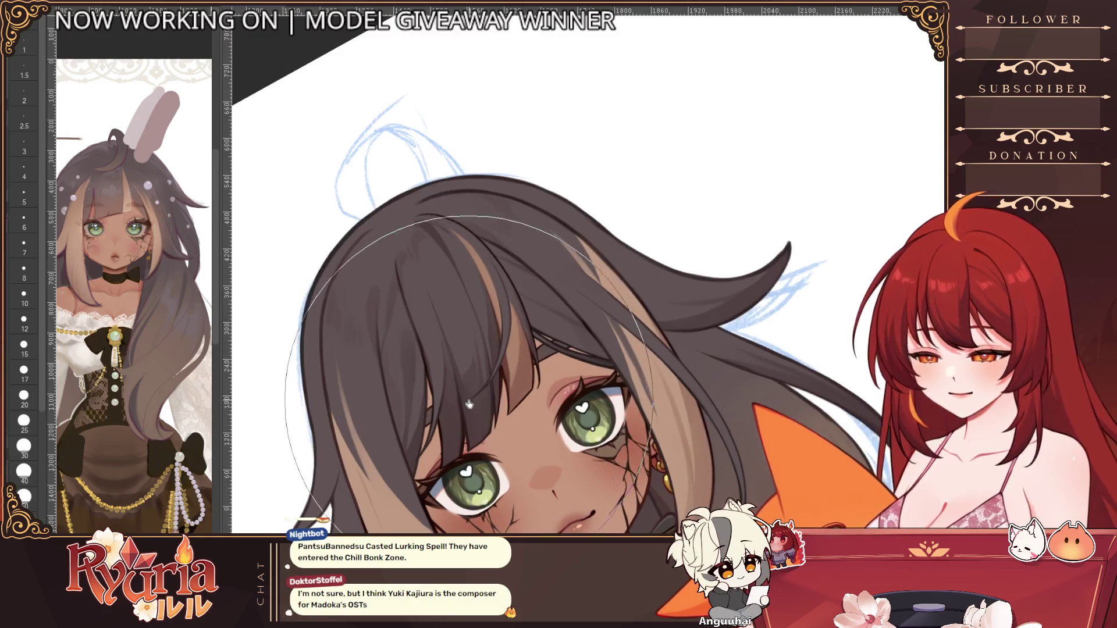
Step: Paint over the crown hair strands using brush sizes 20, 25, 15, 6 and 7
click(23, 397)
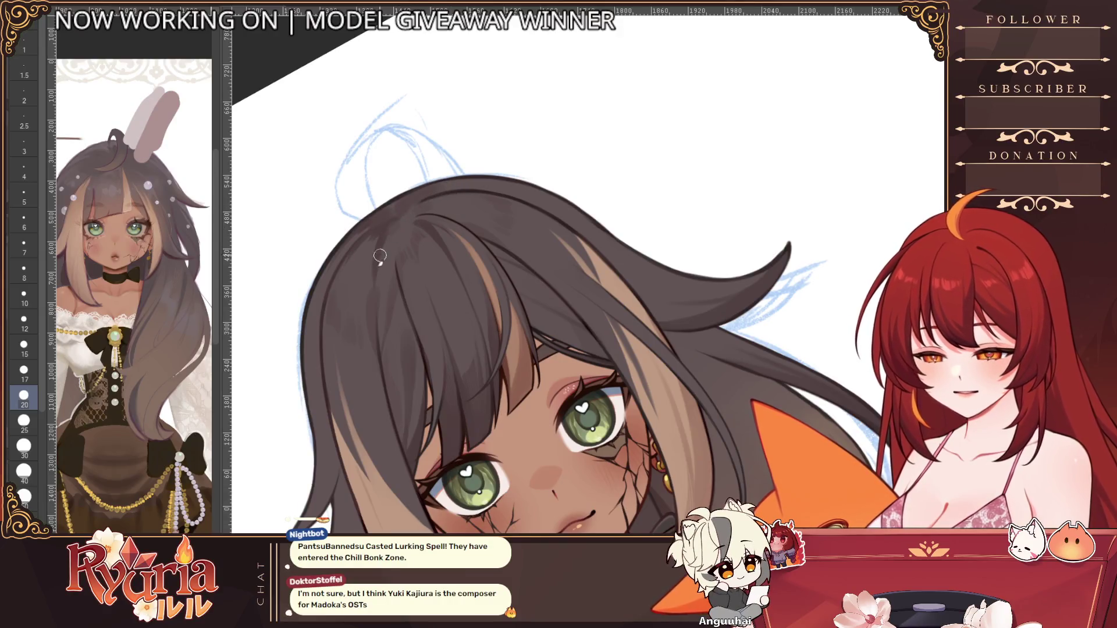
scroll(499, 228, down, 3)
scroll(442, 239, up, 3)
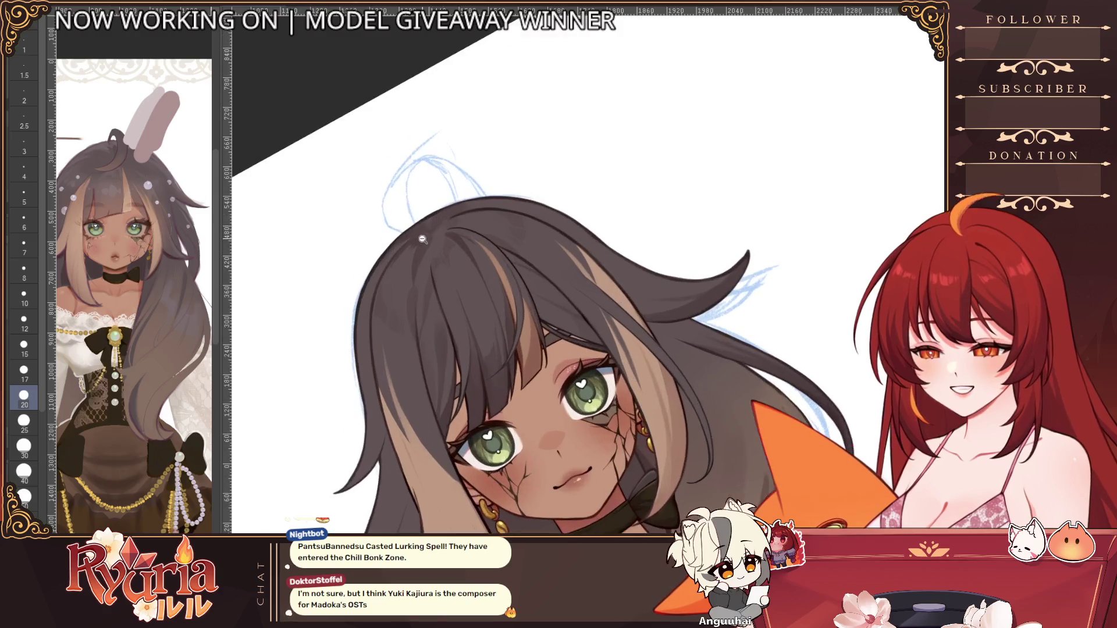
key(bracketright)
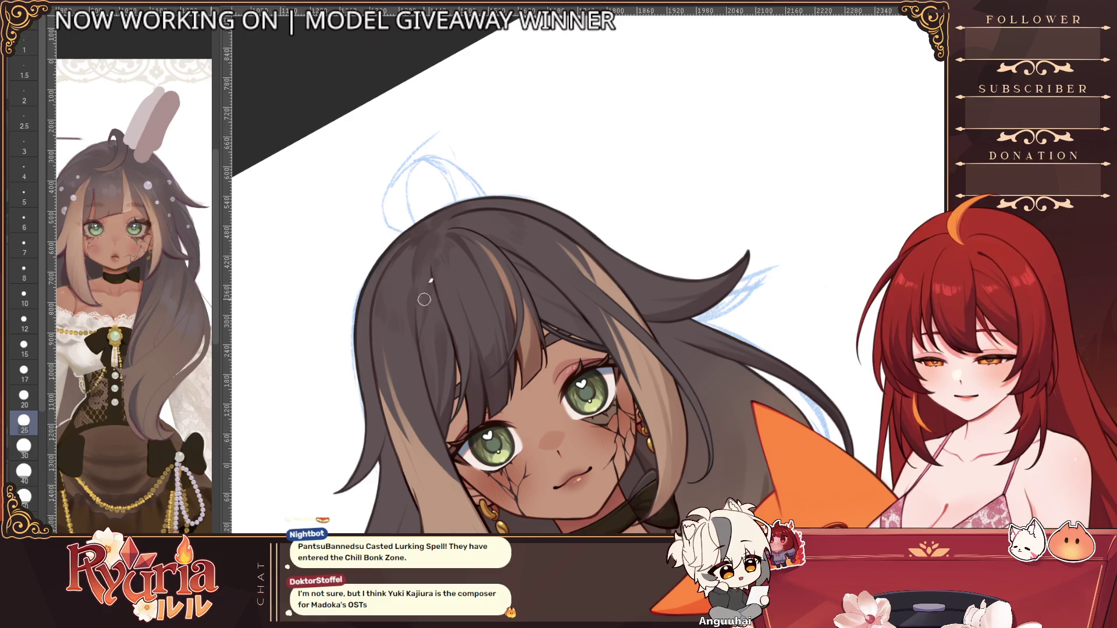
scroll(429, 330, down, 2)
scroll(428, 330, up, 1)
key(bracketleft)
key(bracketleft)
key(bracketleft)
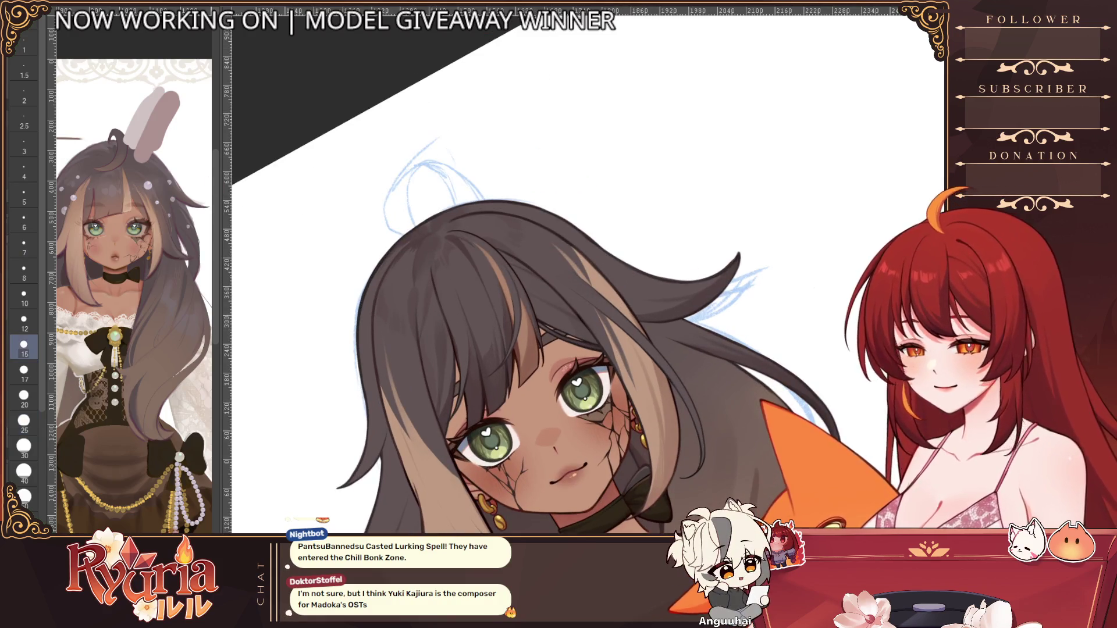
scroll(431, 234, up, 1)
key(bracketleft)
key(bracketleft)
key(bracketleft)
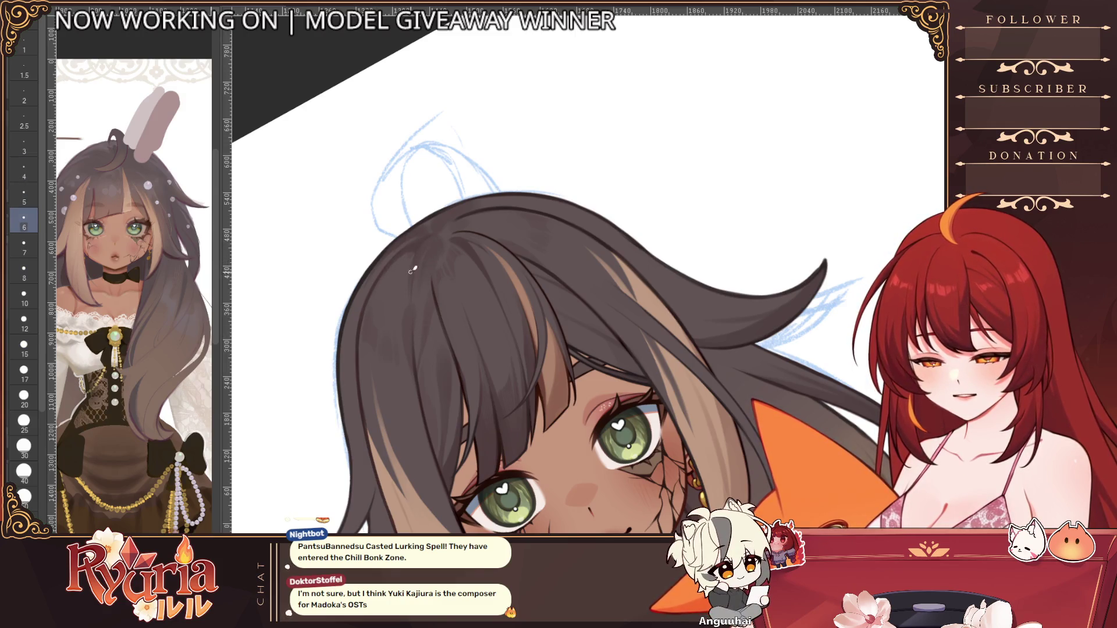
key(bracketright)
key(bracketright)
key(bracketright)
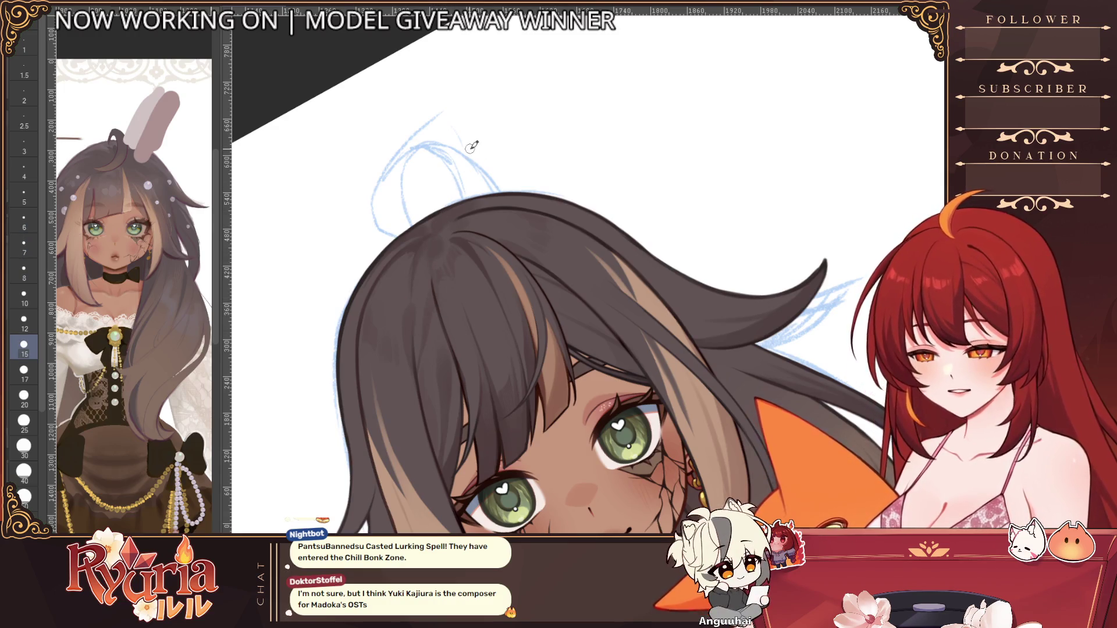
key(bracketleft)
key(bracketleft)
key(bracketleft)
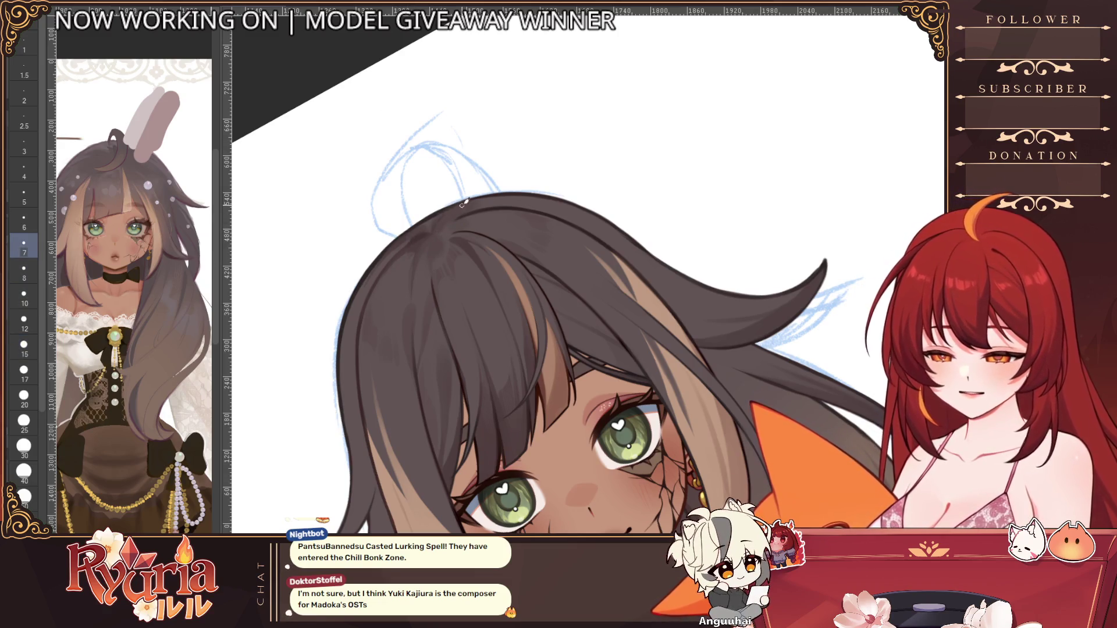
scroll(438, 228, down, 4)
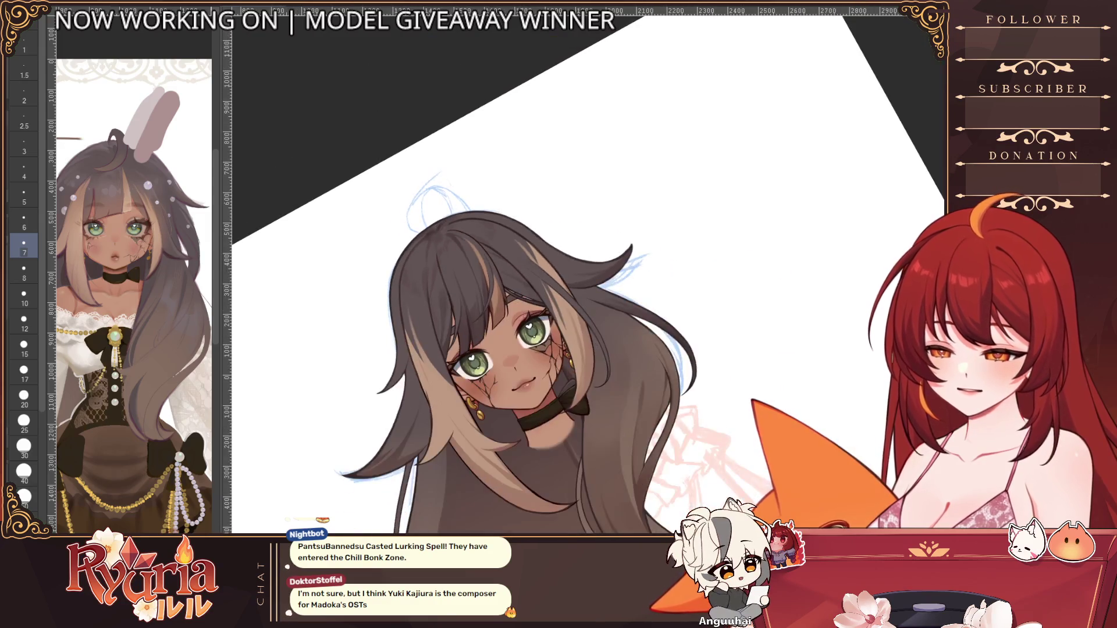
Step: Mirror and tilt the view, then paint the hair with brush size 20
key(h)
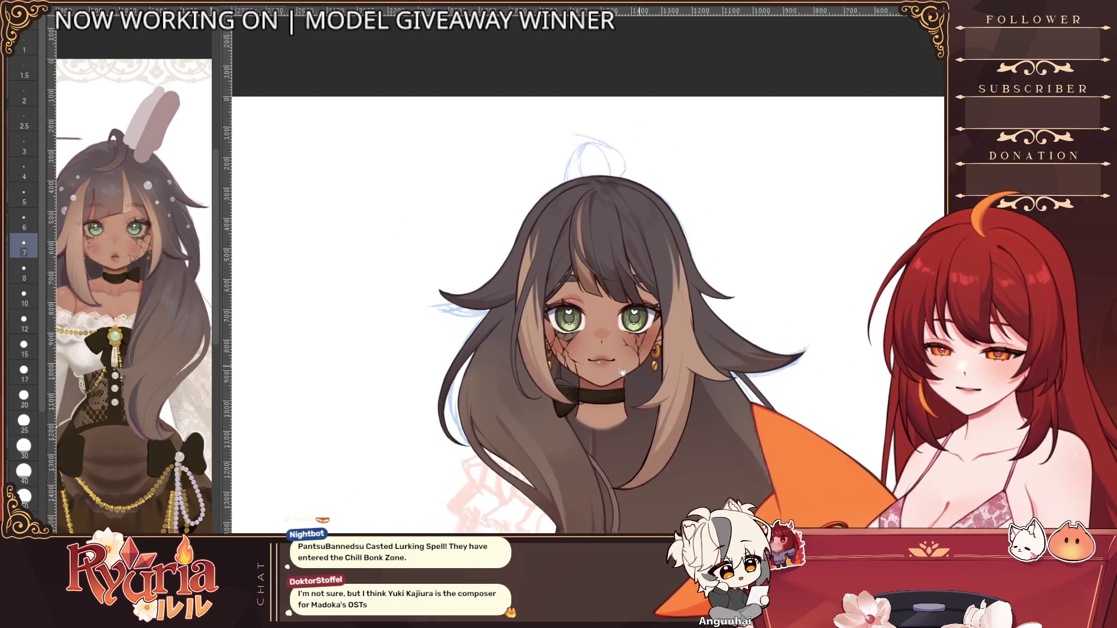
key(-)
scroll(434, 301, up, 5)
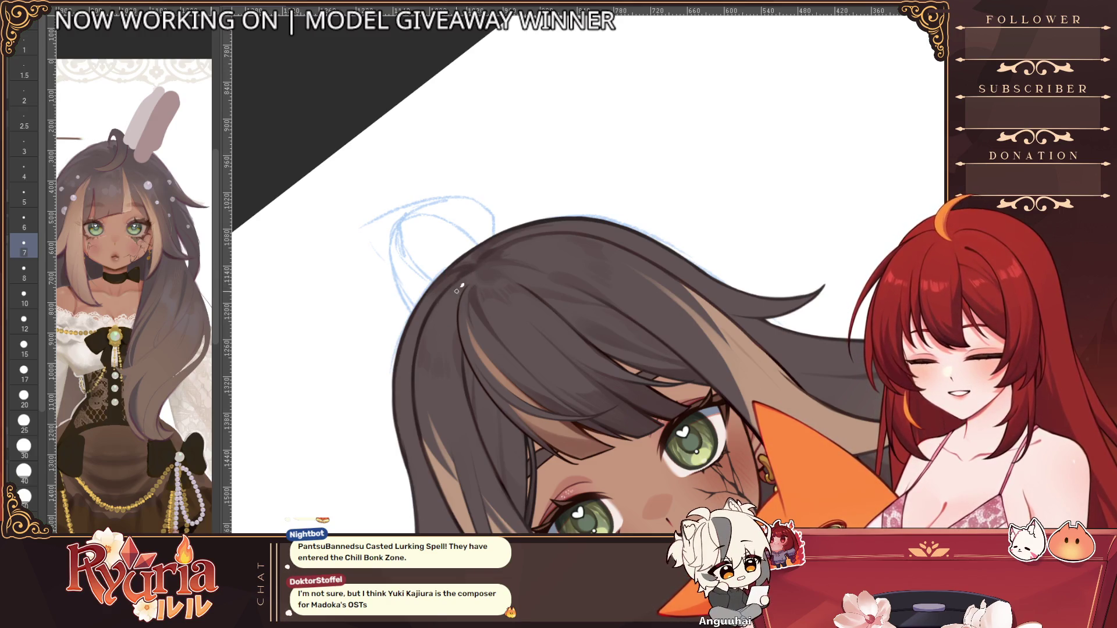
key(bracketright)
key(bracketright)
key(bracketright)
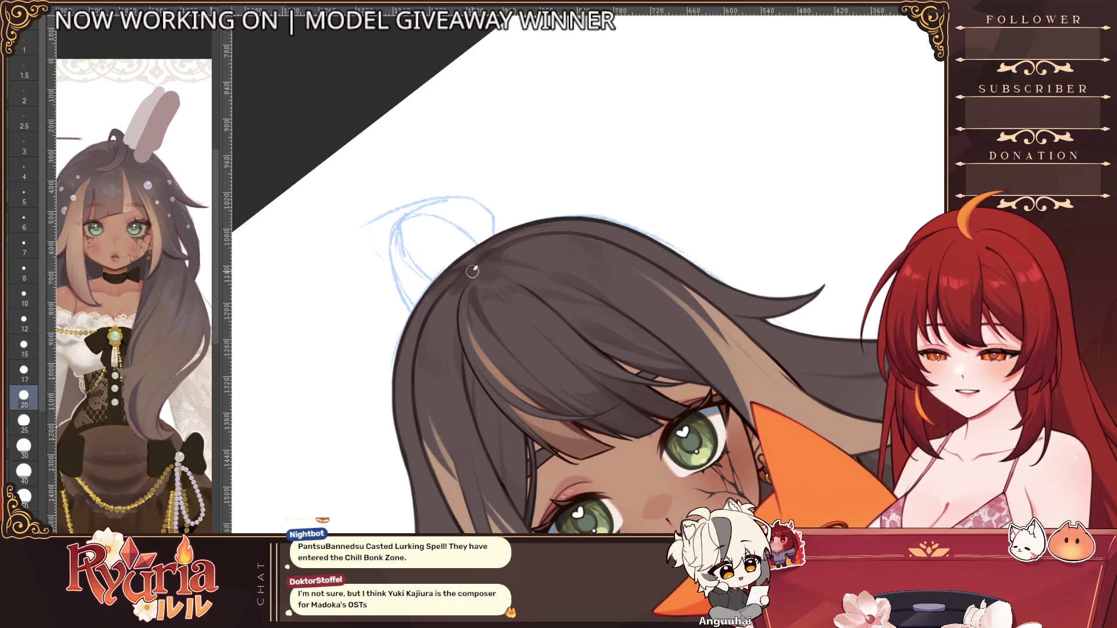
Step: Zoom out, set the canvas upright and touch up with brush sizes 12, 8, 10 and 15
ctrl+alt+click(495, 372)
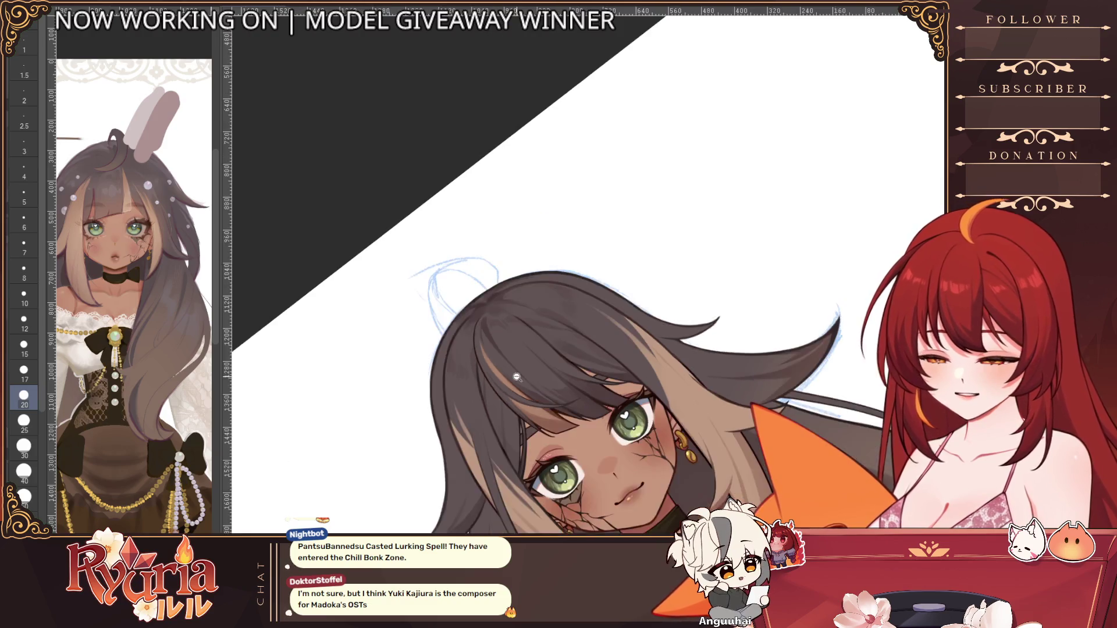
ctrl+alt+click(516, 377)
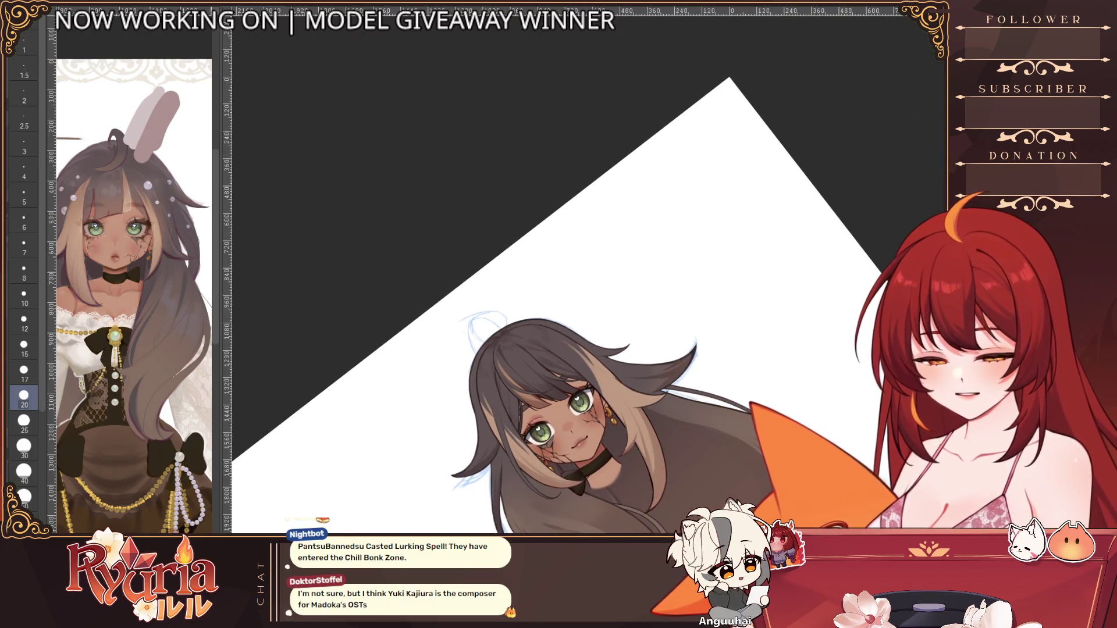
scroll(509, 289, up, 5)
key(bracketleft)
key(bracketleft)
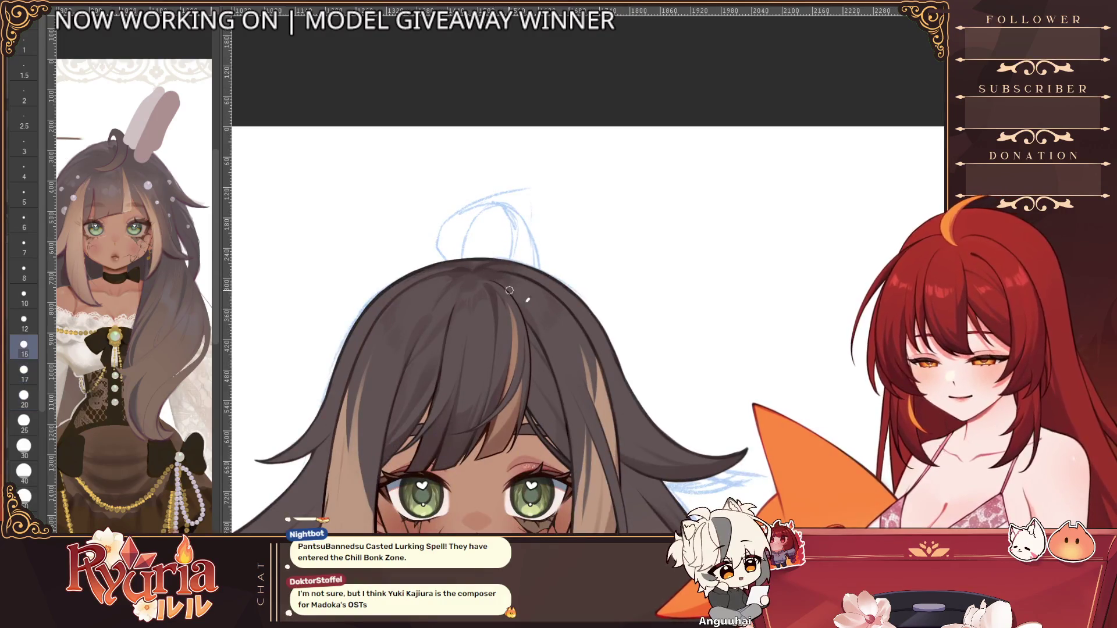
scroll(469, 234, up, 2)
key(bracketleft)
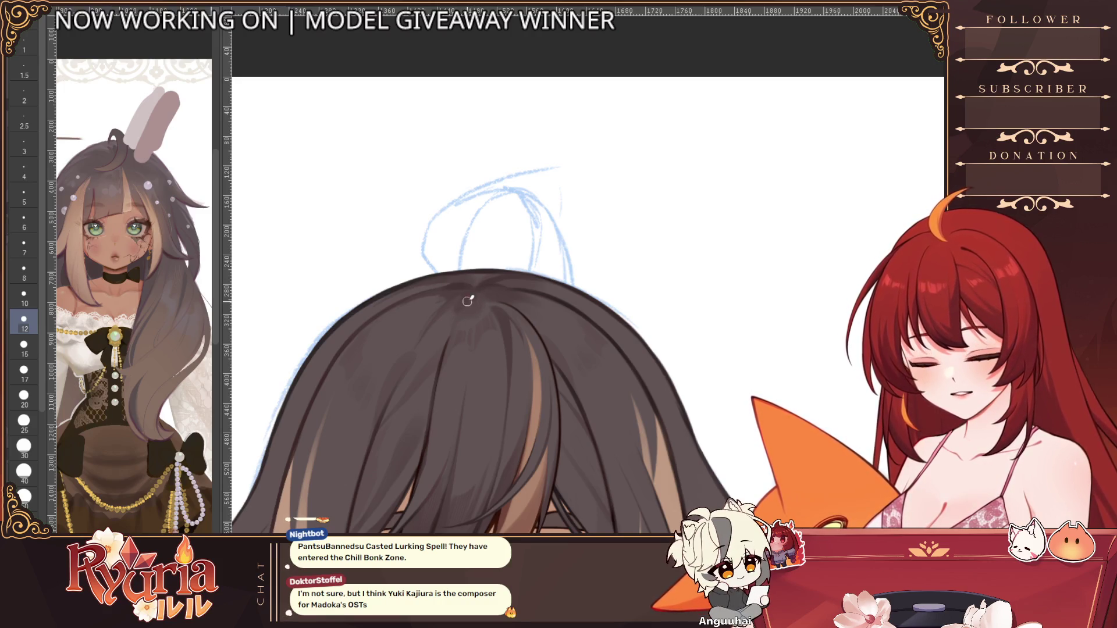
key(bracketleft)
key(bracketleft)
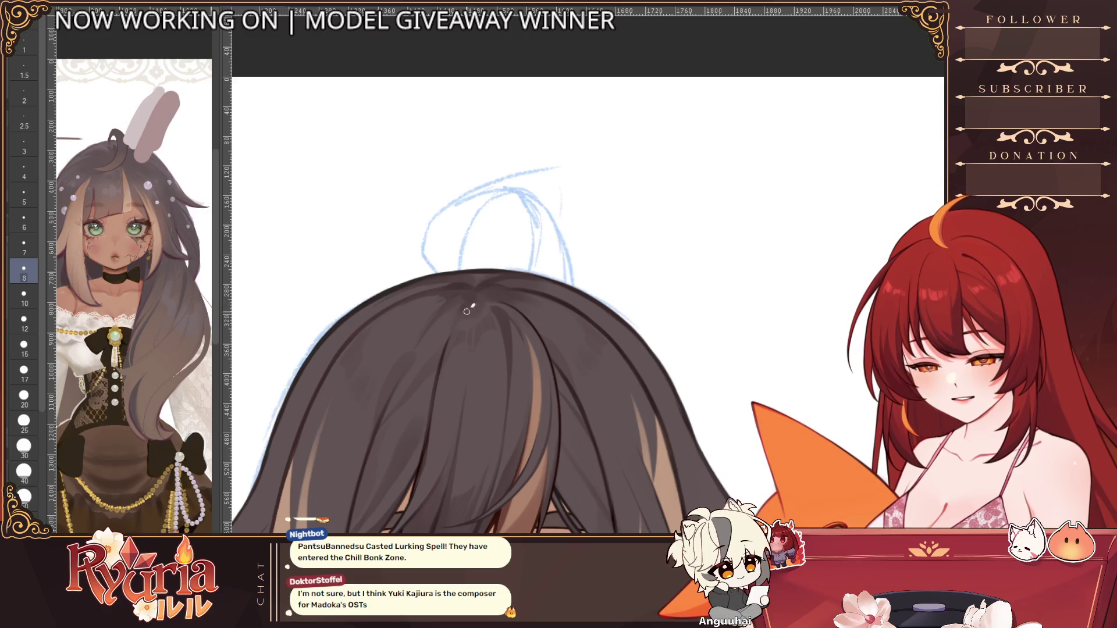
key(bracketright)
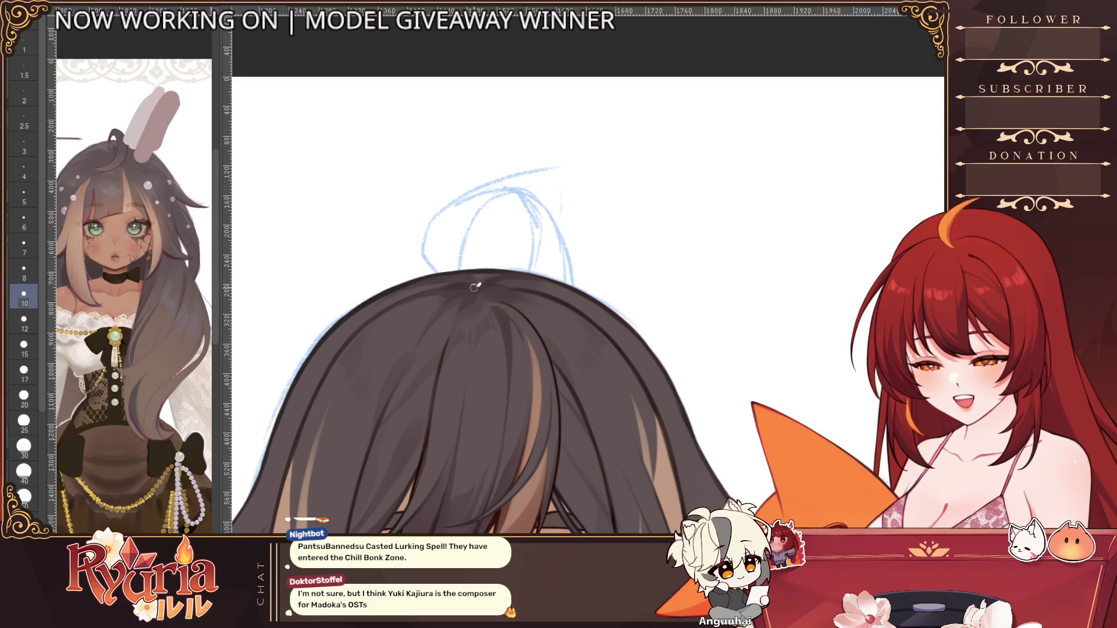
key(bracketright)
key(bracketright)
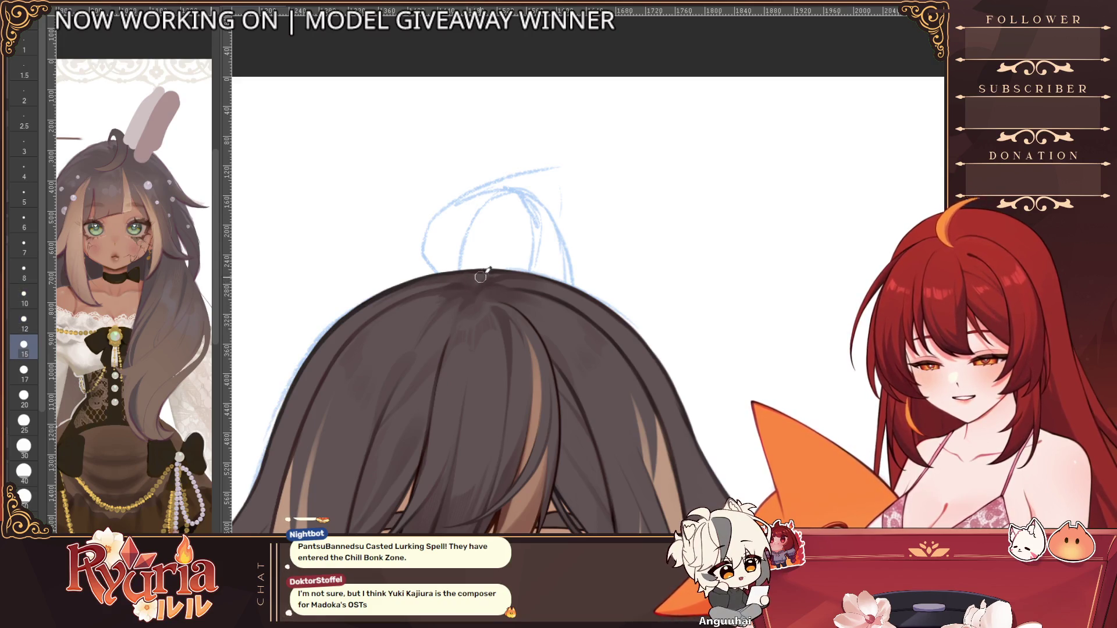
ctrl+alt+click(699, 250)
ctrl+alt+click(700, 250)
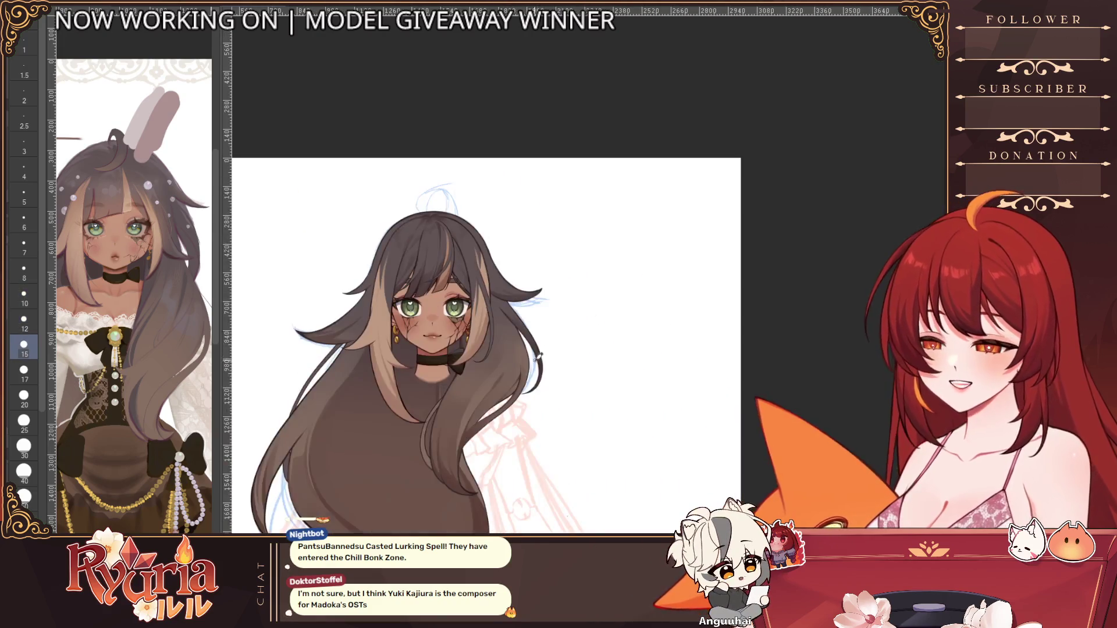
Step: Stroke the dark curled ahoge loop over the blue sketch on top of the head
ctrl+alt+click(541, 357)
mouse_move(453, 253)
mouse_down()
mouse_move(448, 208)
mouse_move(435, 230)
mouse_up()
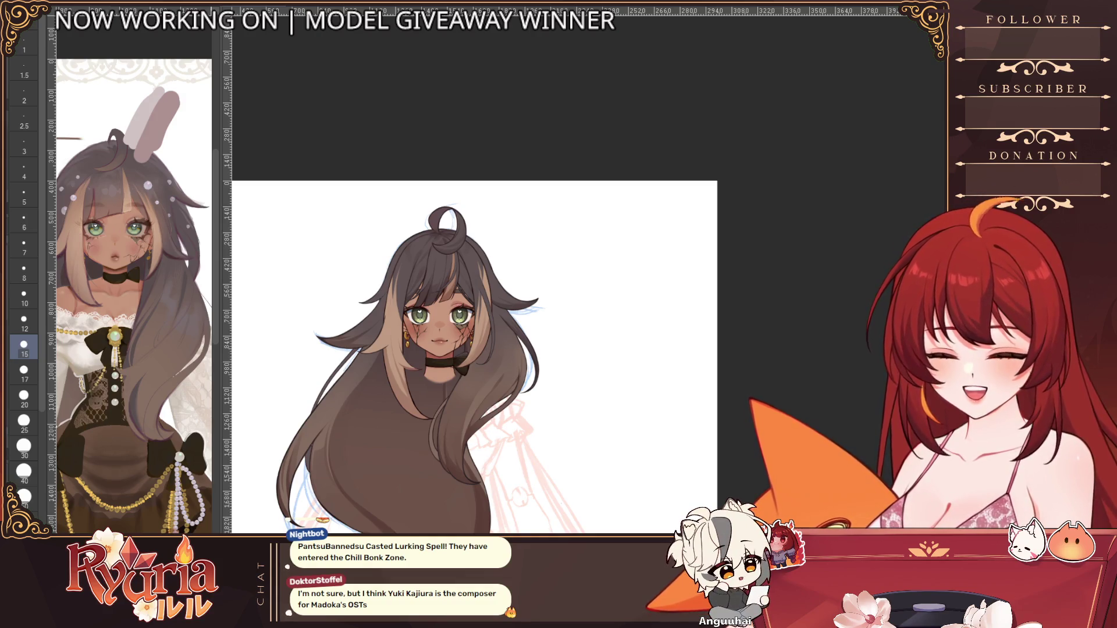
scroll(457, 204, up, 2)
scroll(453, 198, down, 2)
scroll(521, 440, down, 1)
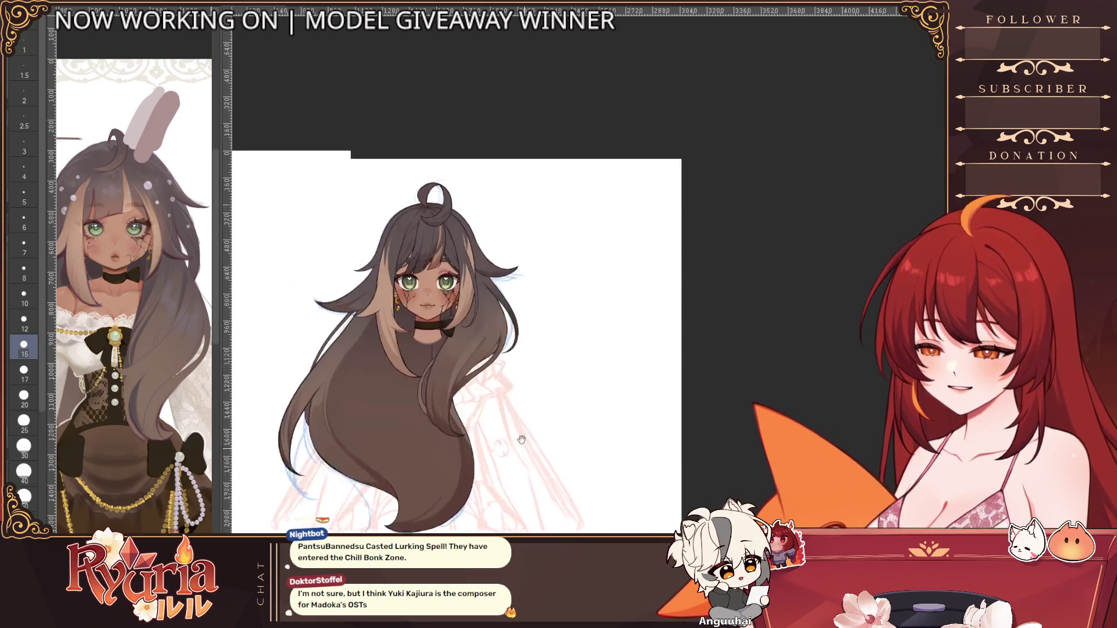
scroll(521, 440, down, 1)
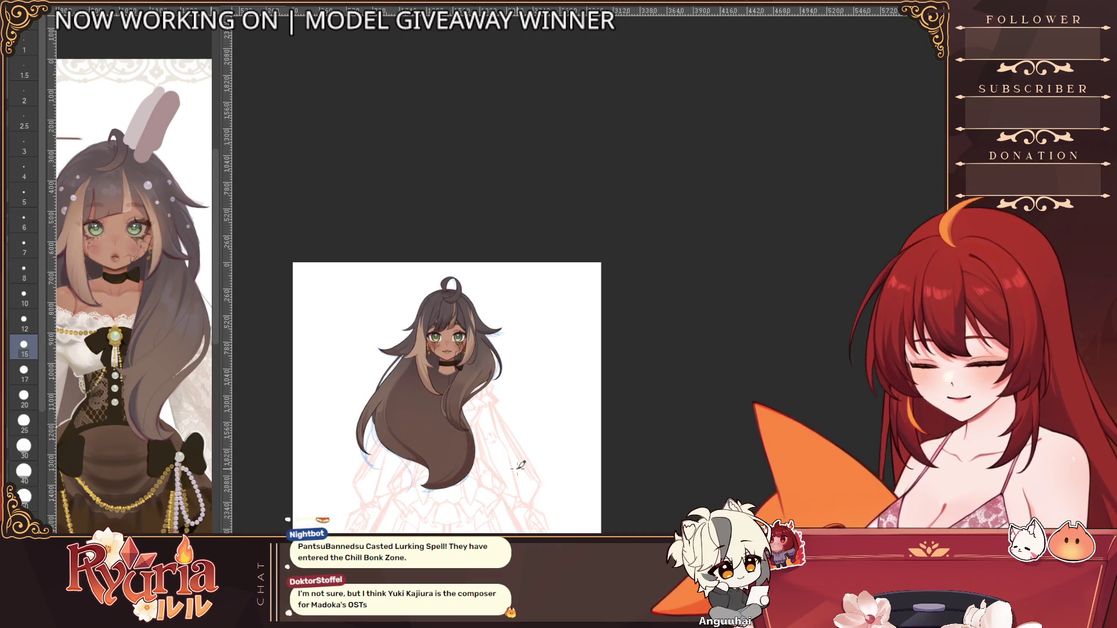
scroll(471, 416, up, 2)
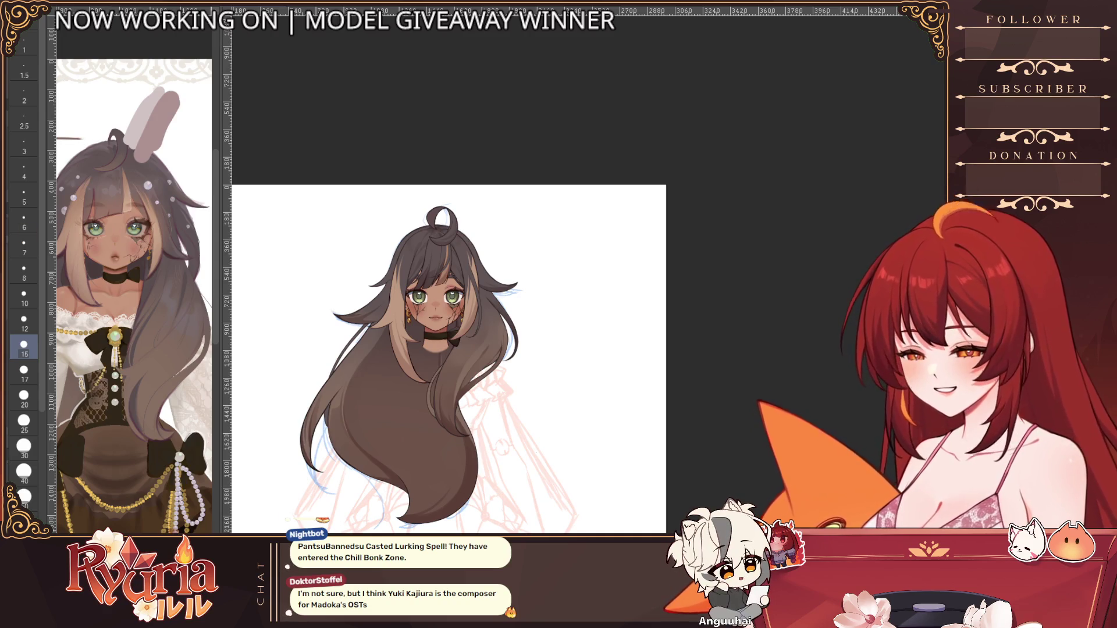
Step: Resize the brush, add another stroke and reframe the view to inspect the new ahoge
key(bracketright)
key(bracketright)
key(bracketright)
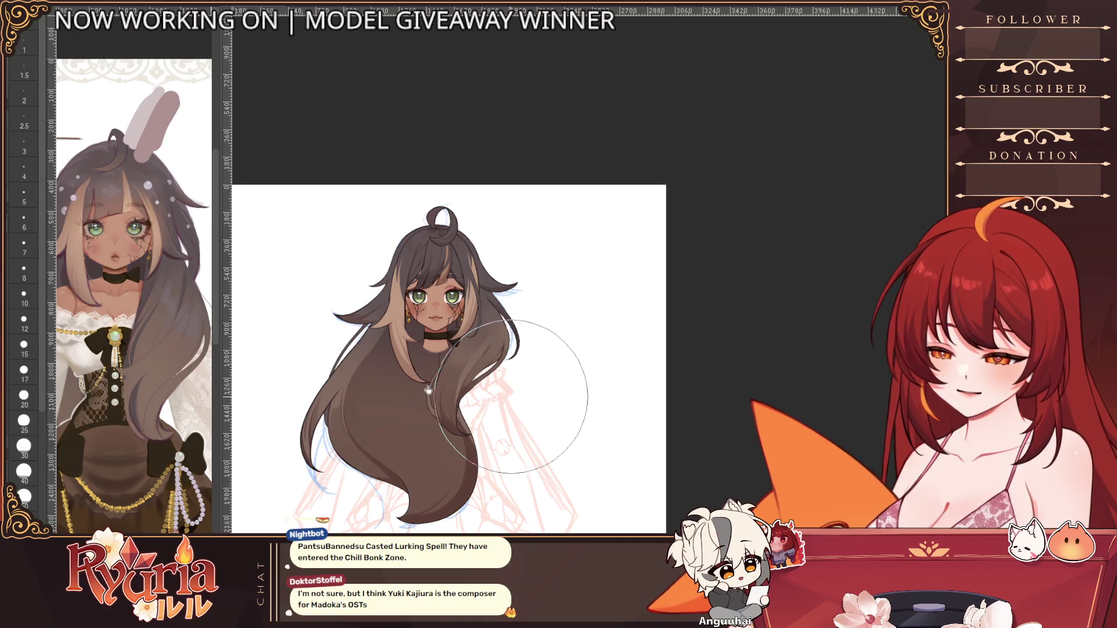
key(bracketleft)
key(bracketleft)
drag(425, 384, 437, 461)
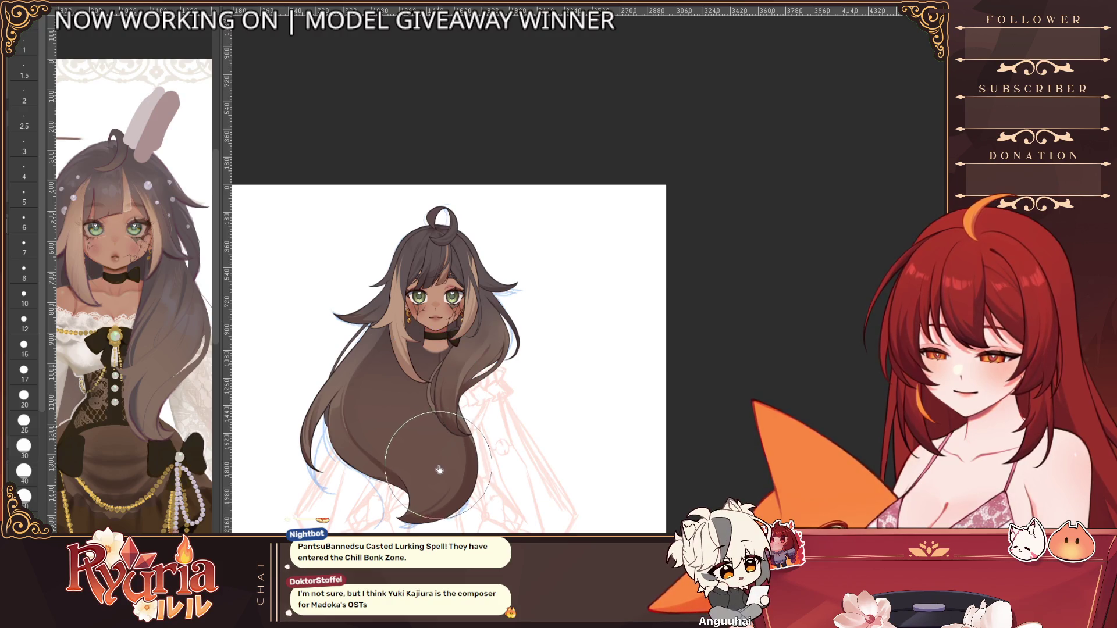
scroll(437, 461, down, 1)
drag(566, 458, 530, 445)
scroll(530, 445, down, 2)
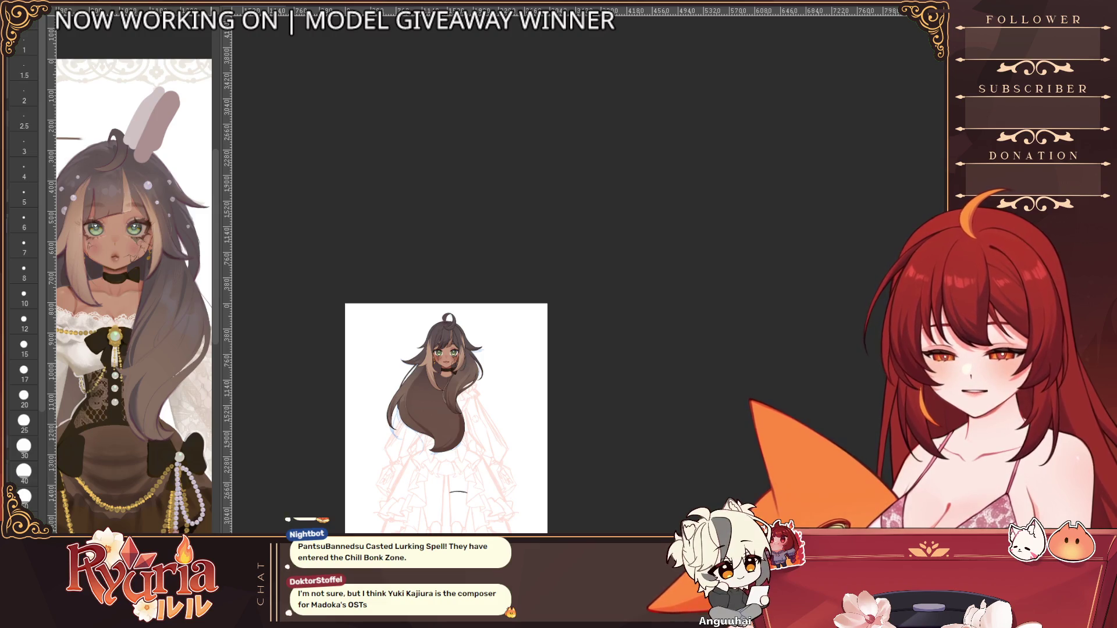
scroll(452, 336, up, 4)
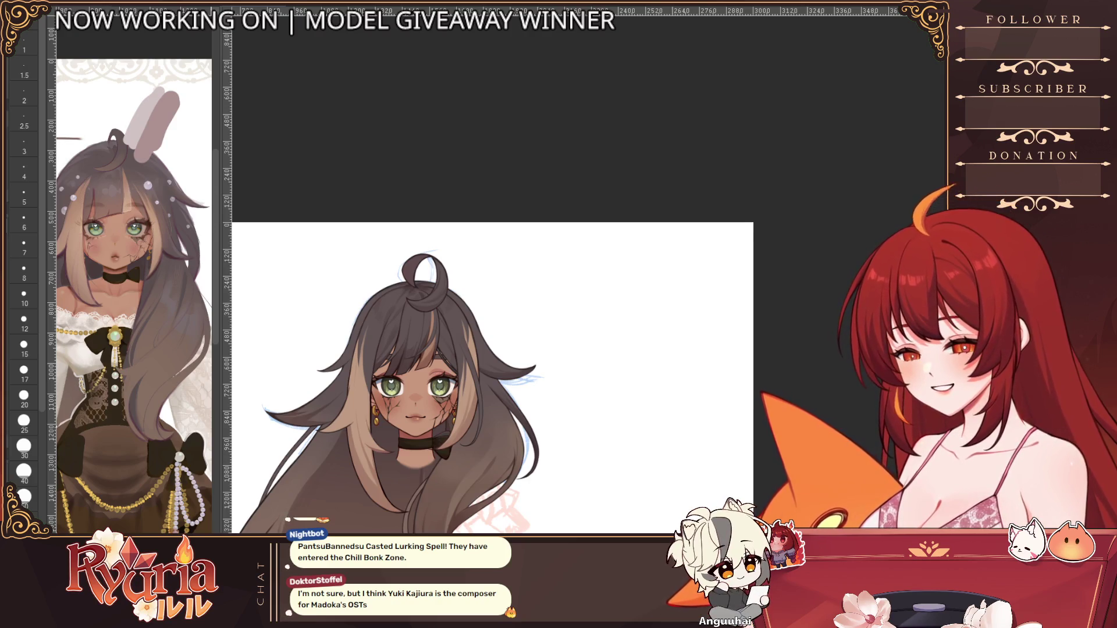
scroll(339, 309, up, 5)
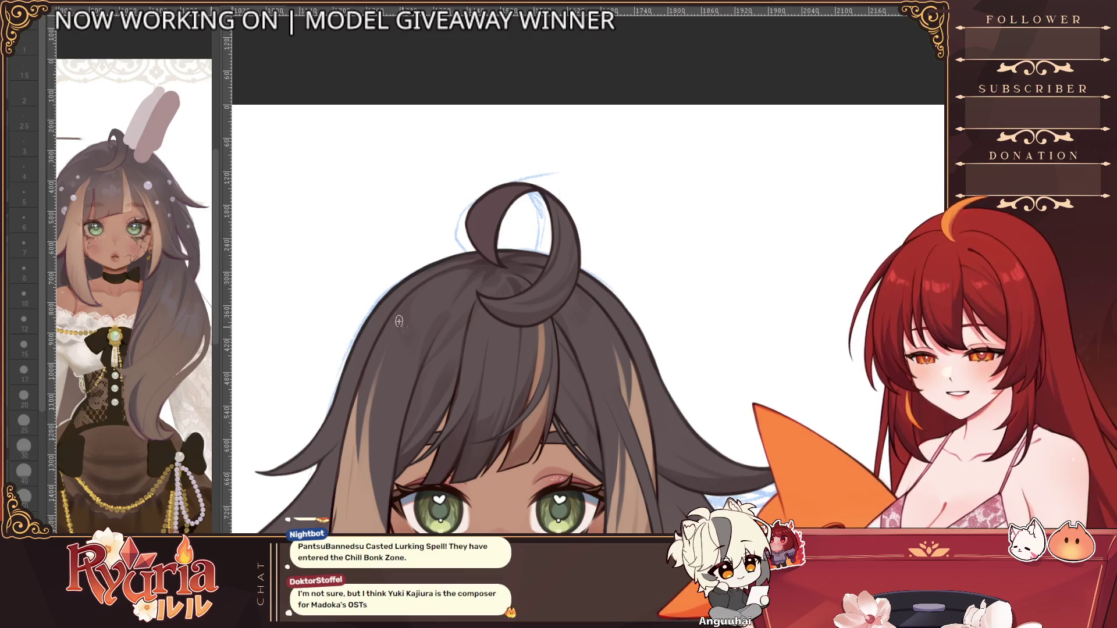
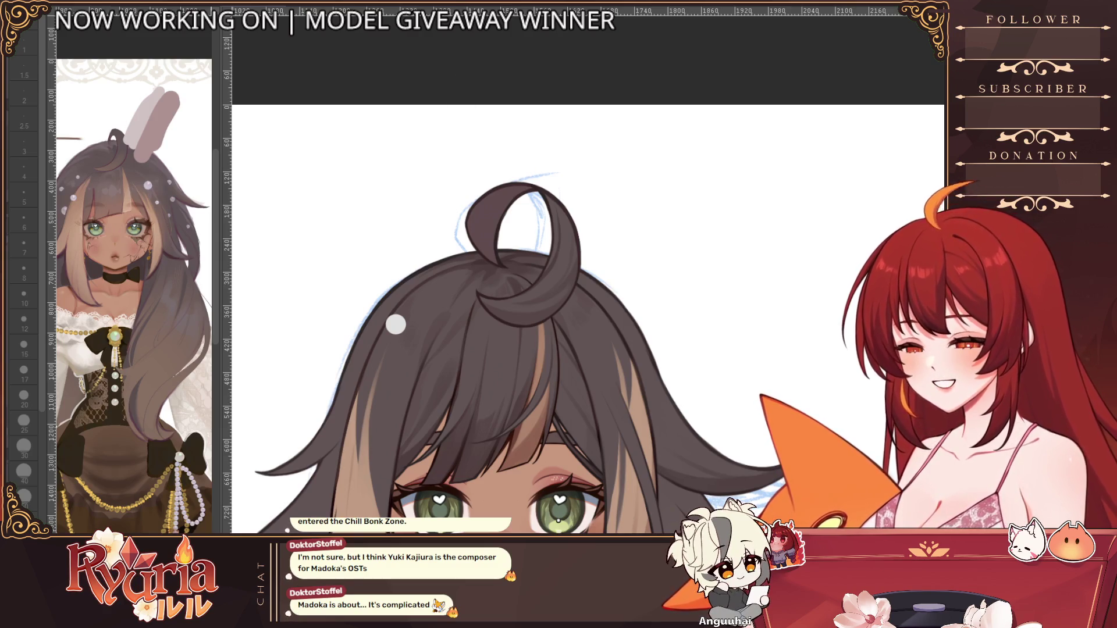
Step: Zoom in and paint a dark outline and lavender tint over the white hair dot with a size-10 brush
scroll(396, 324, up, 3)
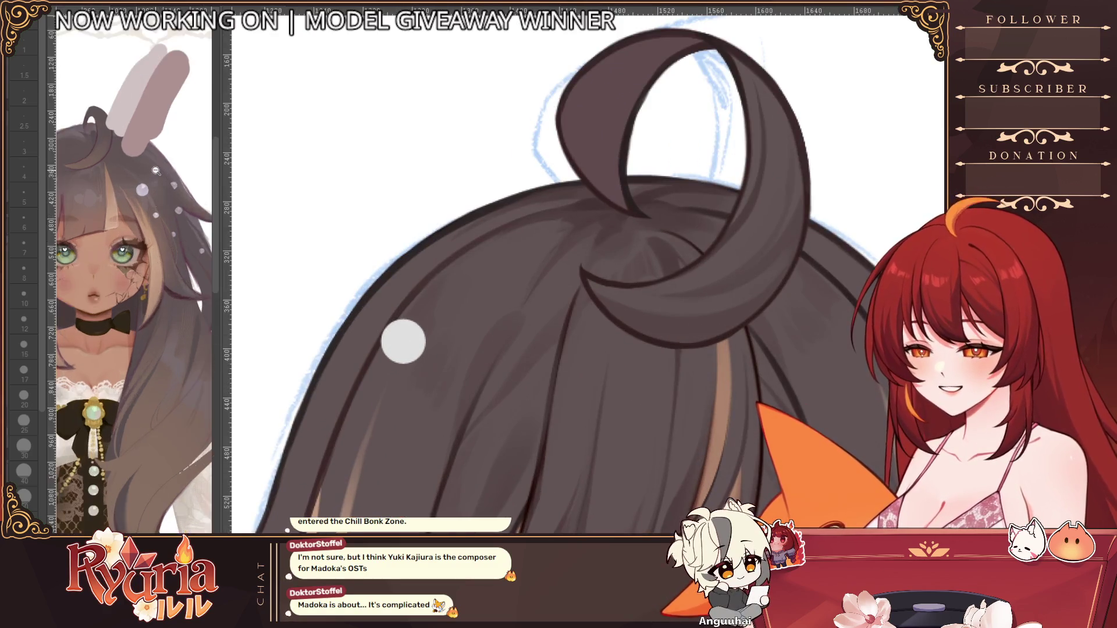
scroll(403, 341, up, 1)
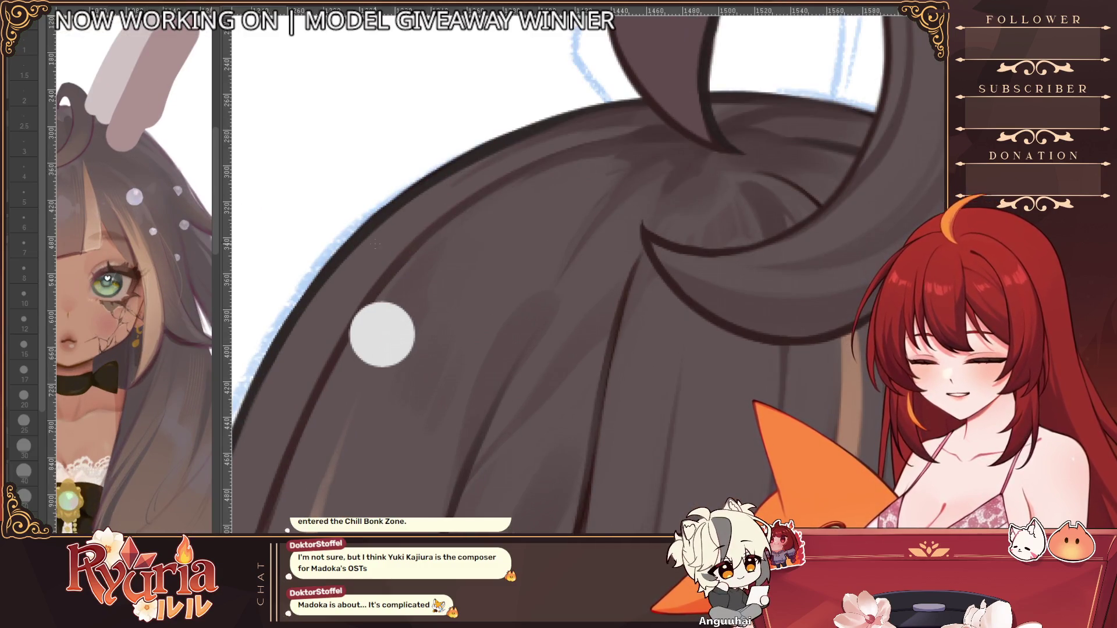
click(24, 346)
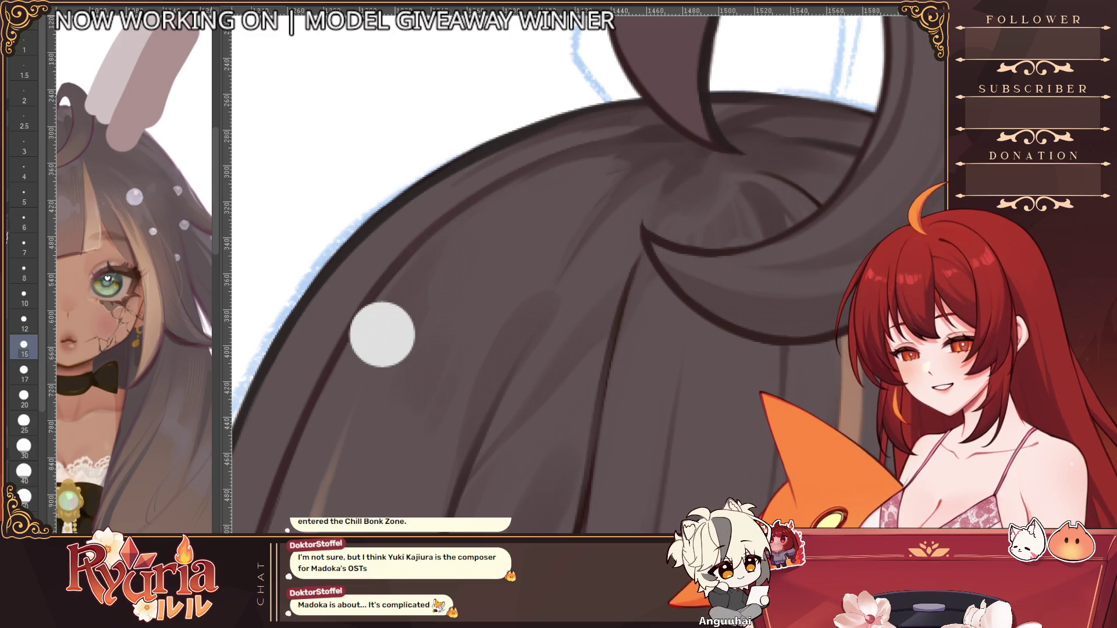
key(bracketleft)
drag(381, 335, 384, 332)
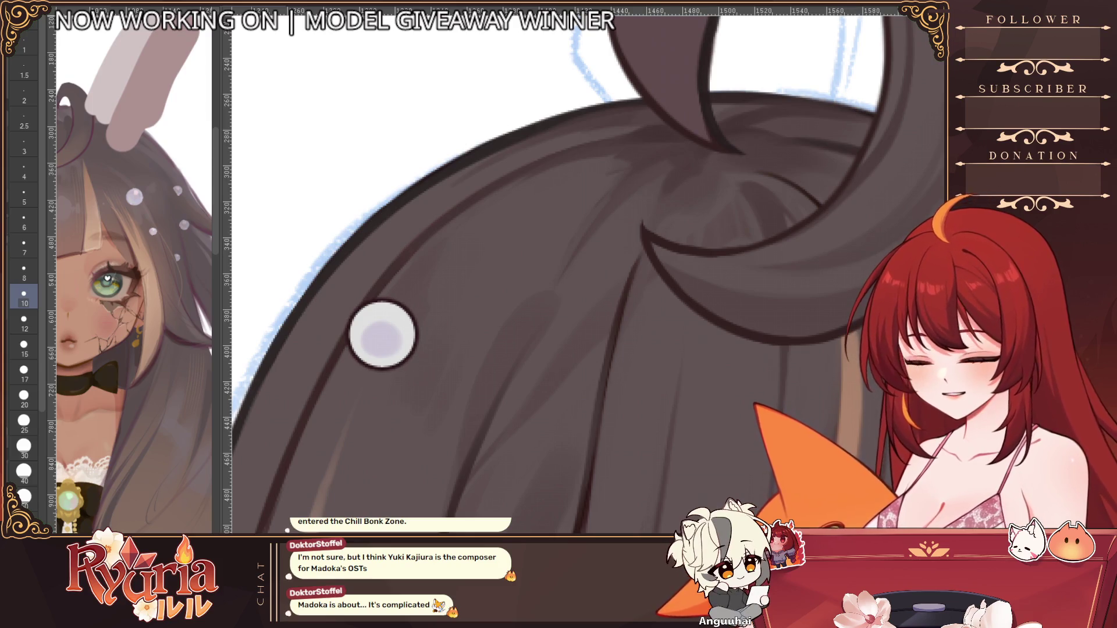
scroll(383, 335, down, 6)
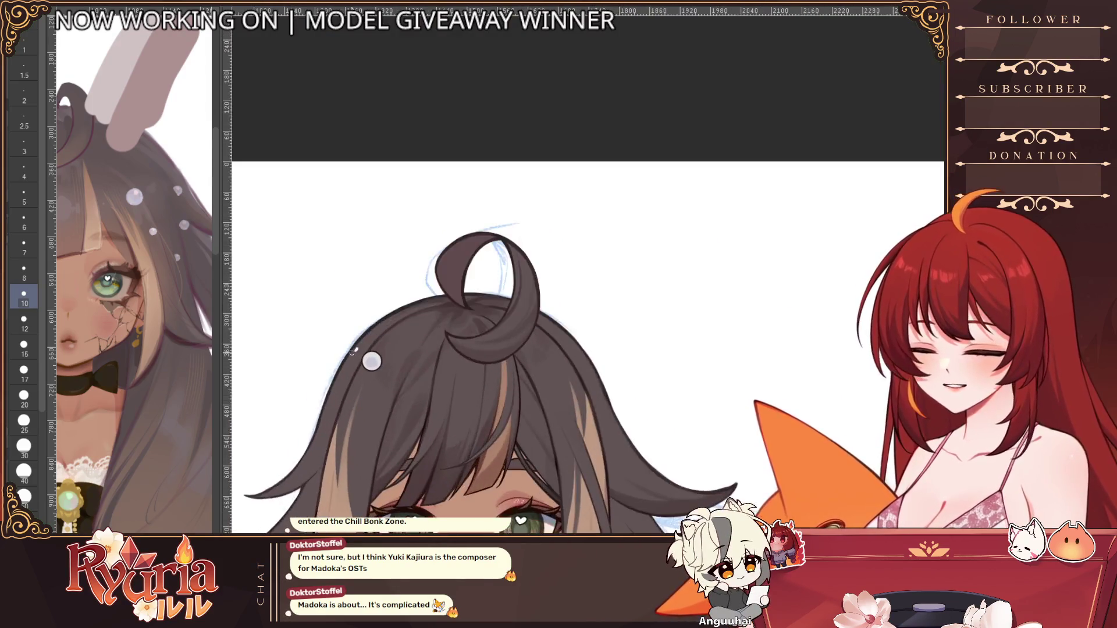
Step: Shade the pearl's left side and lower middle in grey-blue with size 7 and 15 brushes
scroll(353, 350, up, 5)
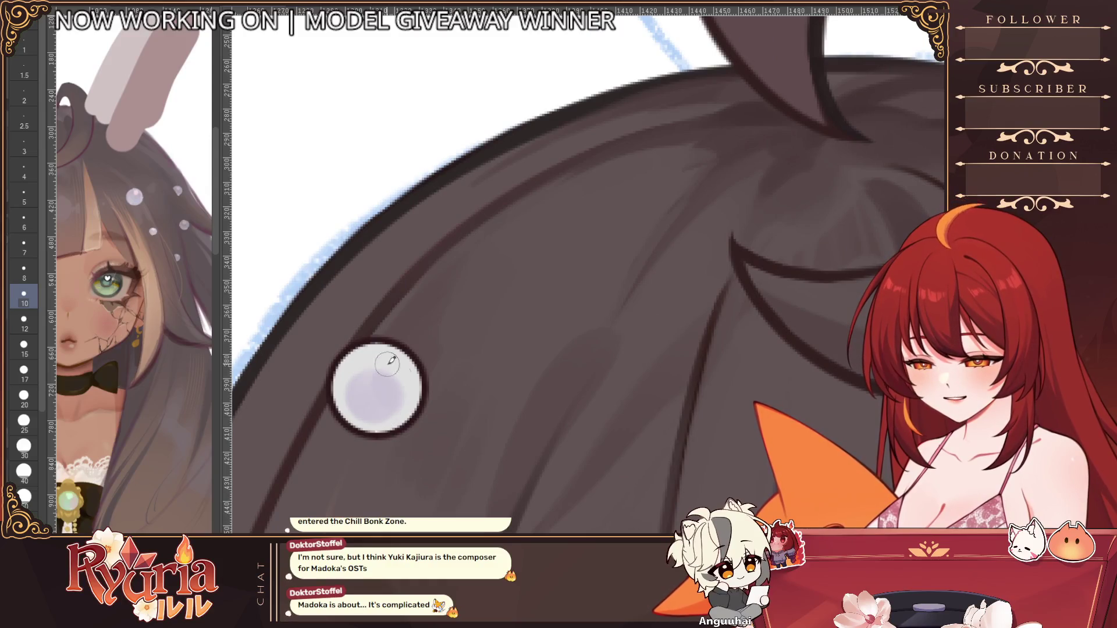
scroll(485, 385, down, 2)
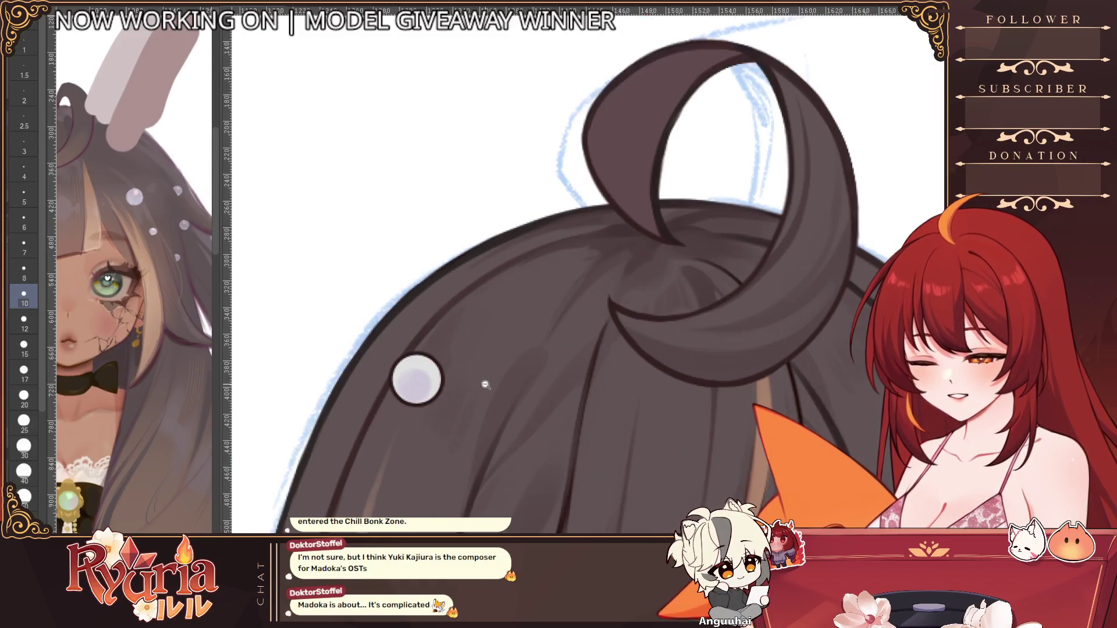
scroll(485, 385, up, 1)
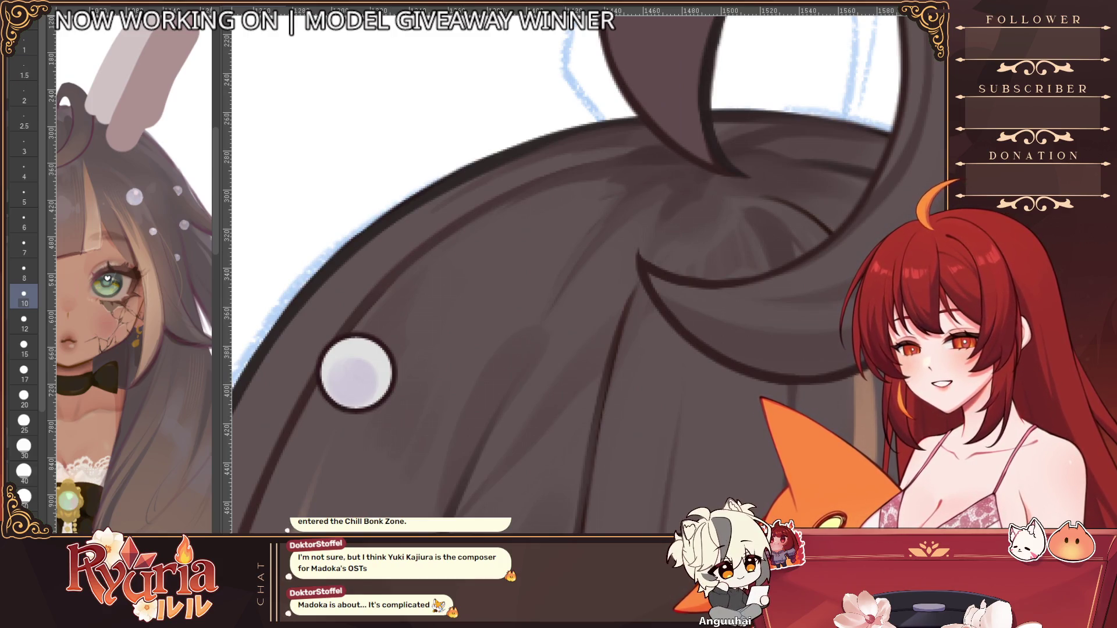
key(bracketleft)
key(bracketleft)
key(bracketleft)
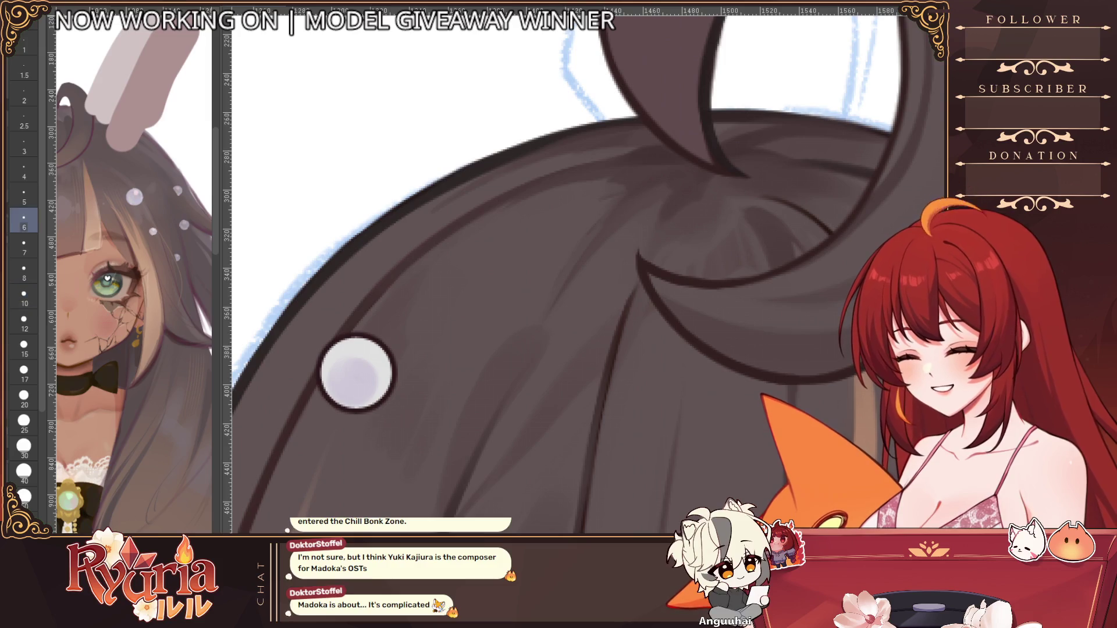
key(bracketleft)
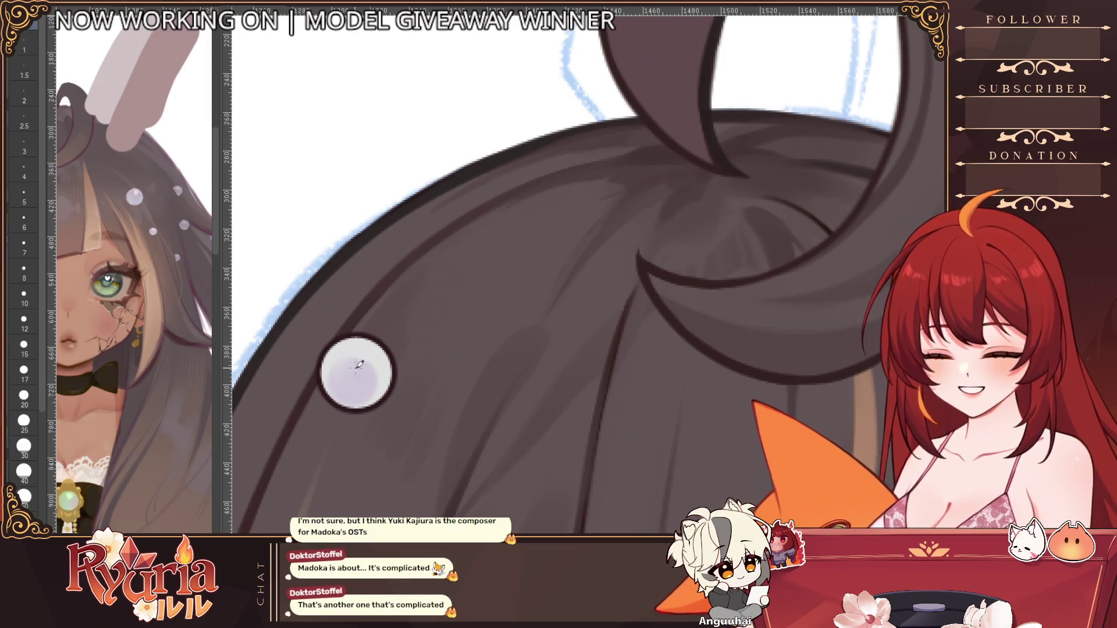
scroll(359, 326, up, 1)
key(bracketright)
key(bracketright)
key(bracketright)
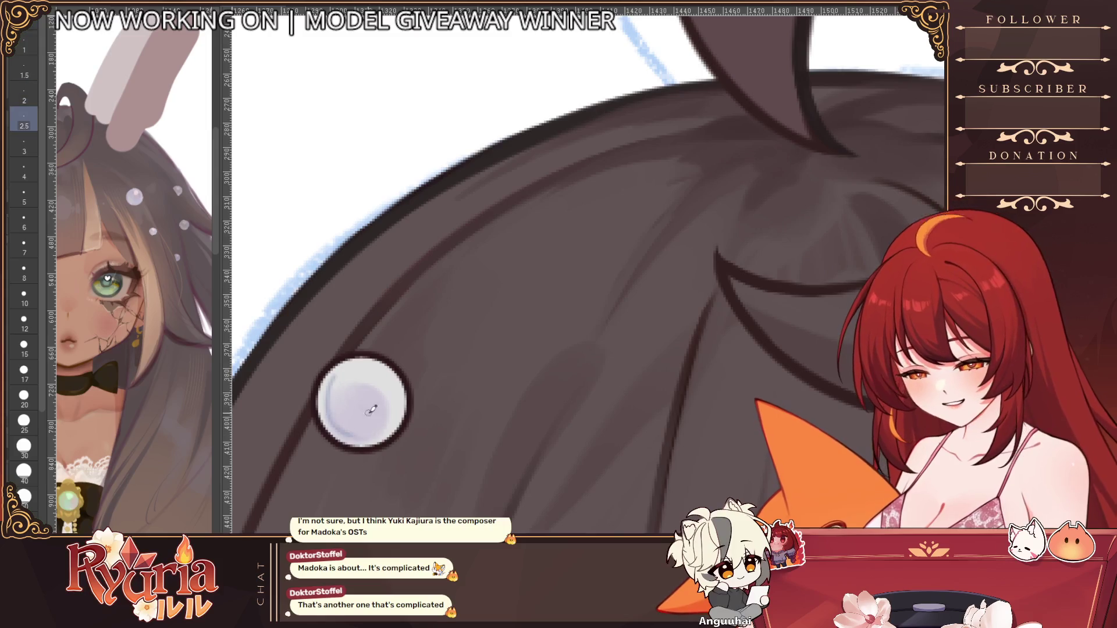
drag(335, 395, 356, 433)
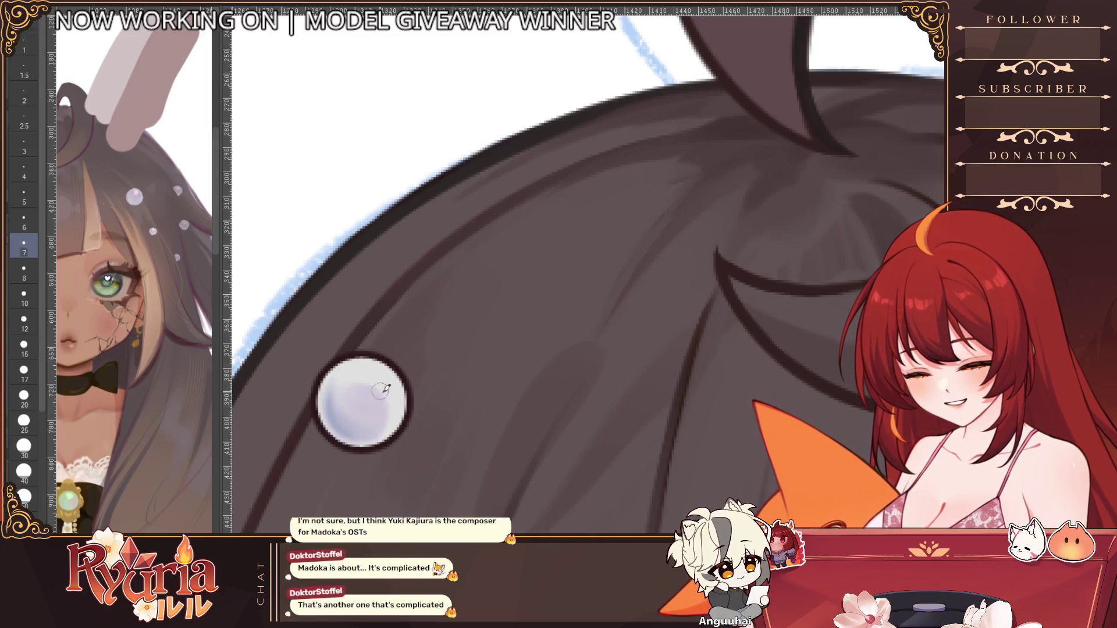
key(bracketright)
key(bracketright)
key(bracketright)
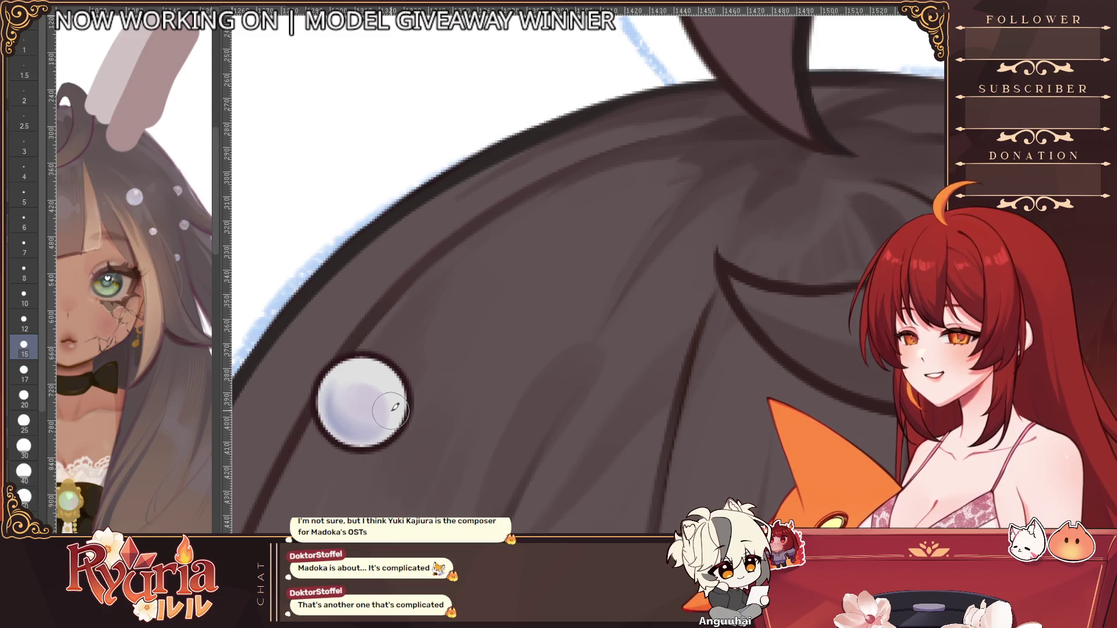
mouse_move(372, 396)
mouse_down()
mouse_move(362, 401)
mouse_move(387, 379)
mouse_move(375, 387)
mouse_up()
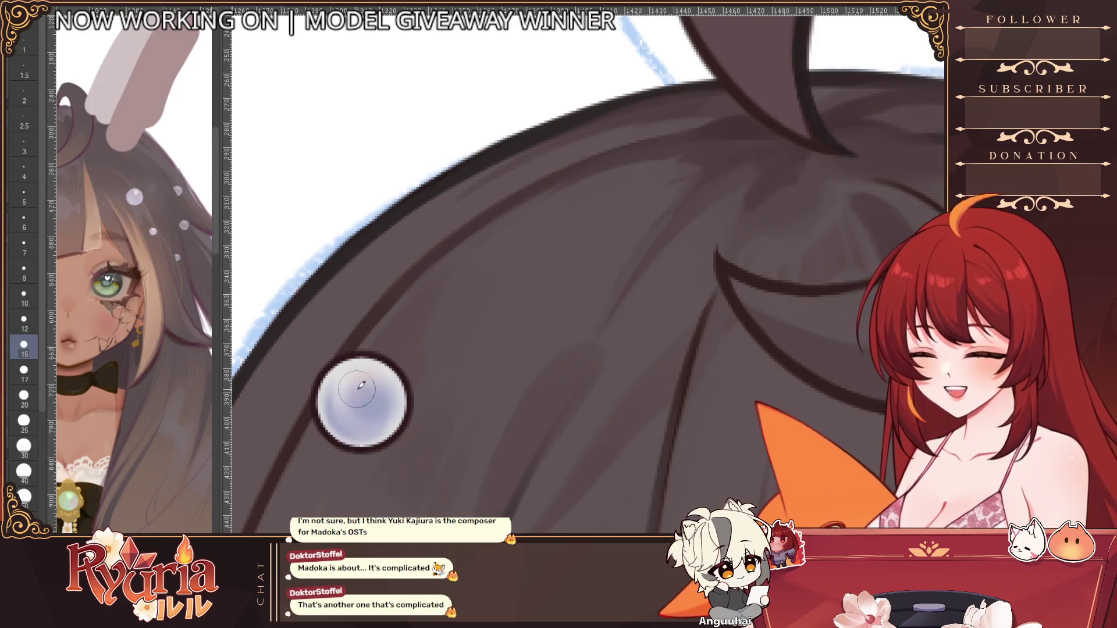
Step: Check the pearl against the hair bun, then try brush sizes from 5 to 17, ending at 10
ctrl+alt+click(526, 428)
click(525, 429)
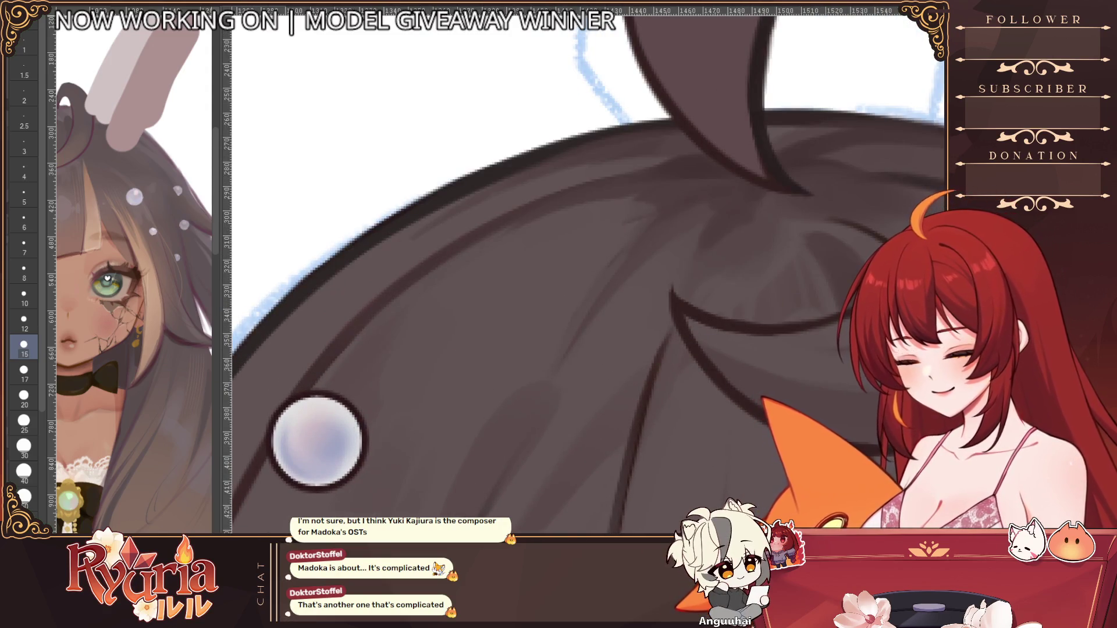
key(bracketleft)
key(bracketleft)
key(bracketleft)
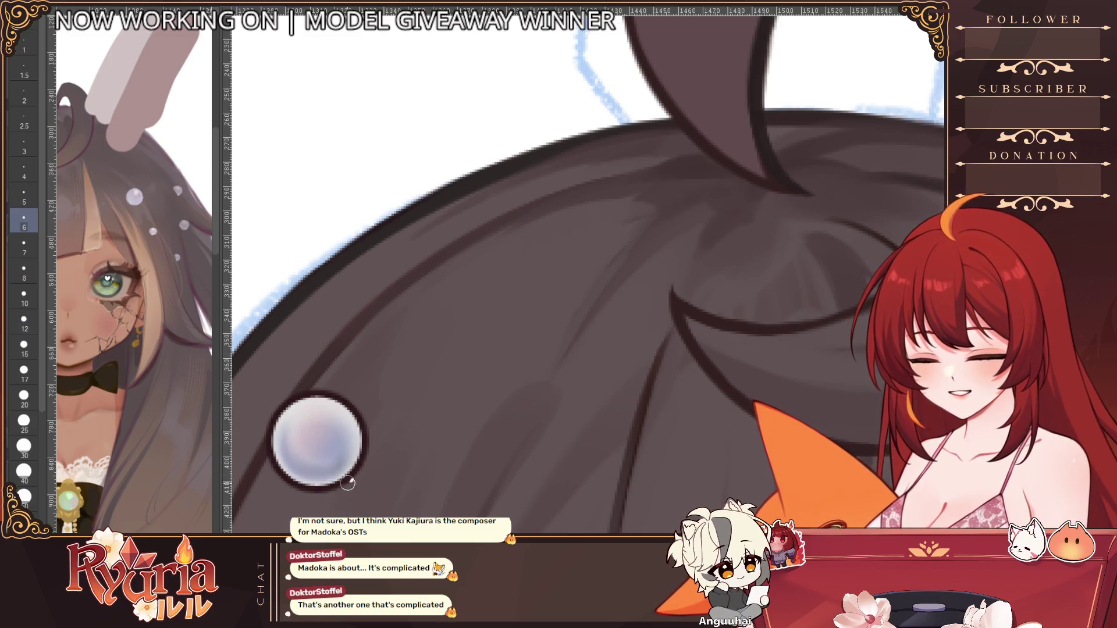
scroll(347, 483, down, 2)
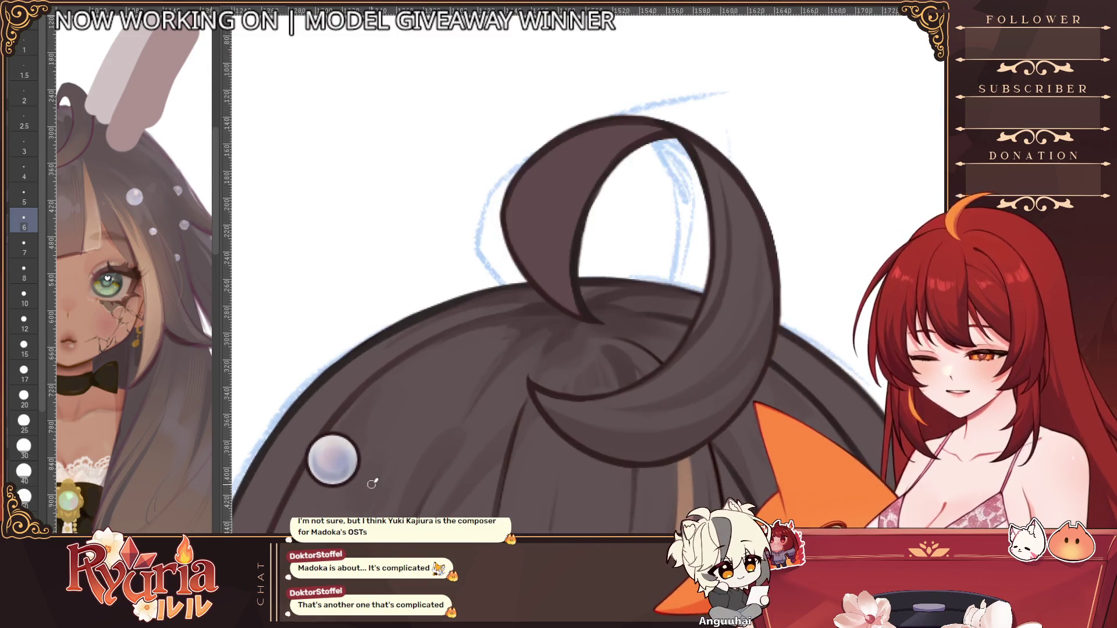
scroll(372, 483, up, 1)
key(bracketright)
key(bracketright)
key(bracketright)
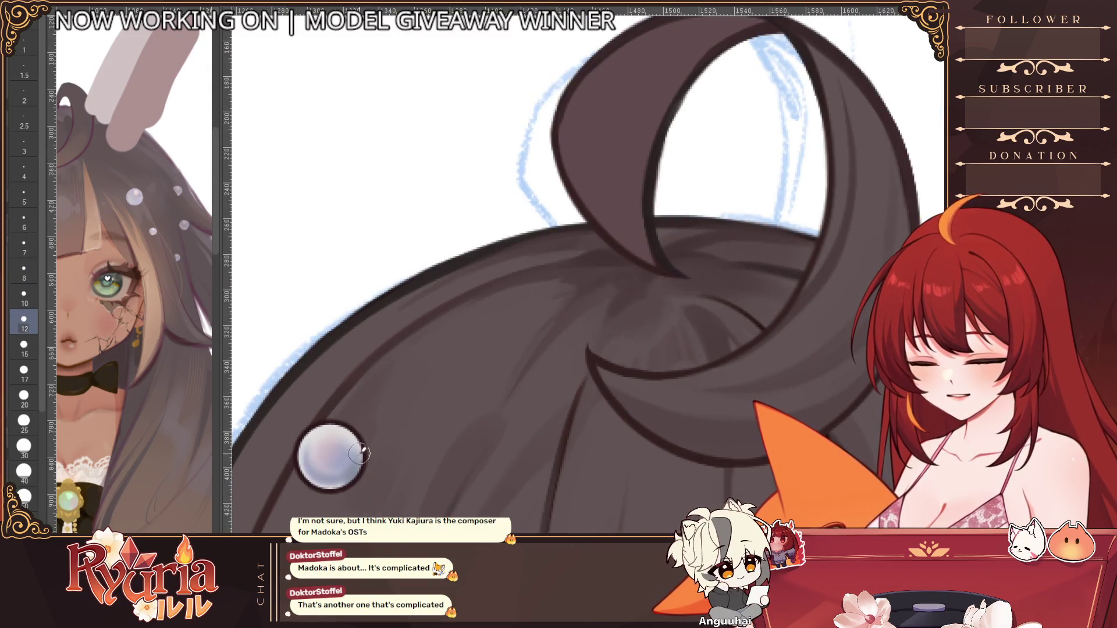
key(bracketright)
key(bracketright)
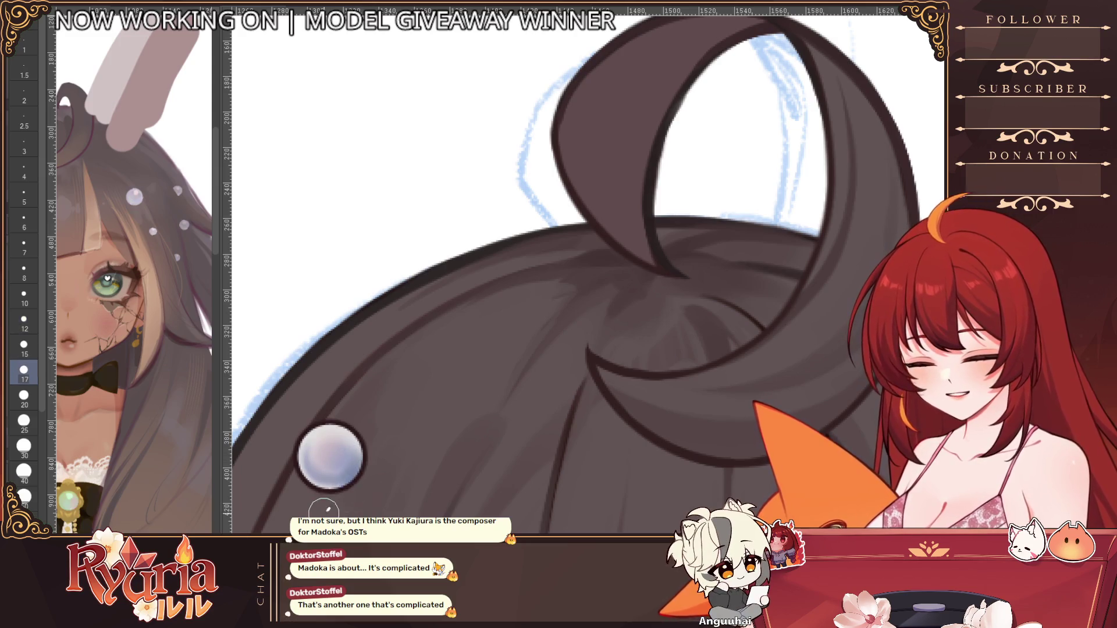
key(bracketleft)
key(bracketleft)
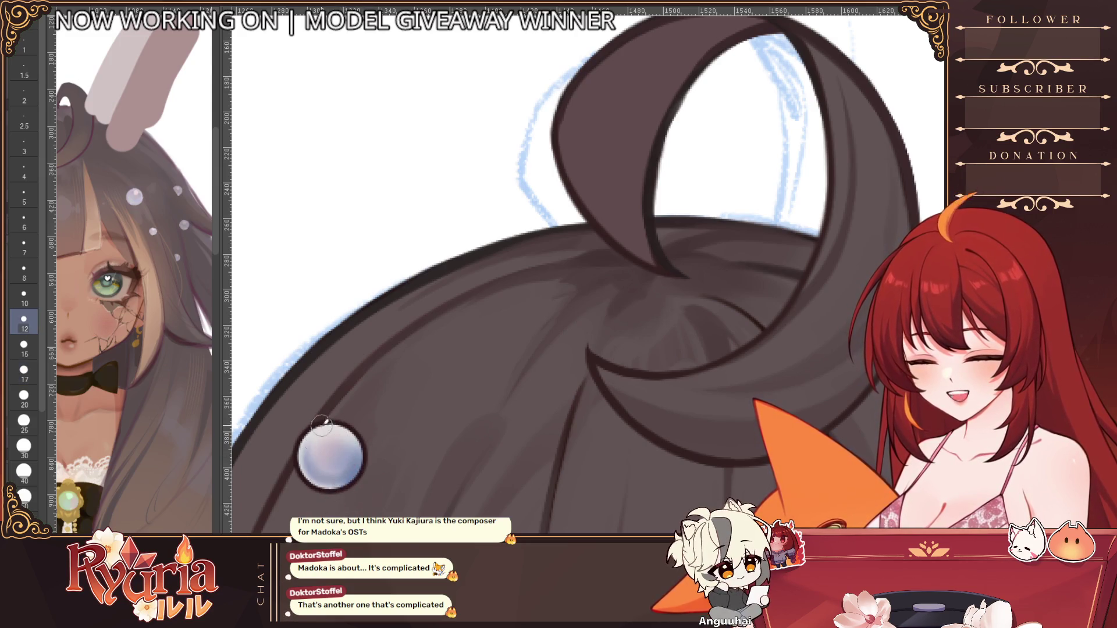
scroll(322, 427, down, 2)
scroll(405, 512, up, 2)
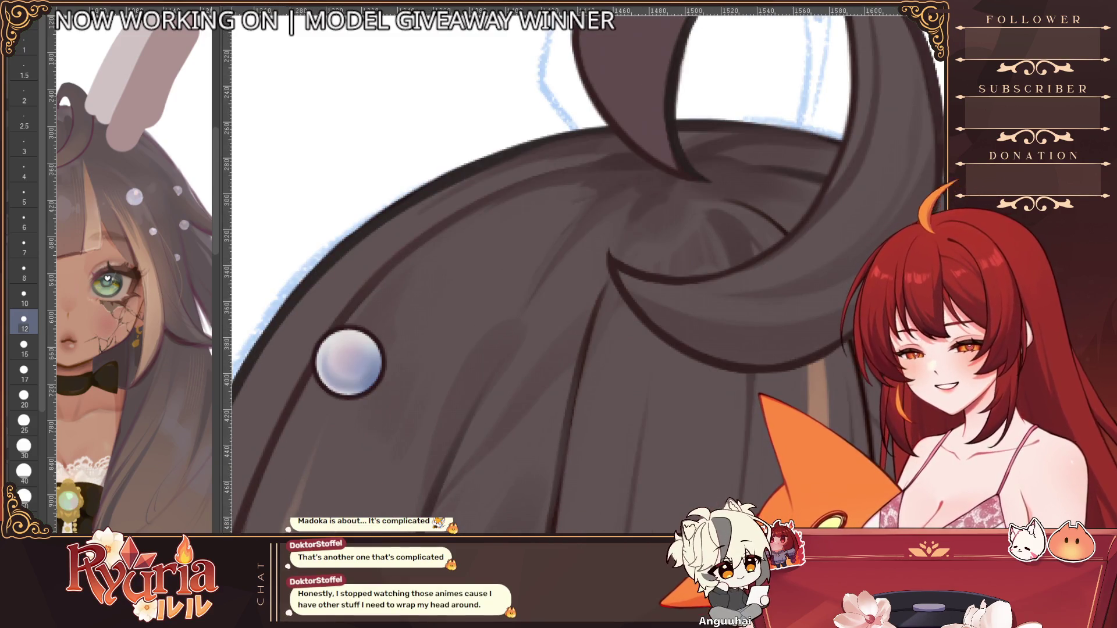
key(bracketleft)
key(bracketleft)
key(bracketleft)
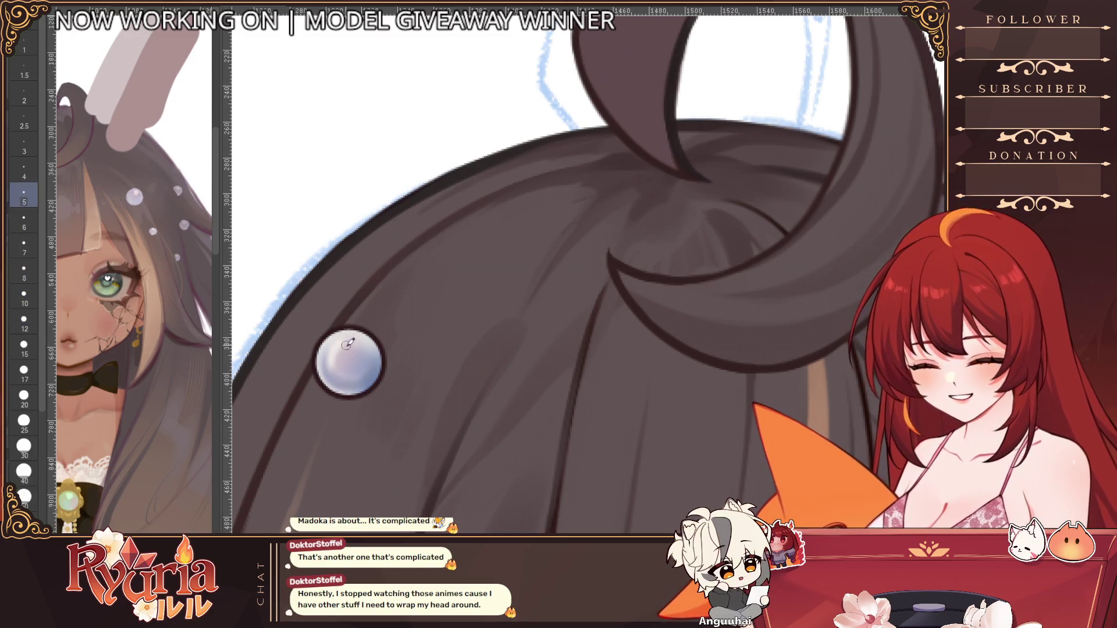
key(bracketright)
key(bracketright)
key(bracketright)
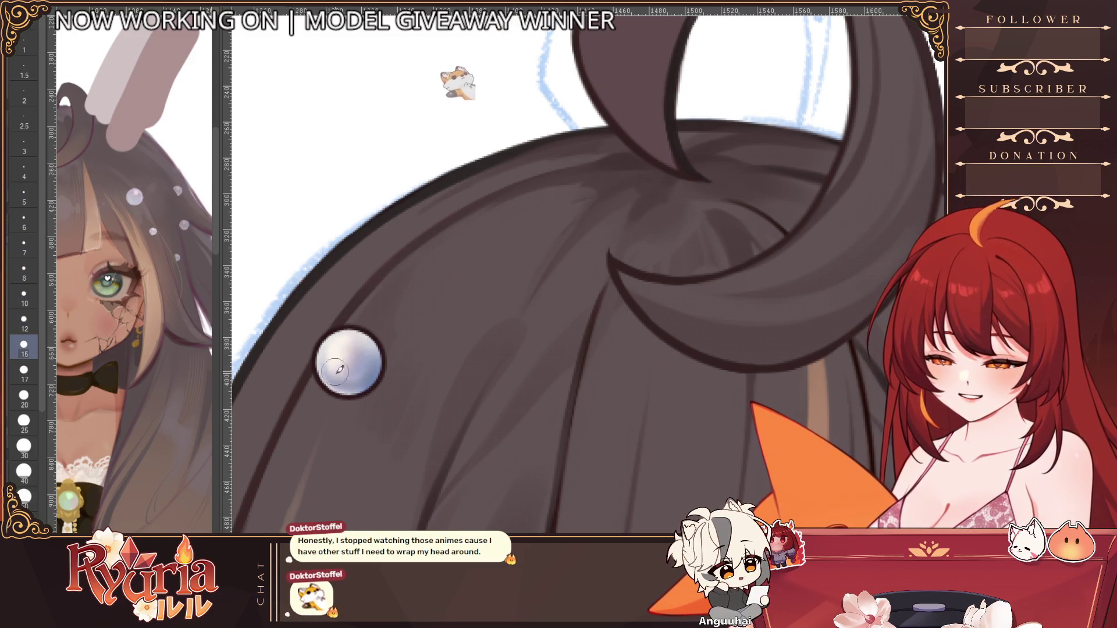
key(bracketleft)
key(bracketleft)
key(bracketleft)
key(bracketleft)
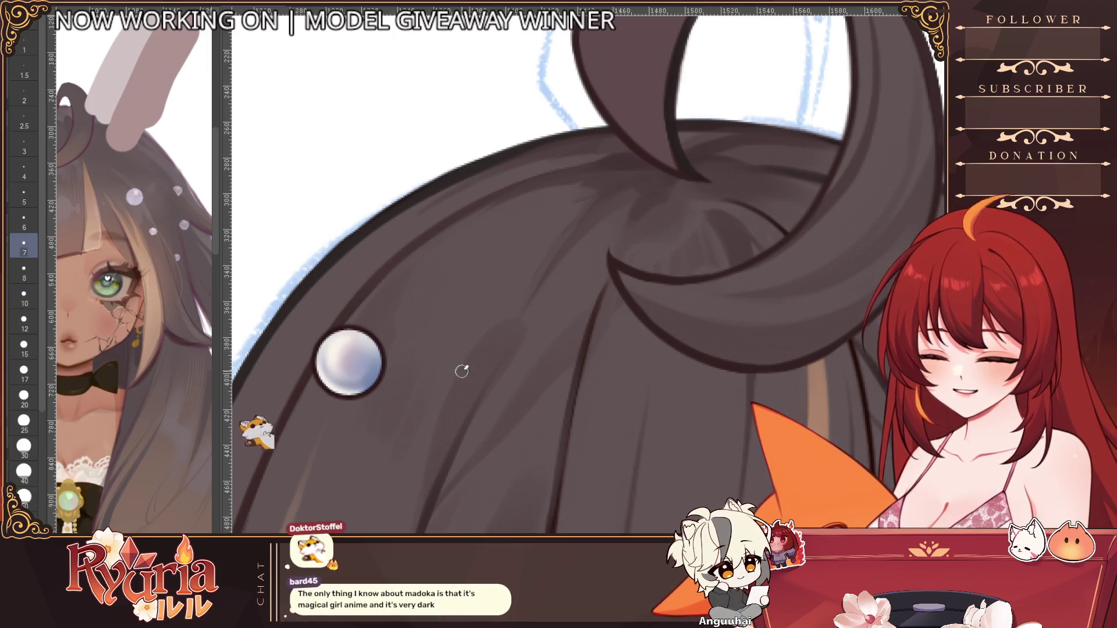
scroll(459, 368, down, 5)
scroll(517, 529, down, 3)
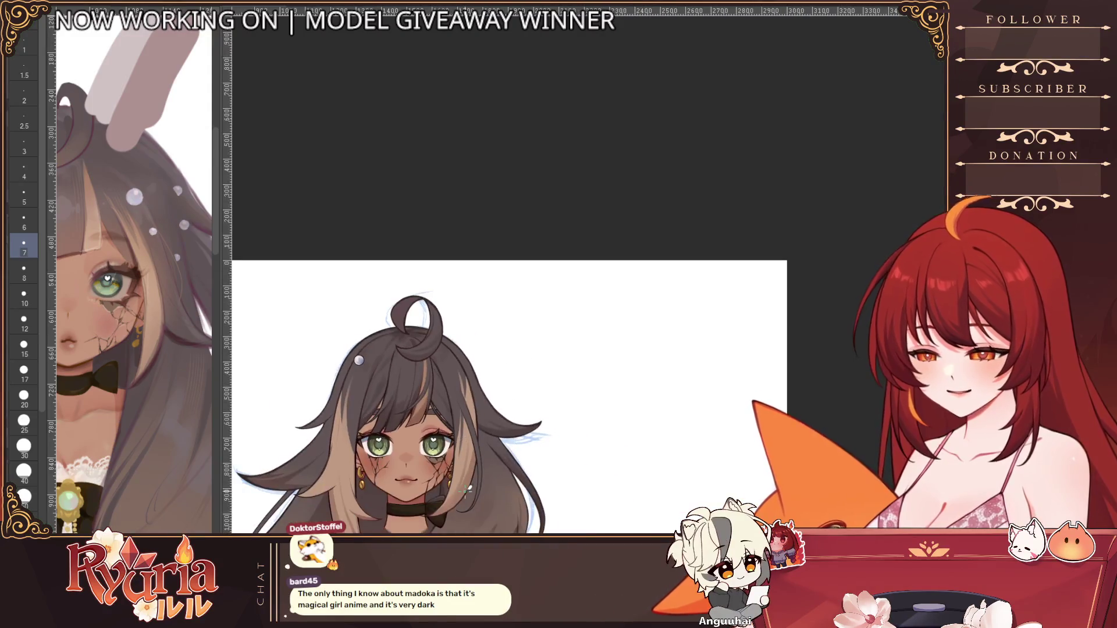
Step: Dab a white highlight onto the pearl, undo it, and switch to a smaller brush
scroll(364, 372, up, 8)
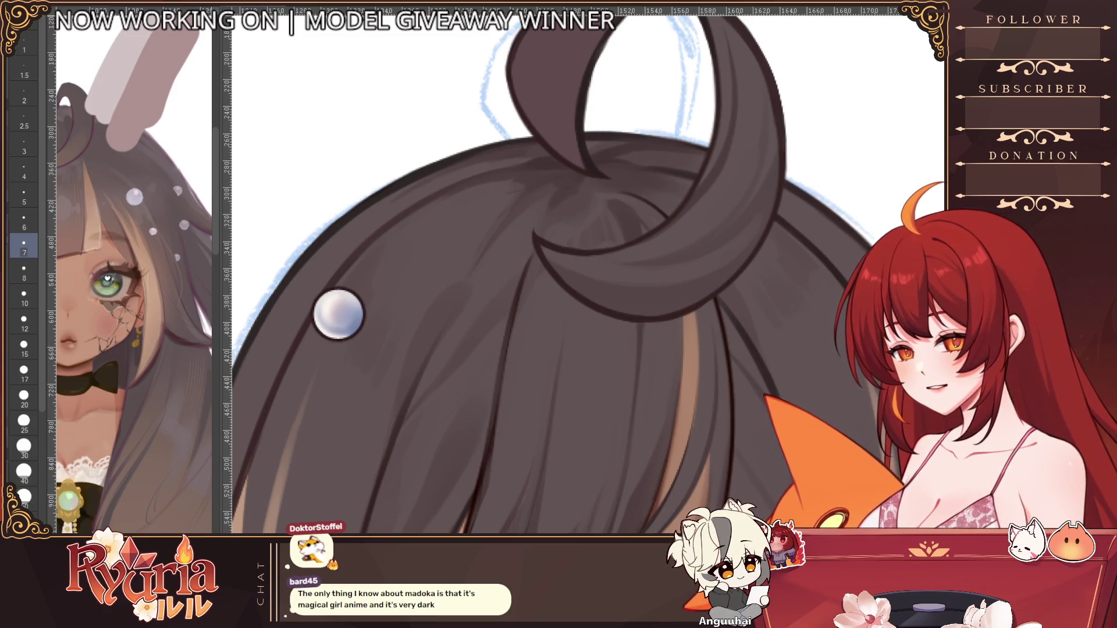
key(bracketright)
key(bracketright)
key(bracketright)
scroll(349, 291, up, 3)
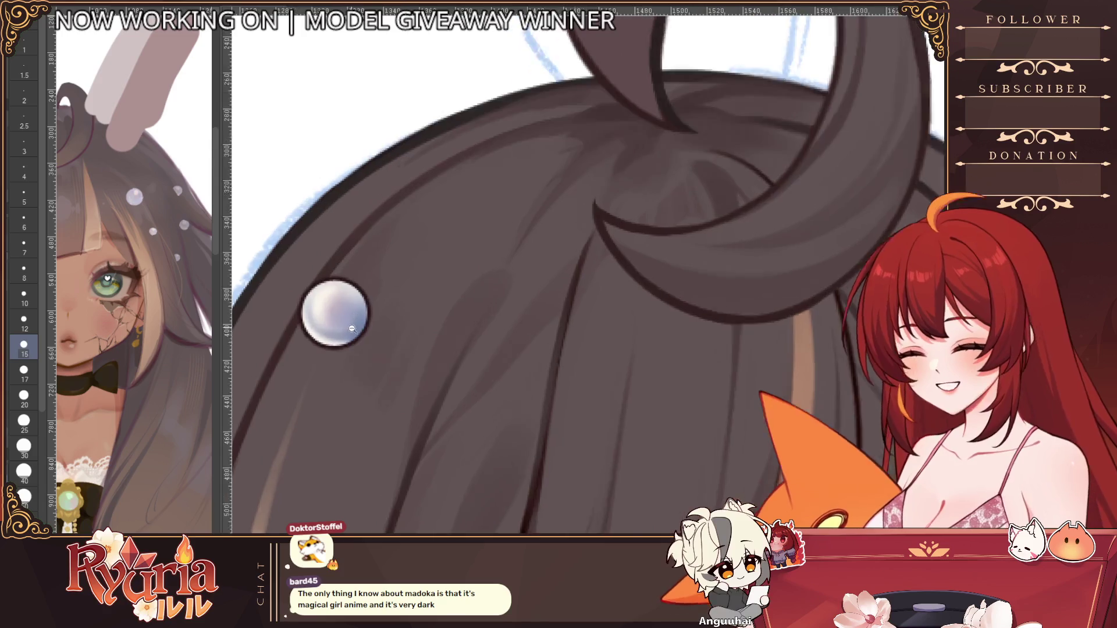
drag(351, 290, 352, 297)
key(ctrl+z)
key(bracketleft)
key(bracketleft)
key(bracketleft)
key(bracketleft)
key(bracketleft)
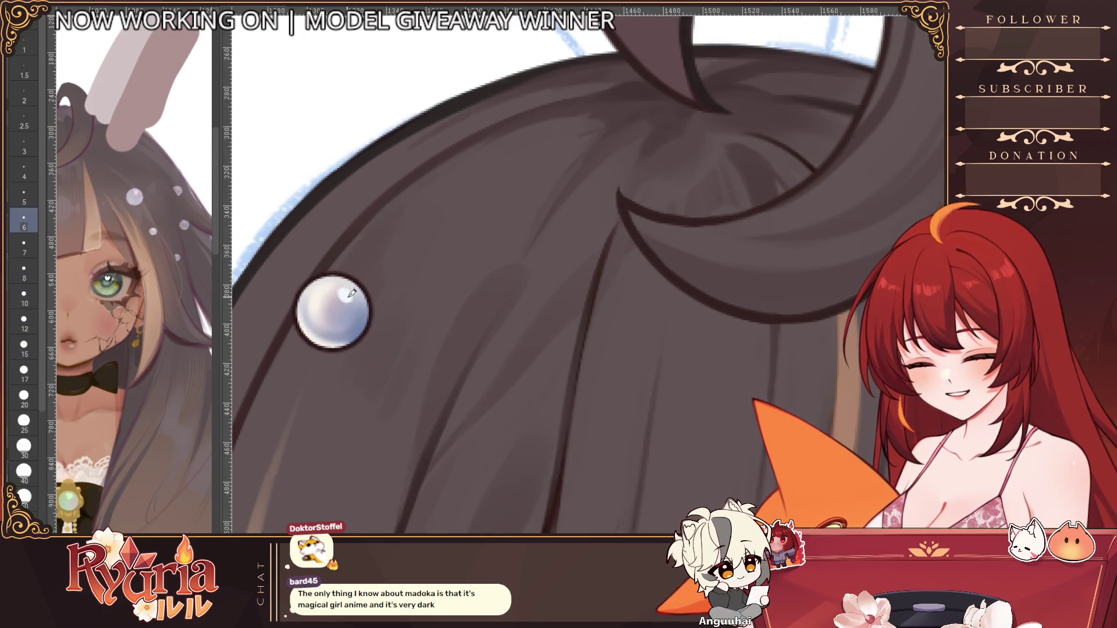
Step: Zoom out to check the highlighted pearl and begin transforming a copy of it
scroll(358, 306, down, 5)
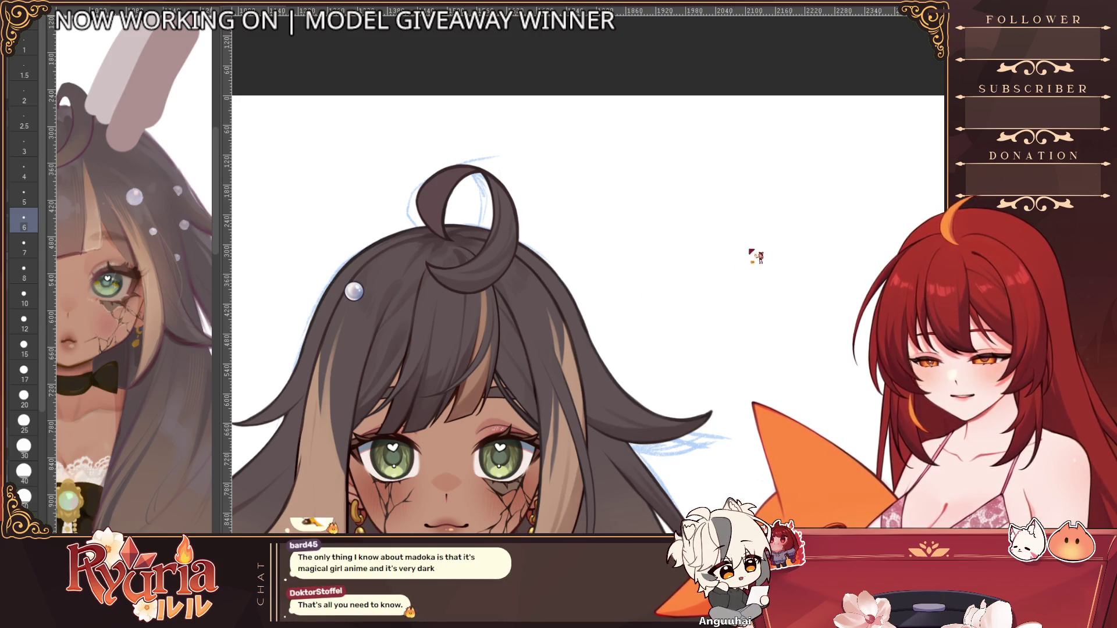
scroll(372, 326, down, 2)
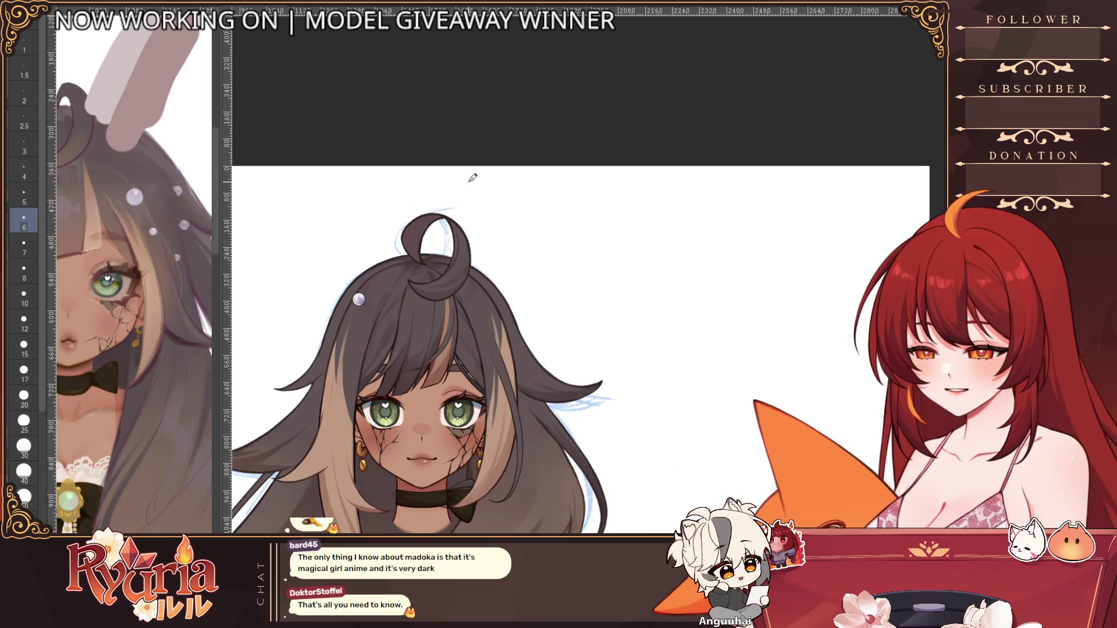
scroll(359, 299, up, 2)
key(ctrl+t)
Step: Place the smaller pearl copy just below the original and confirm its size and position
drag(361, 320, 368, 349)
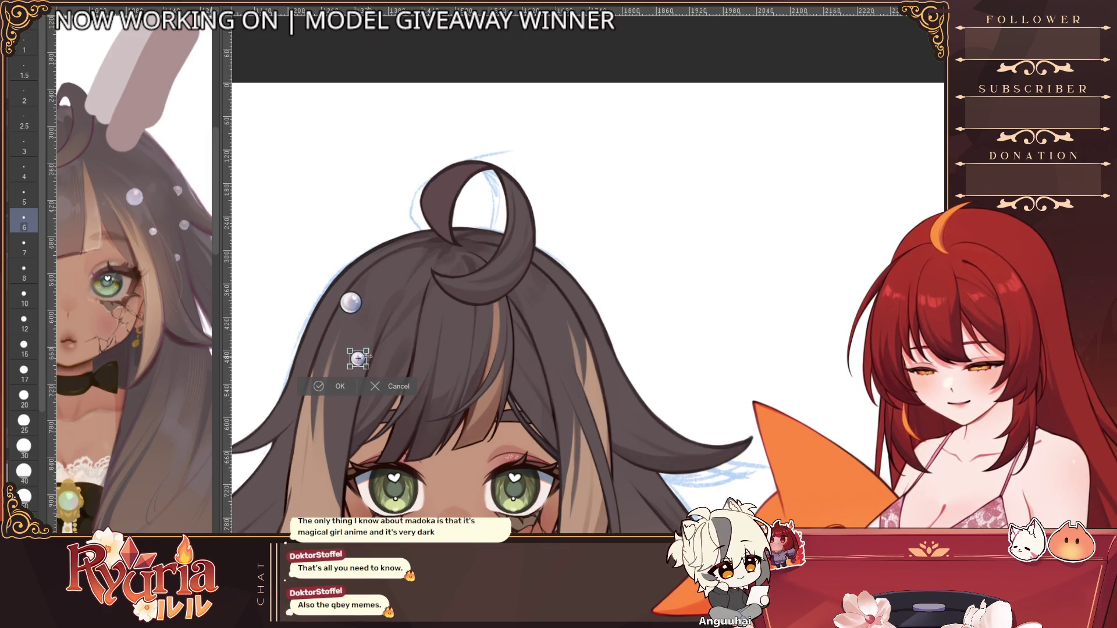
scroll(358, 358, up, 1)
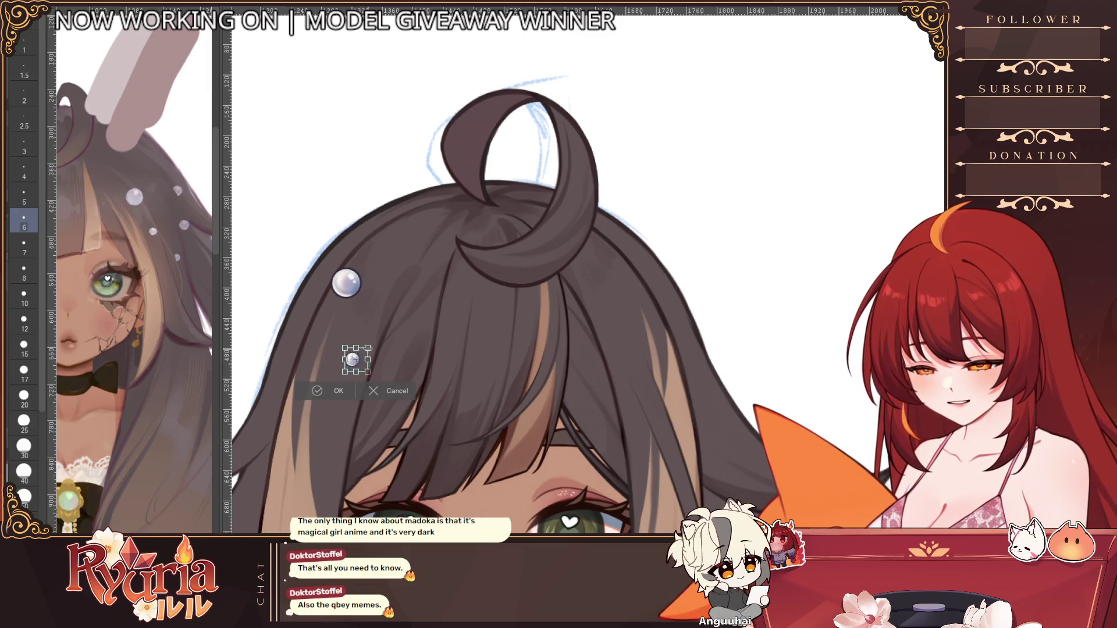
drag(365, 359, 363, 338)
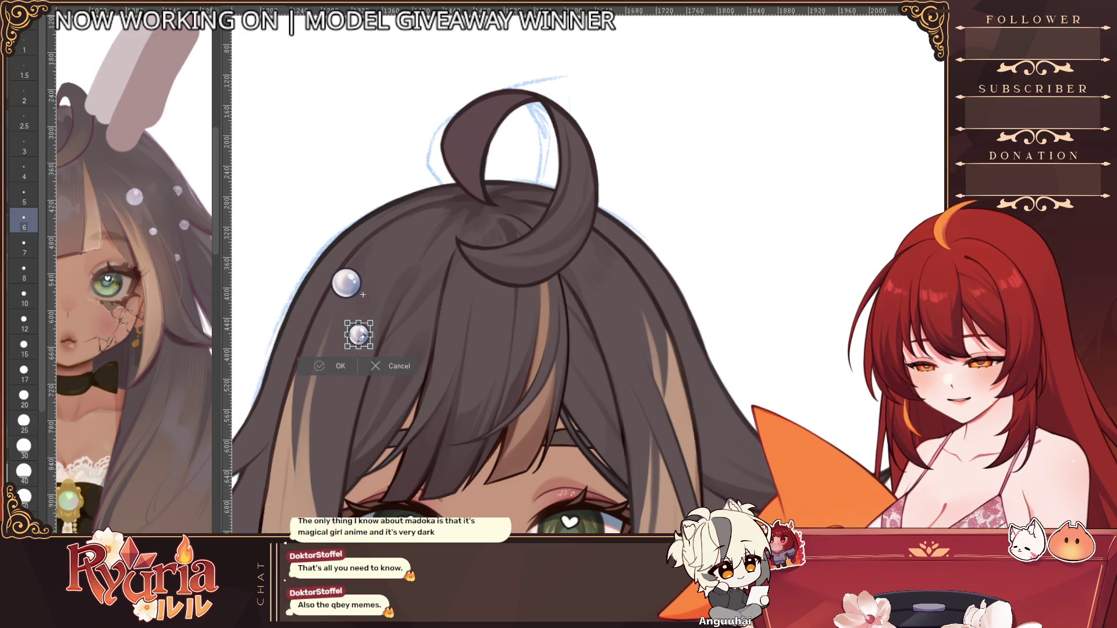
click(337, 367)
Step: Re-ink the lower pearl's outline with a fine brush
scroll(372, 342, up, 1)
scroll(373, 341, up, 2)
key(bracketleft)
key(bracketleft)
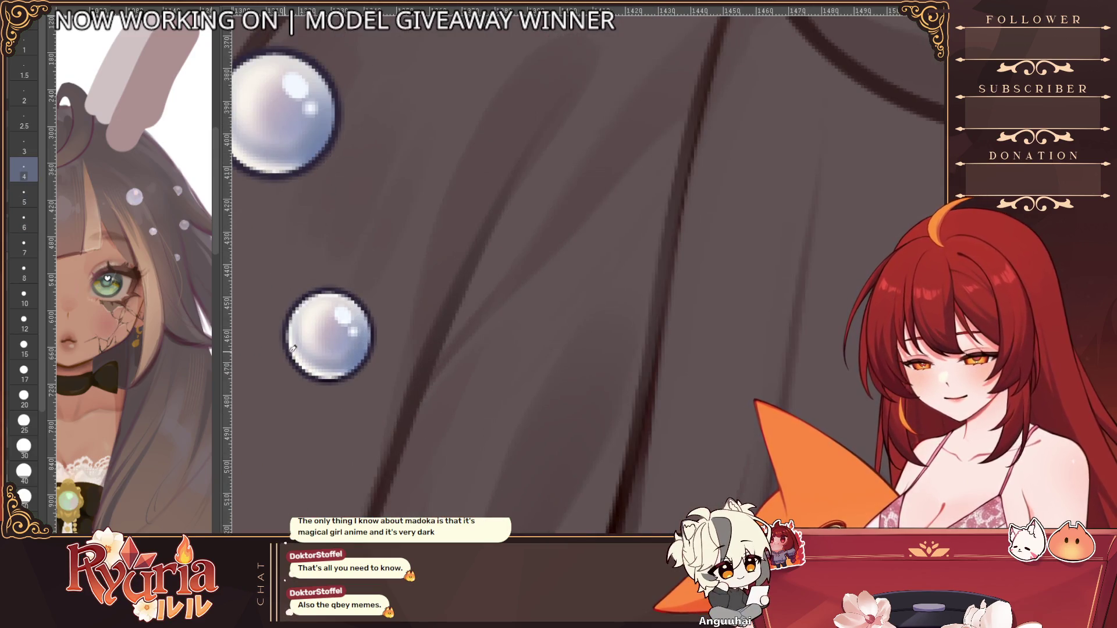
key(bracketleft)
key(bracketleft)
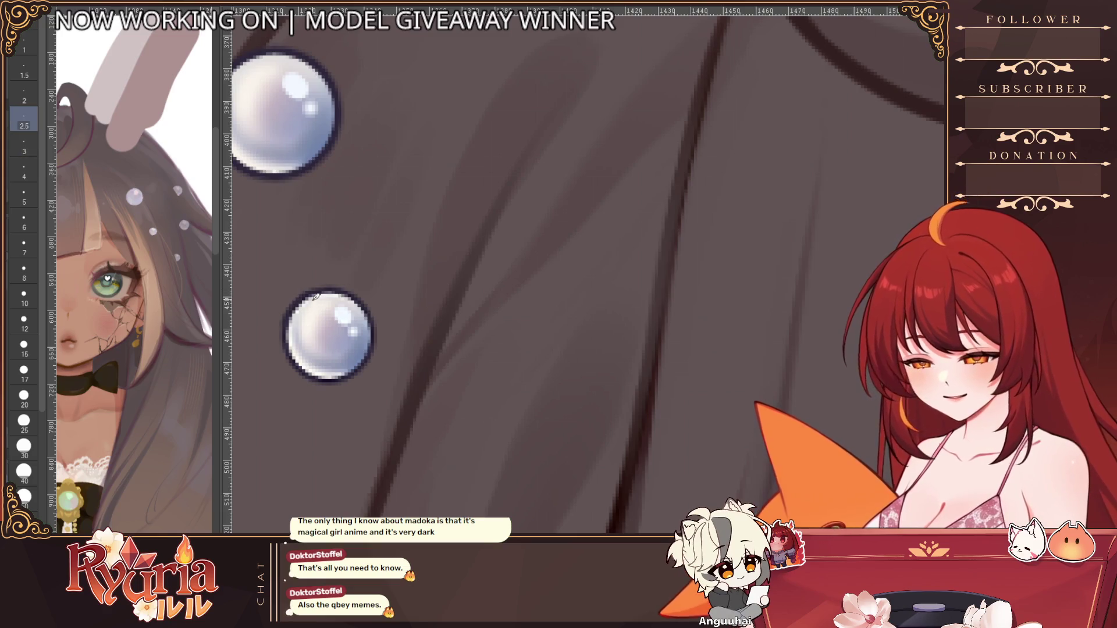
drag(291, 329, 326, 377)
mouse_move(330, 294)
mouse_down()
mouse_move(349, 295)
mouse_move(374, 339)
mouse_move(365, 361)
mouse_up()
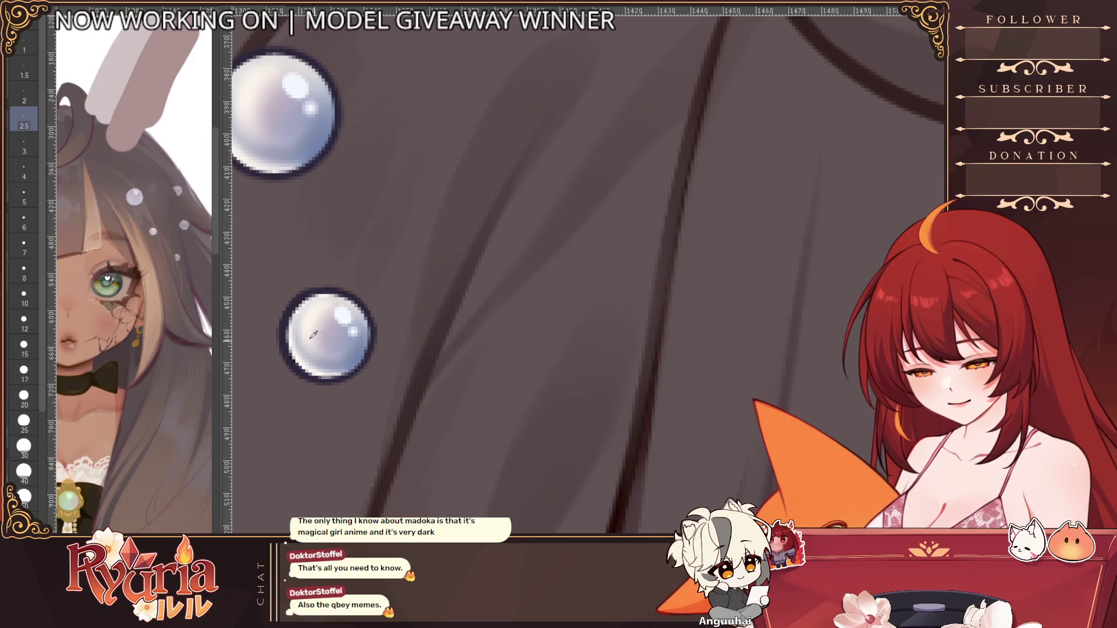
Step: Zoom out to review both pearls, raising the brush size a few steps
key(bracketright)
key(bracketright)
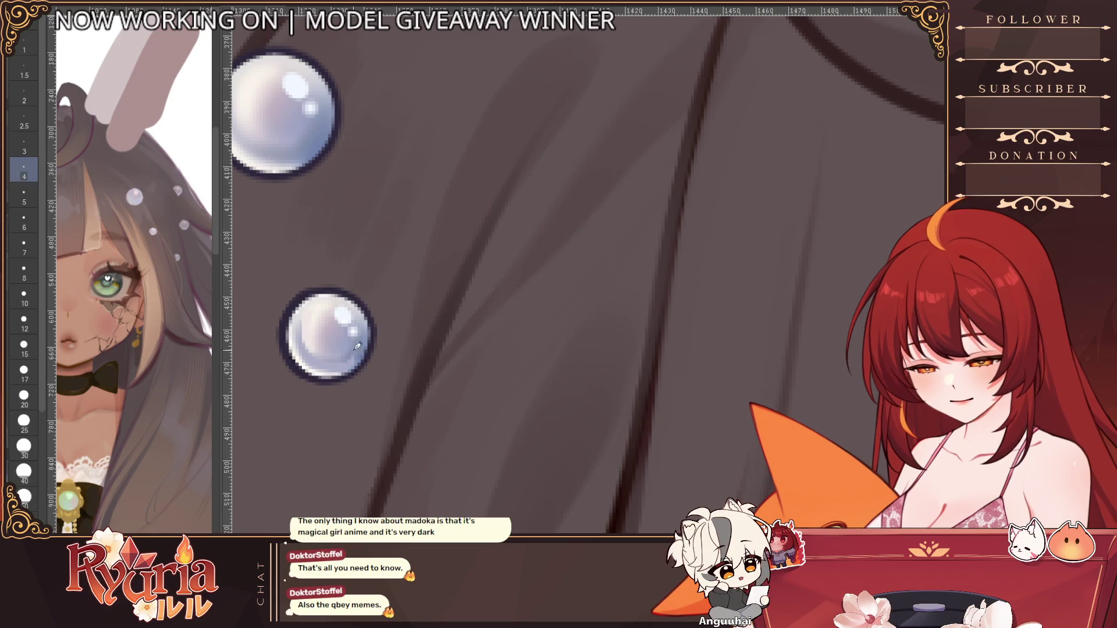
scroll(353, 347, down, 2)
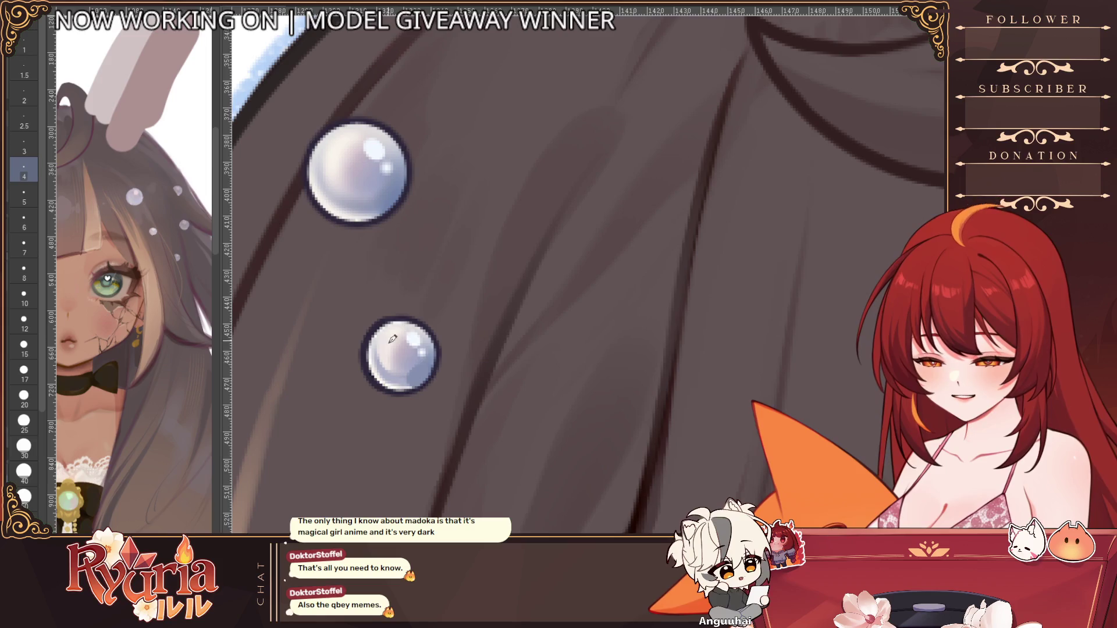
scroll(512, 343, down, 5)
scroll(539, 453, down, 3)
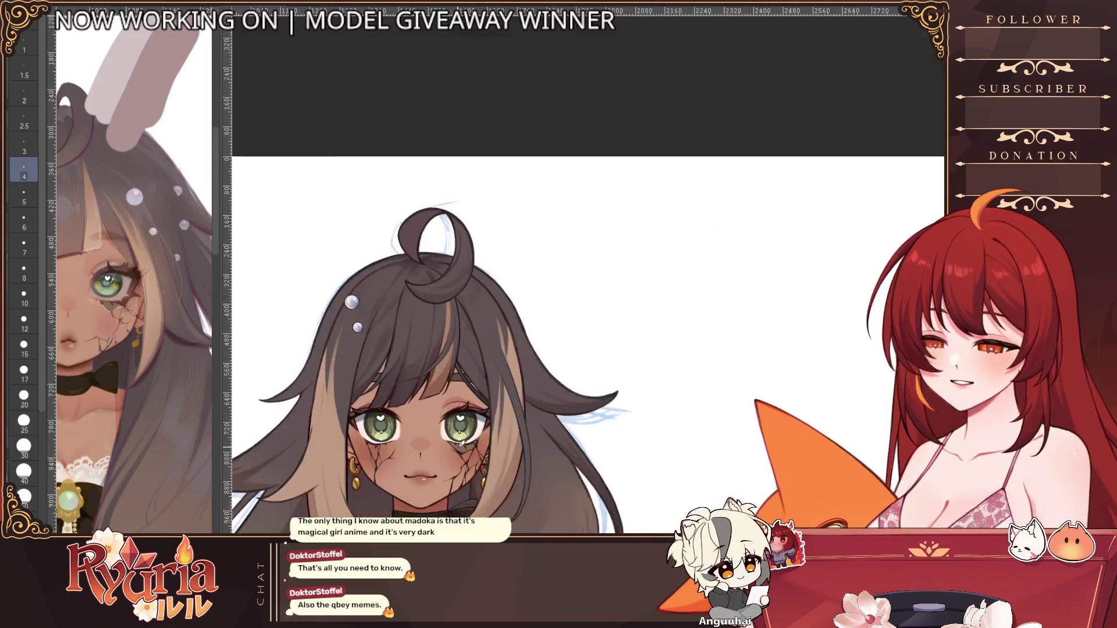
scroll(356, 309, up, 8)
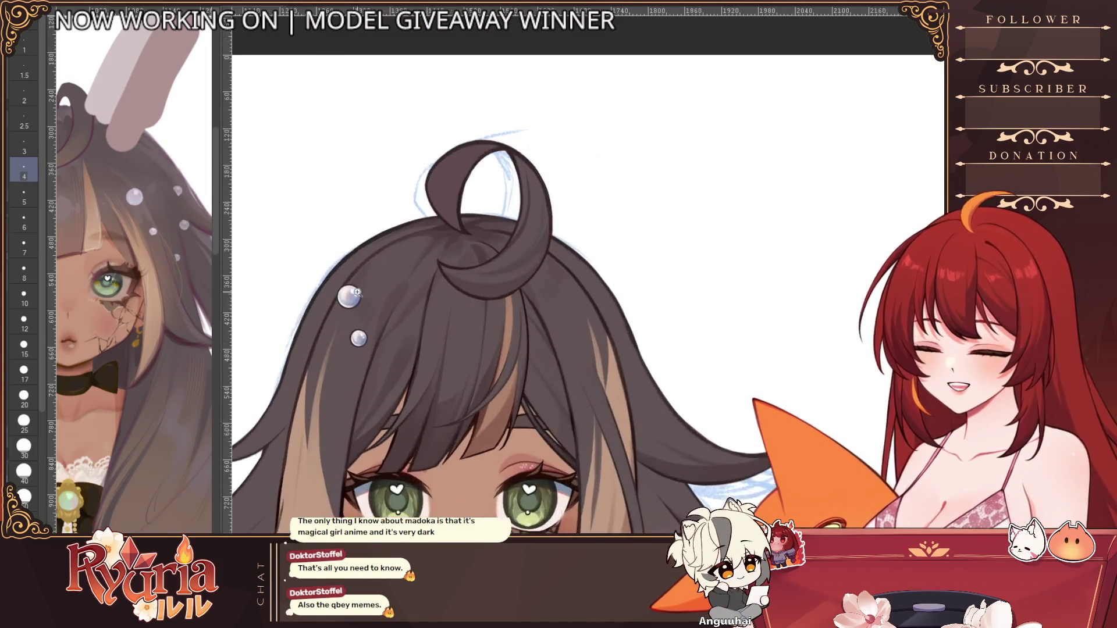
key(bracketright)
key(bracketright)
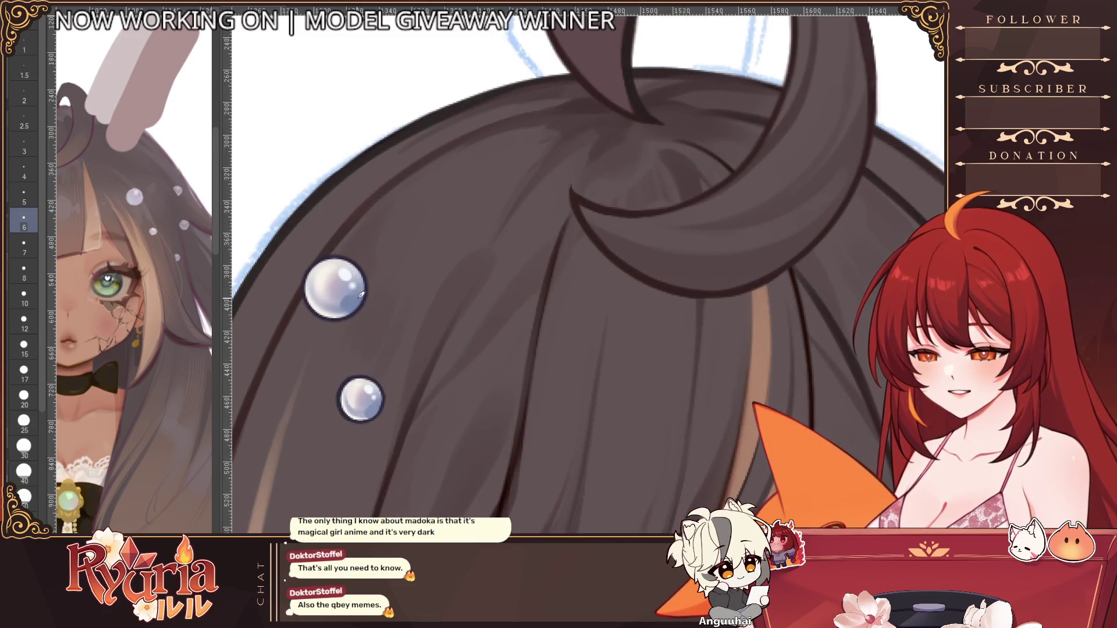
key(bracketright)
key(bracketright)
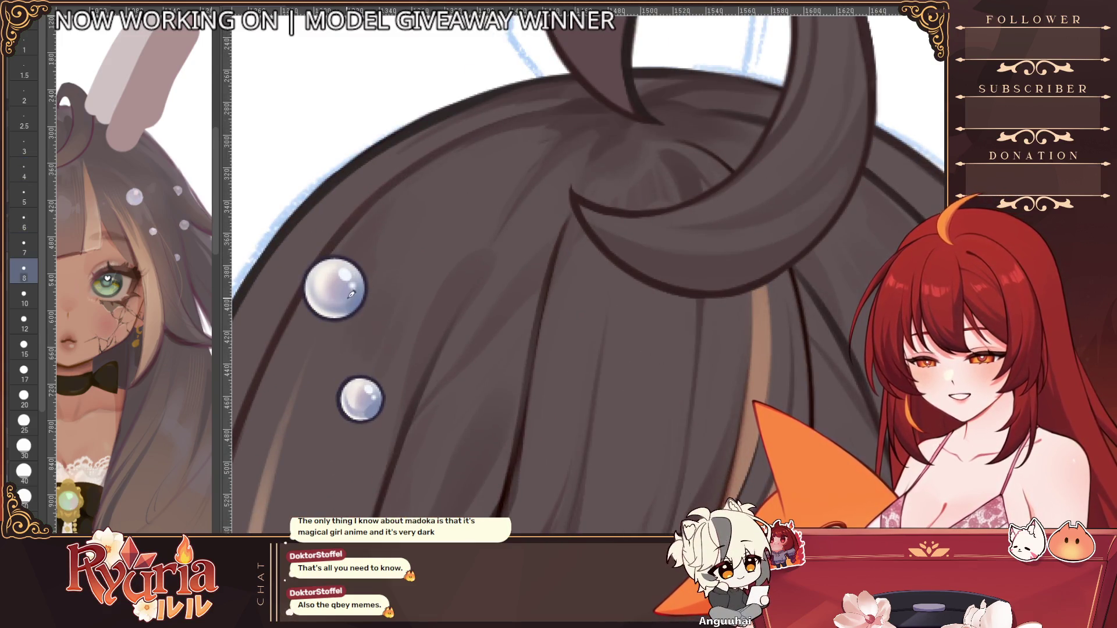
scroll(351, 295, down, 5)
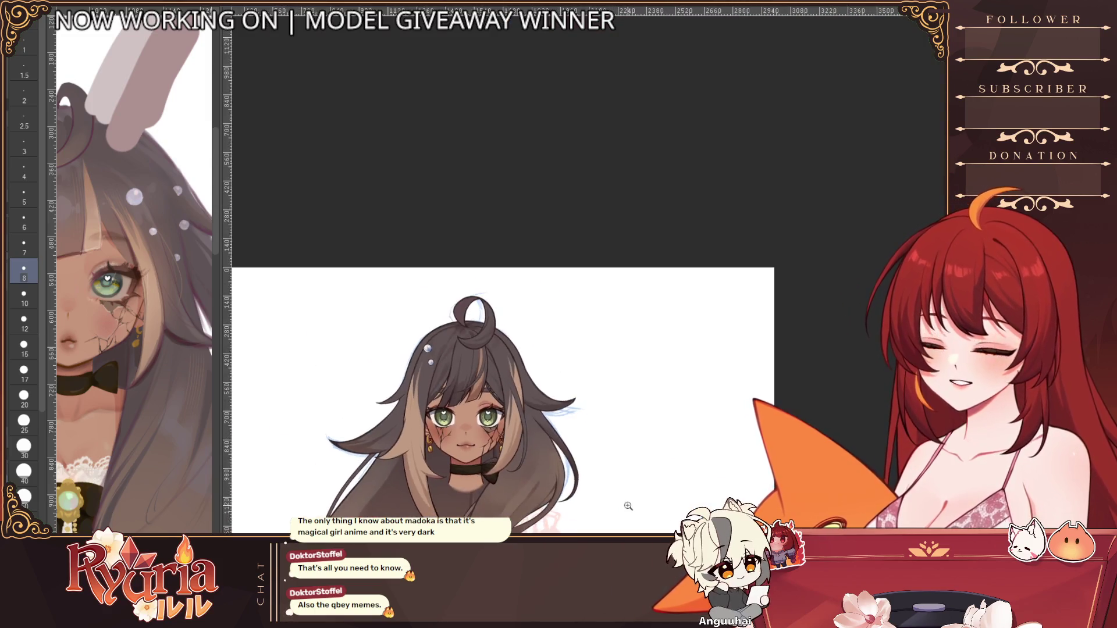
scroll(628, 506, up, 4)
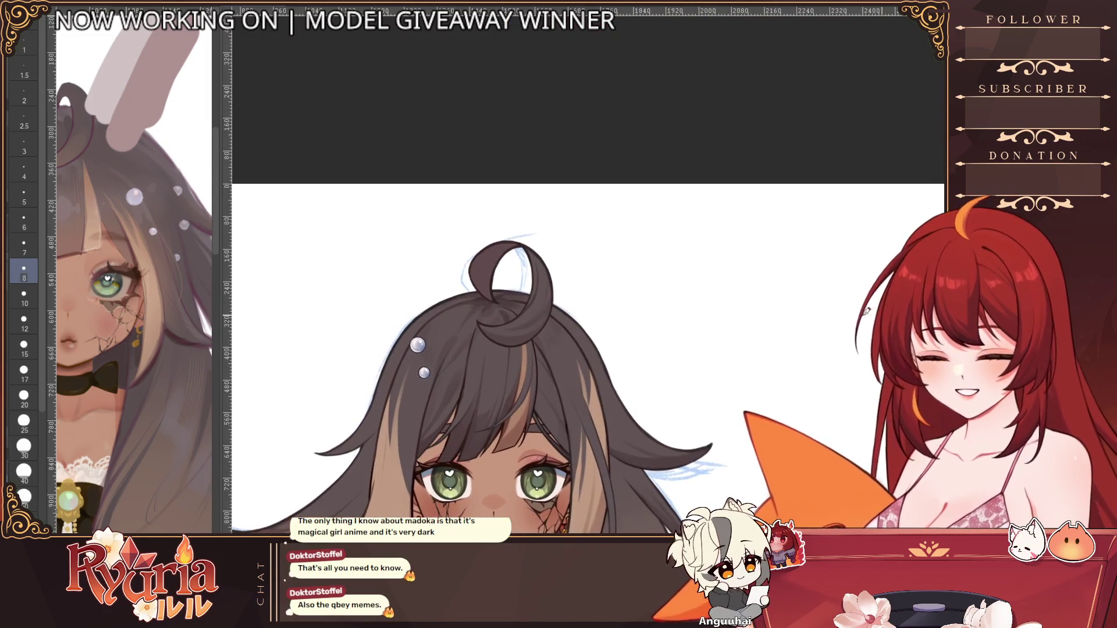
key(ctrl+z)
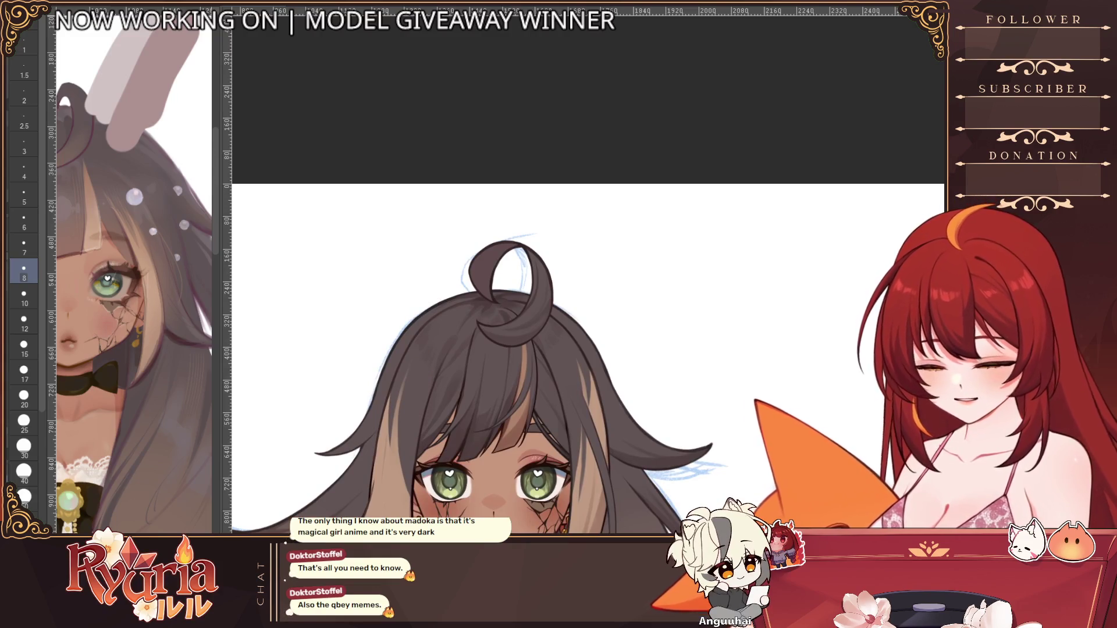
click(418, 345)
click(424, 372)
scroll(406, 358, up, 5)
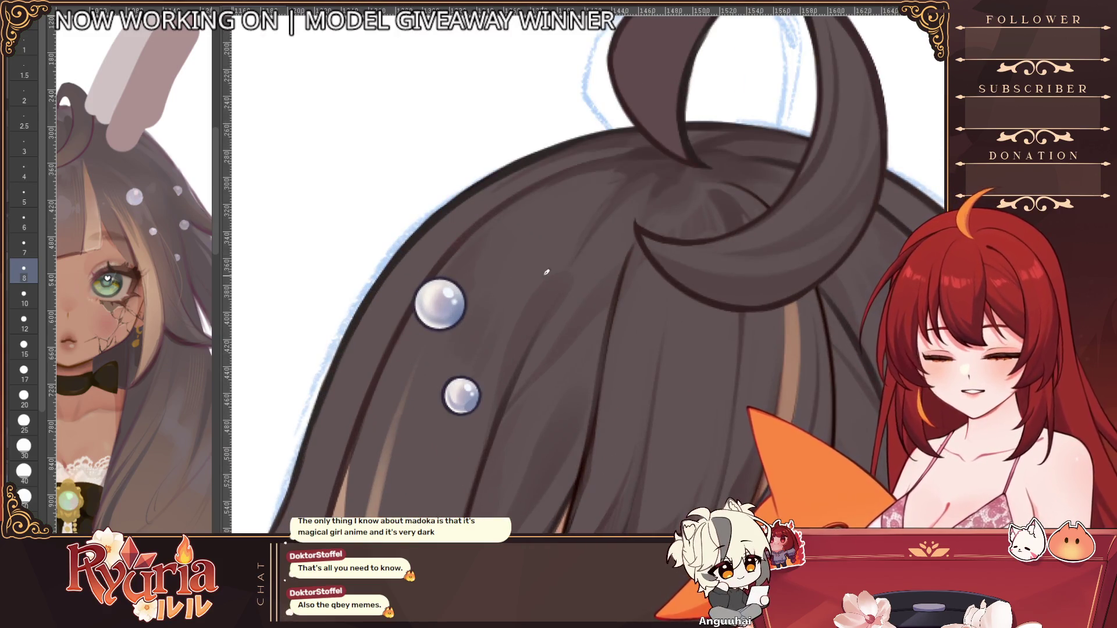
scroll(460, 309, down, 2)
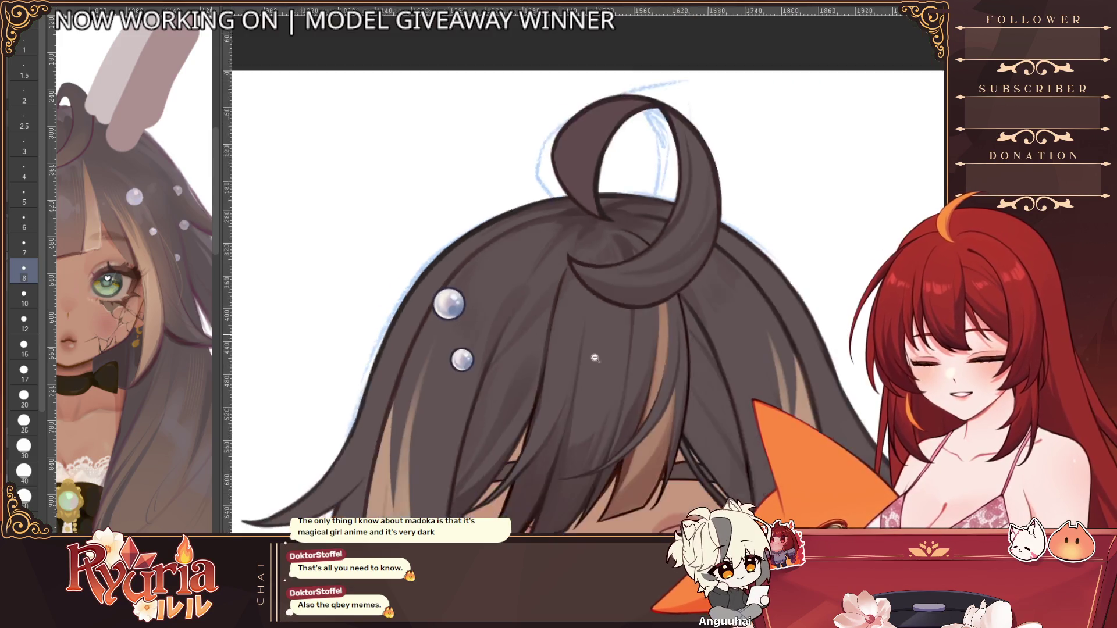
scroll(595, 358, down, 3)
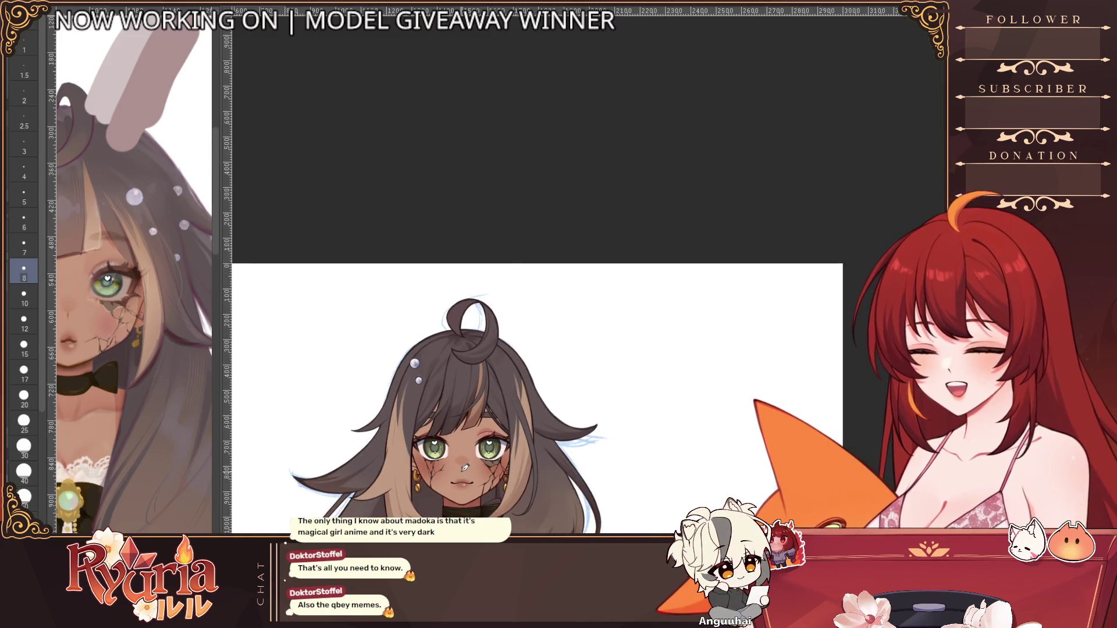
scroll(161, 500, down, 1)
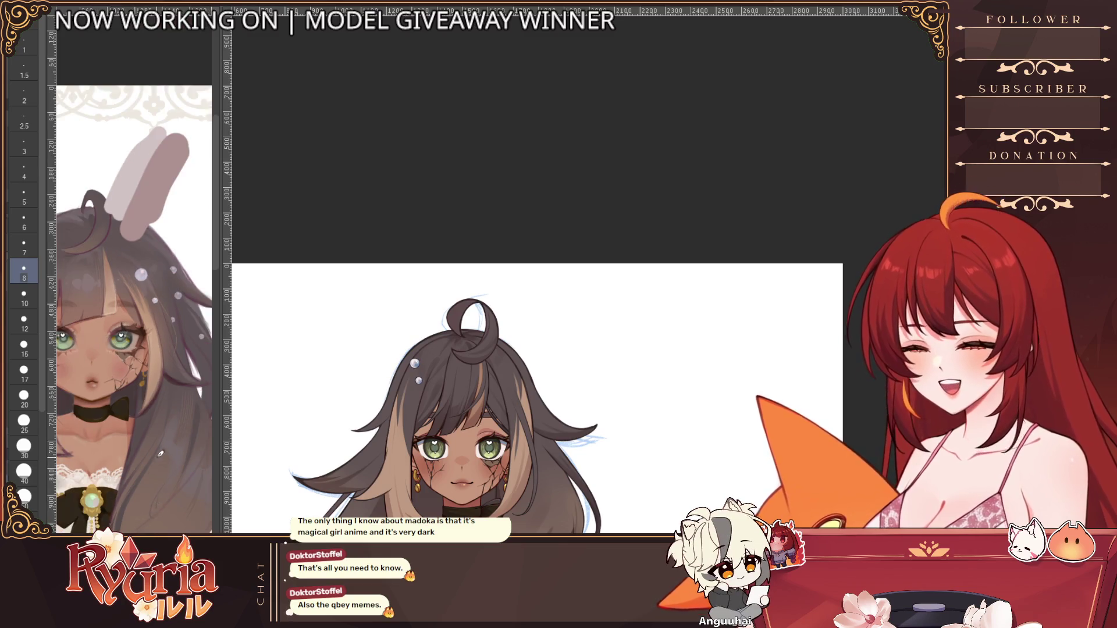
scroll(161, 453, down, 2)
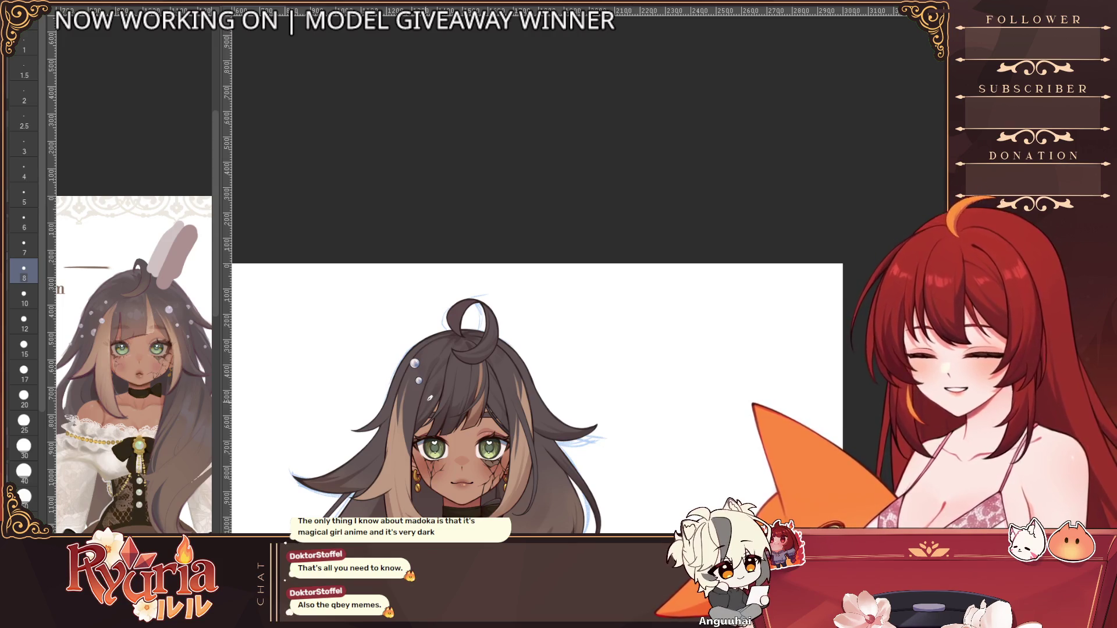
scroll(432, 398, up, 3)
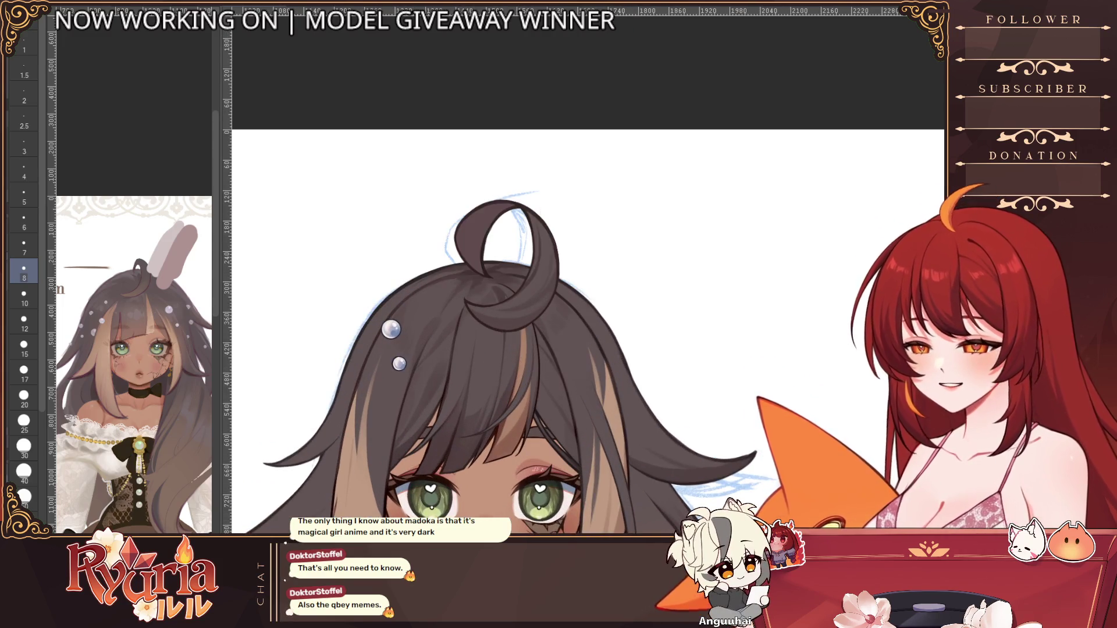
scroll(417, 346, up, 1)
Step: Move the lower pearl beside the upper one and shift the left pearl down-left, committing each transform
key(ctrl+t)
mouse_move(399, 393)
mouse_down()
mouse_move(420, 340)
mouse_move(412, 346)
mouse_up()
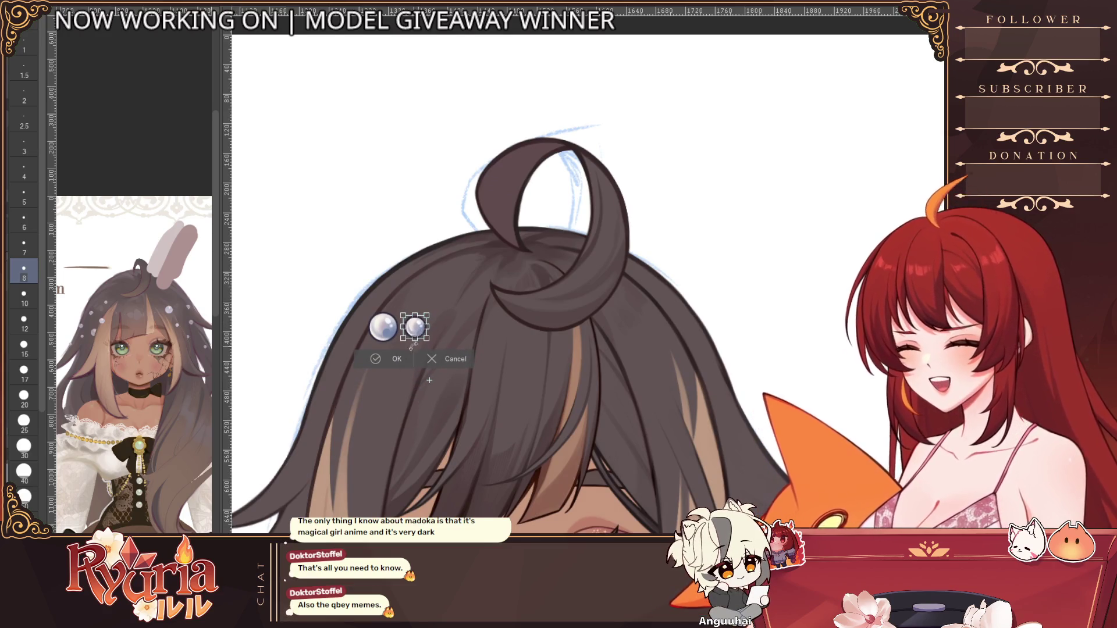
click(394, 358)
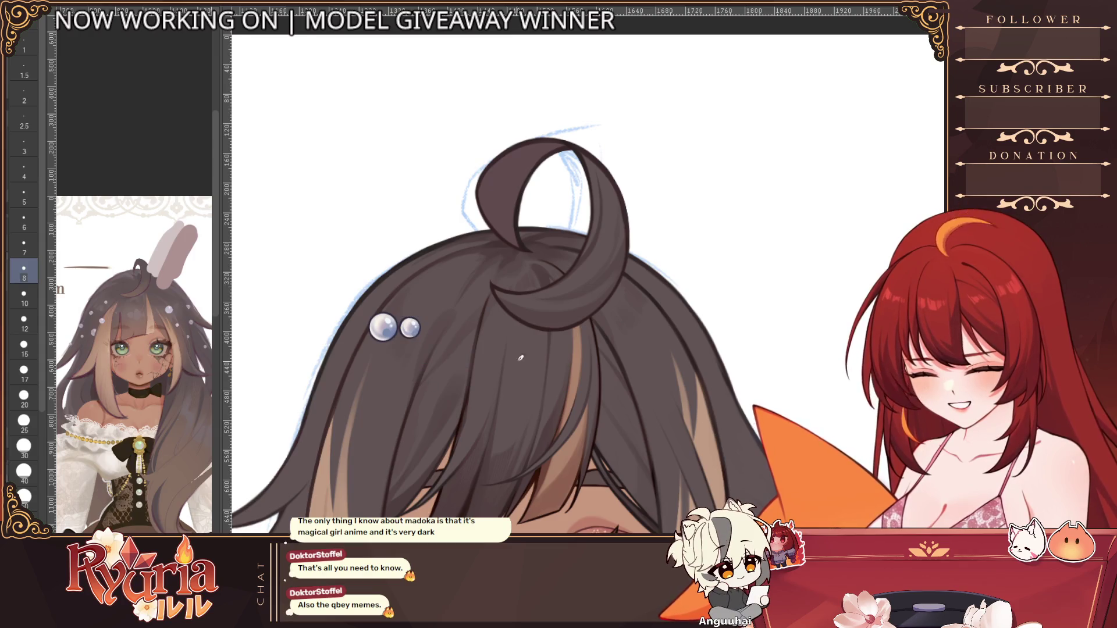
mouse_move(363, 307)
mouse_down()
mouse_move(403, 347)
mouse_move(366, 352)
mouse_move(370, 363)
mouse_up()
key(ctrl+t)
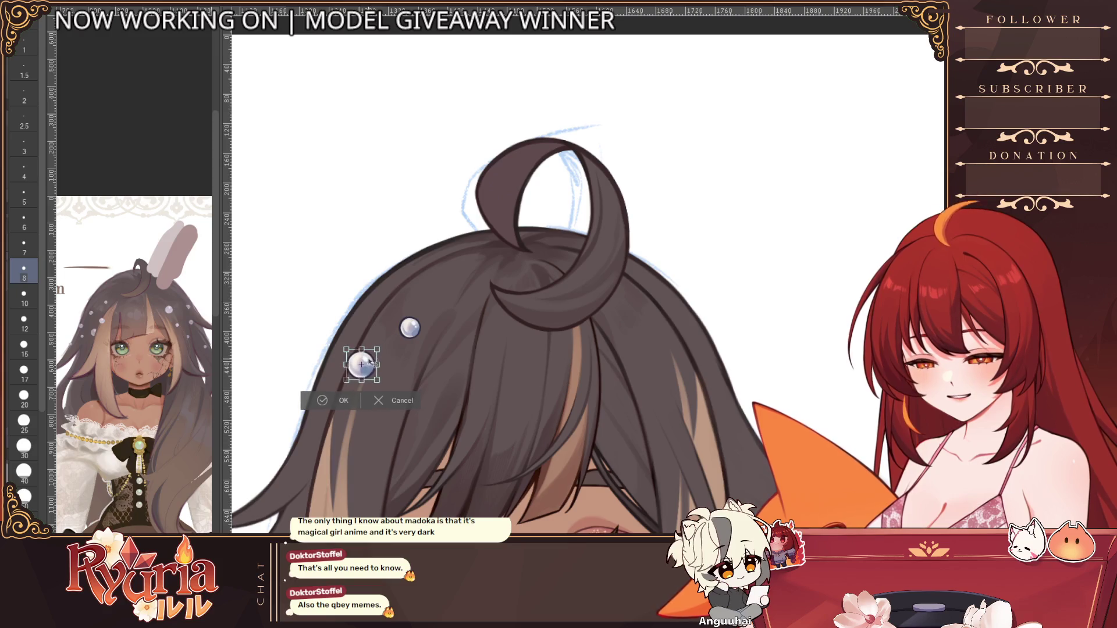
click(310, 398)
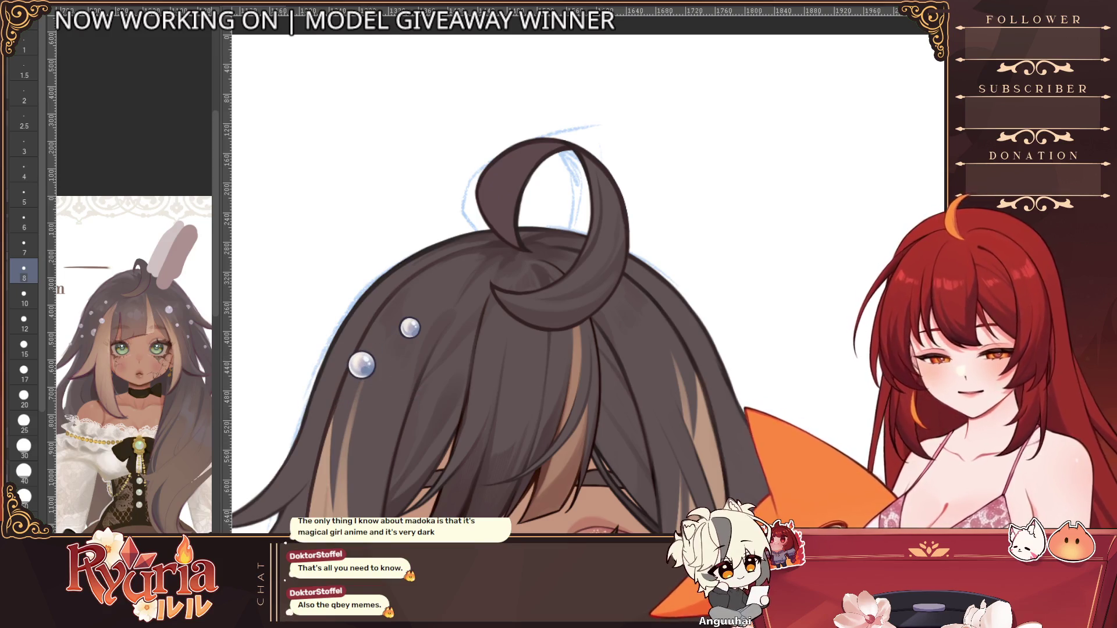
key(ctrl+t)
key(Return)
key(ctrl+minus)
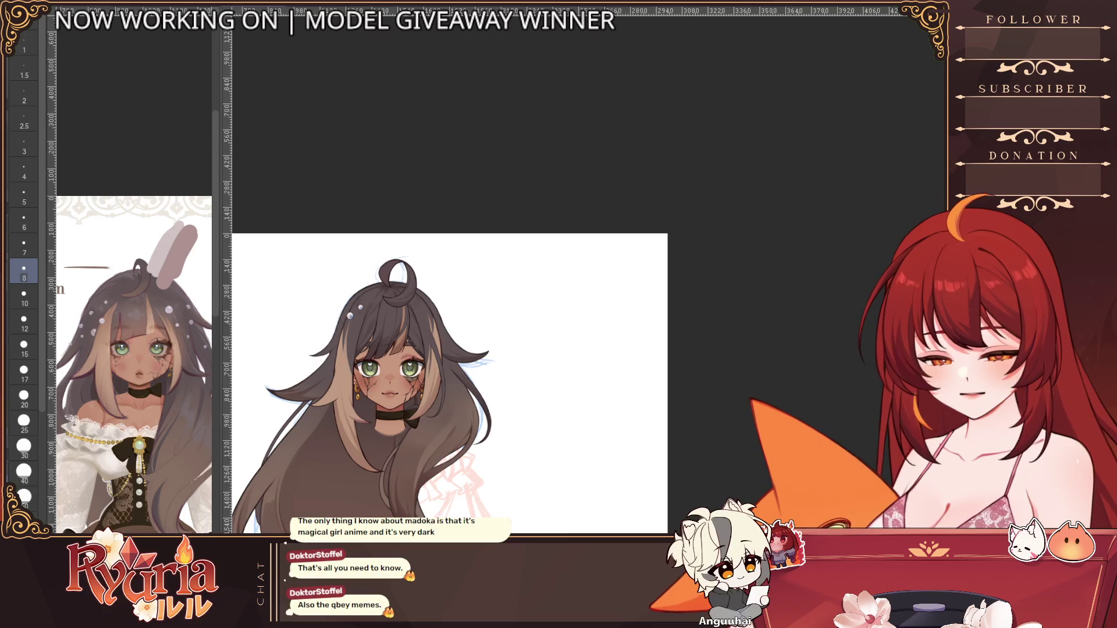
Step: Paste a copy of the pearl pair, then undo a trial move to the right
scroll(391, 312, up, 2)
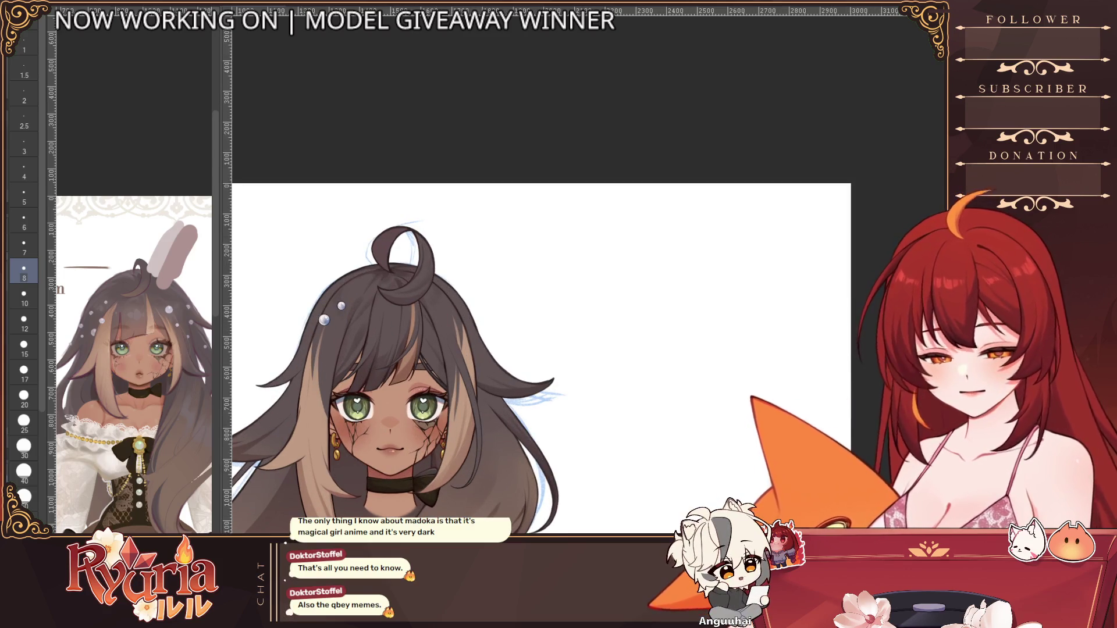
key(ctrl+v)
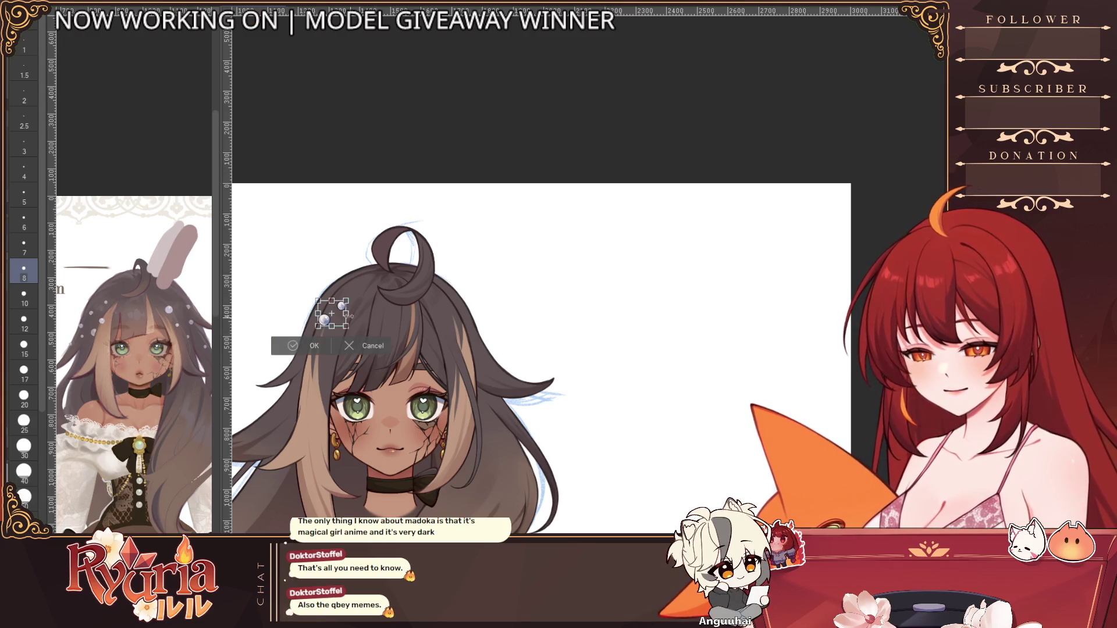
drag(333, 313, 460, 310)
scroll(449, 311, up, 2)
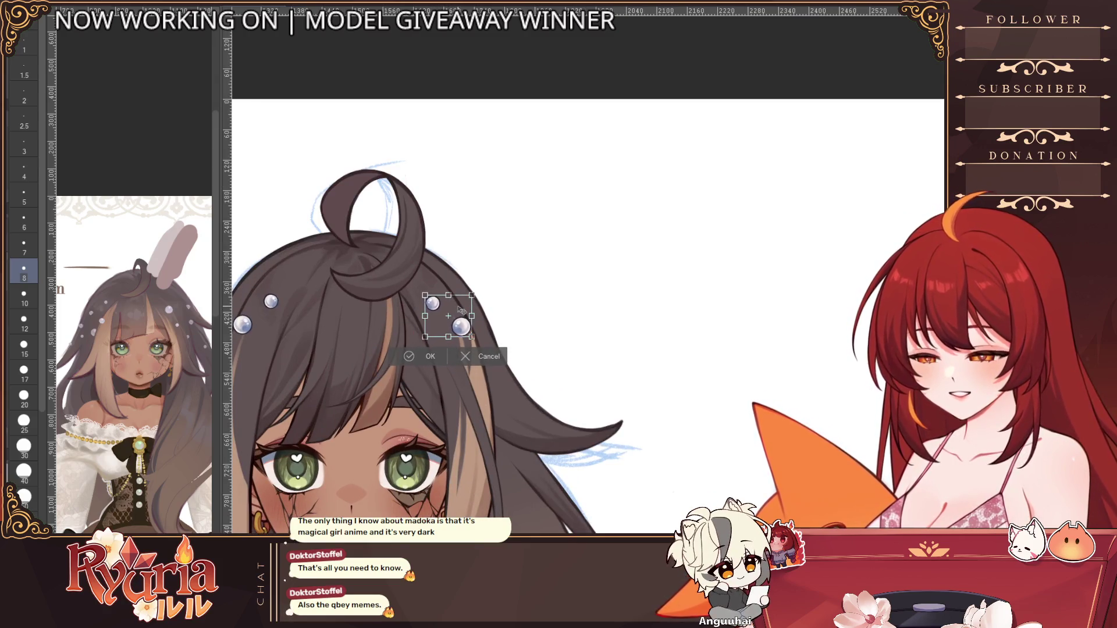
key(ctrl+z)
key(ctrl+z)
key(ctrl+z)
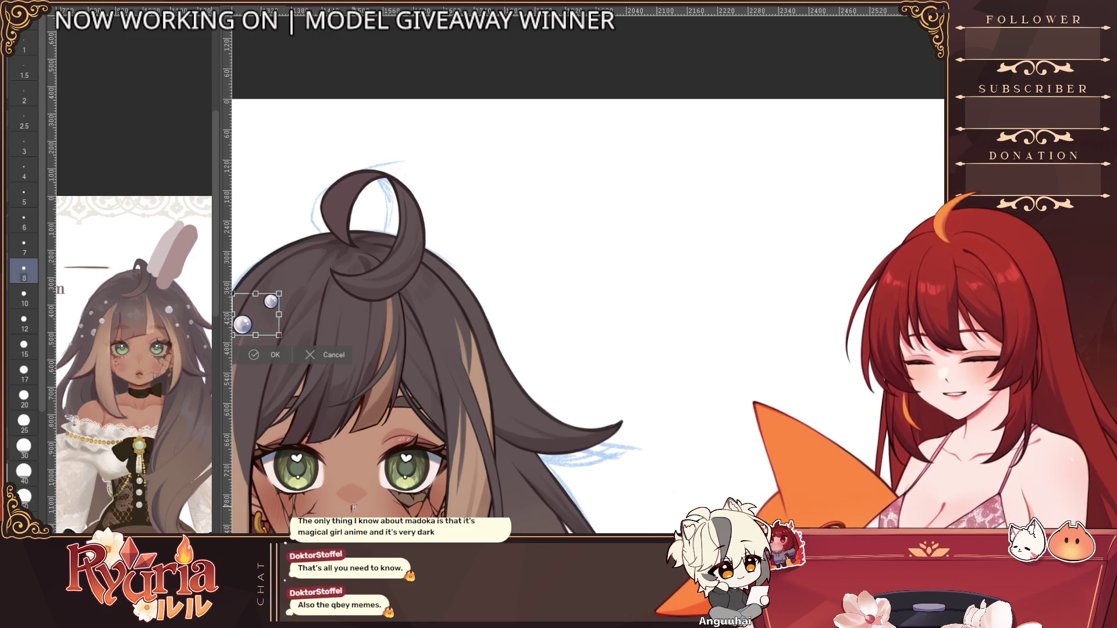
scroll(353, 508, up, 10)
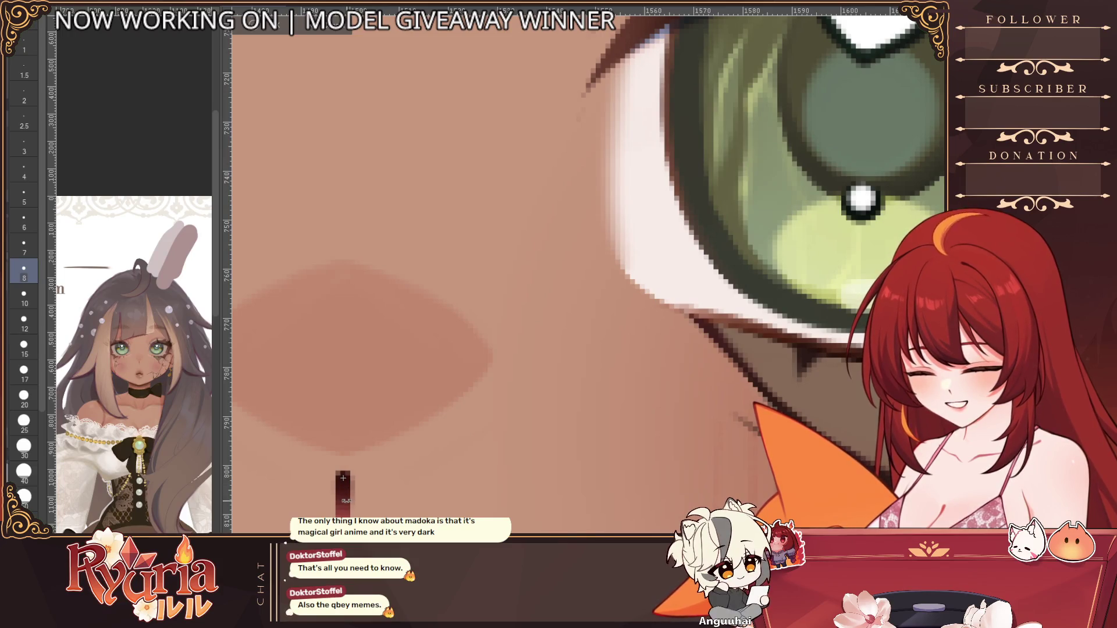
Step: Zoom in to inspect the pasted pearl pair and commit its placement
scroll(343, 478, up, 3)
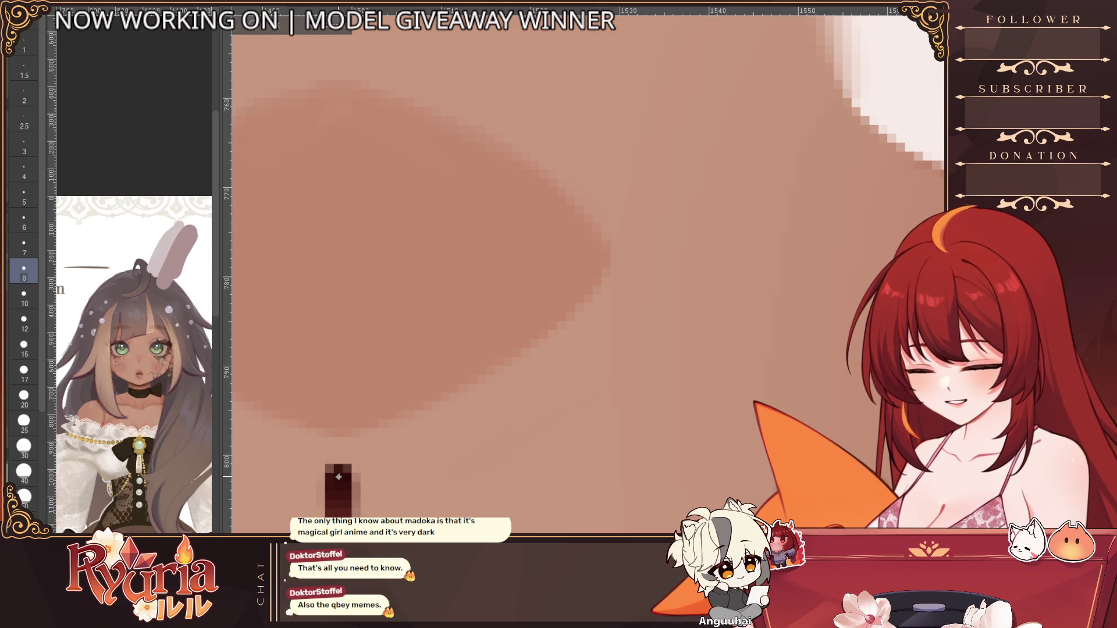
scroll(339, 479, down, 12)
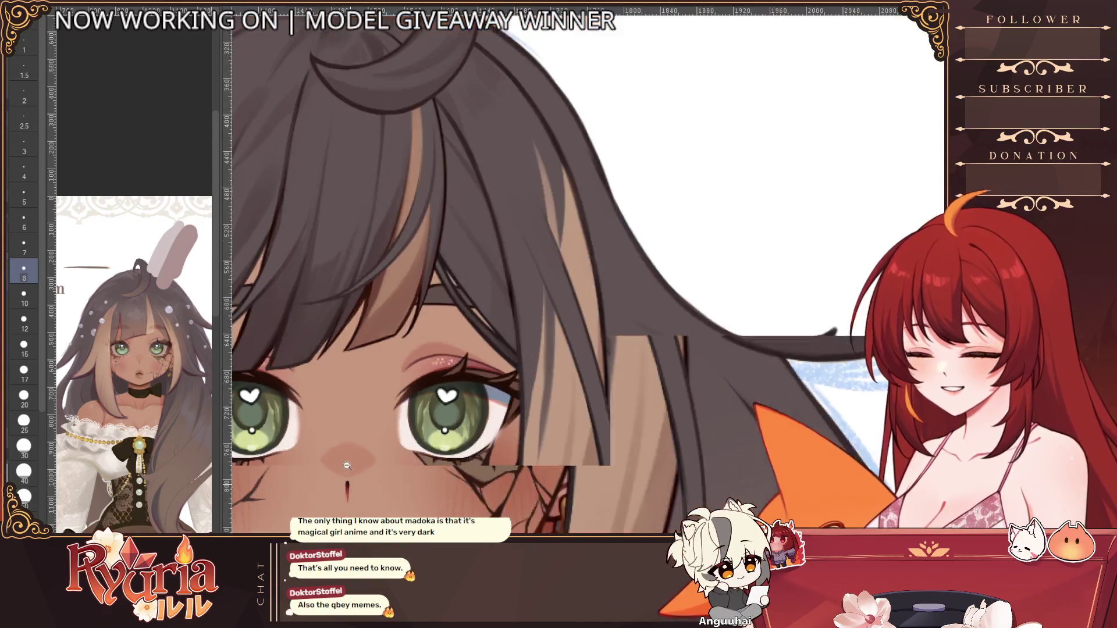
click(436, 291)
scroll(464, 353, down, 3)
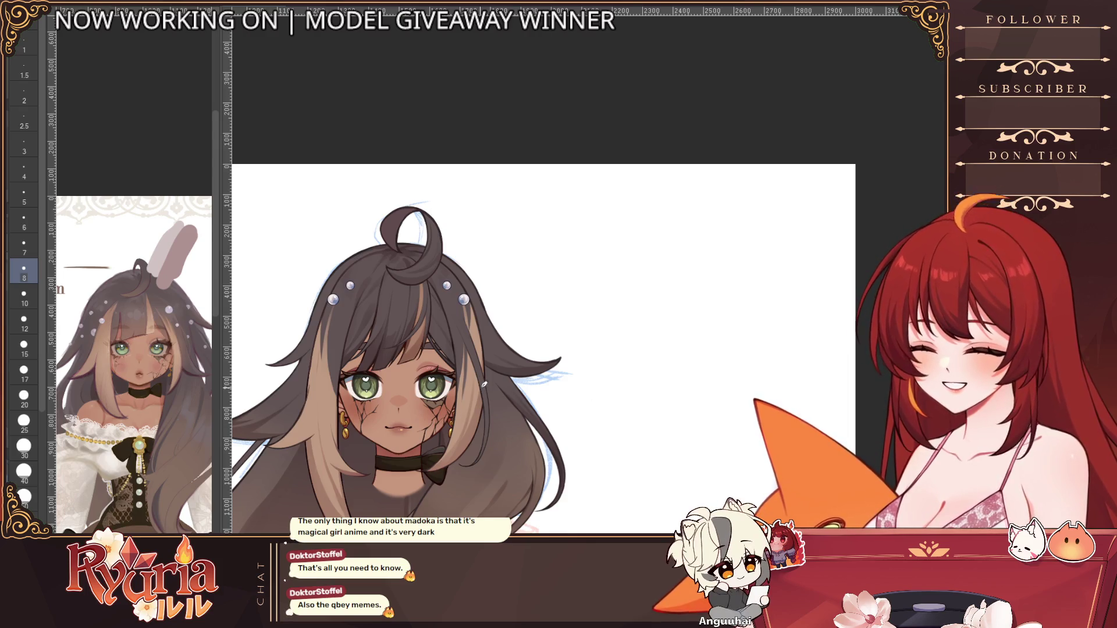
Step: Move and tilt the pearl group further left along the hair and apply it
scroll(422, 507, down, 3)
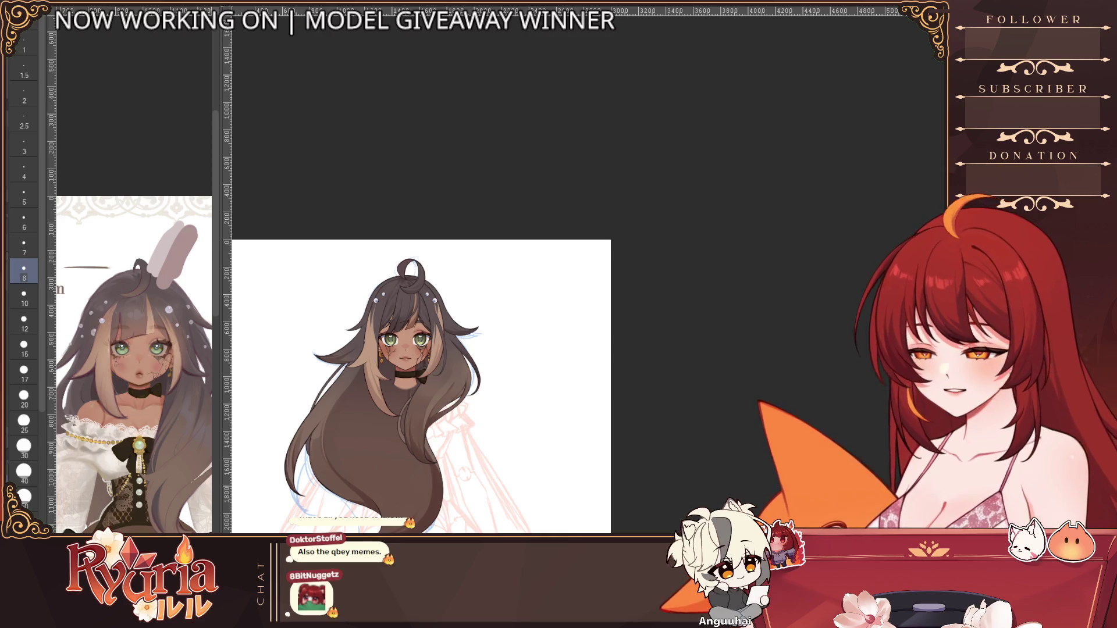
key(ctrl+t)
scroll(380, 307, up, 3)
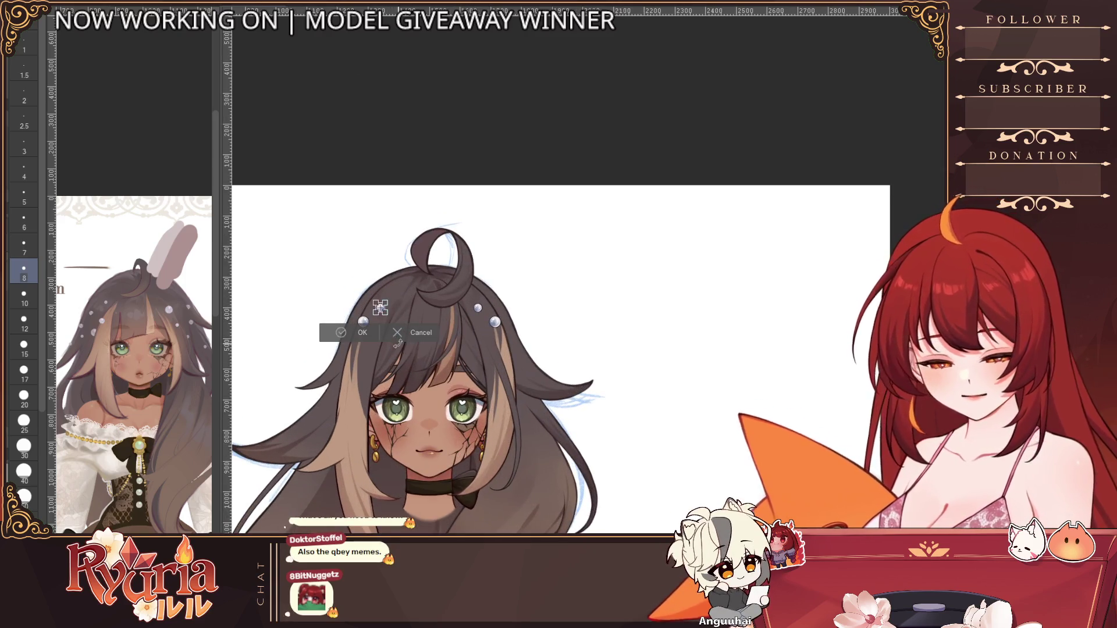
click(428, 334)
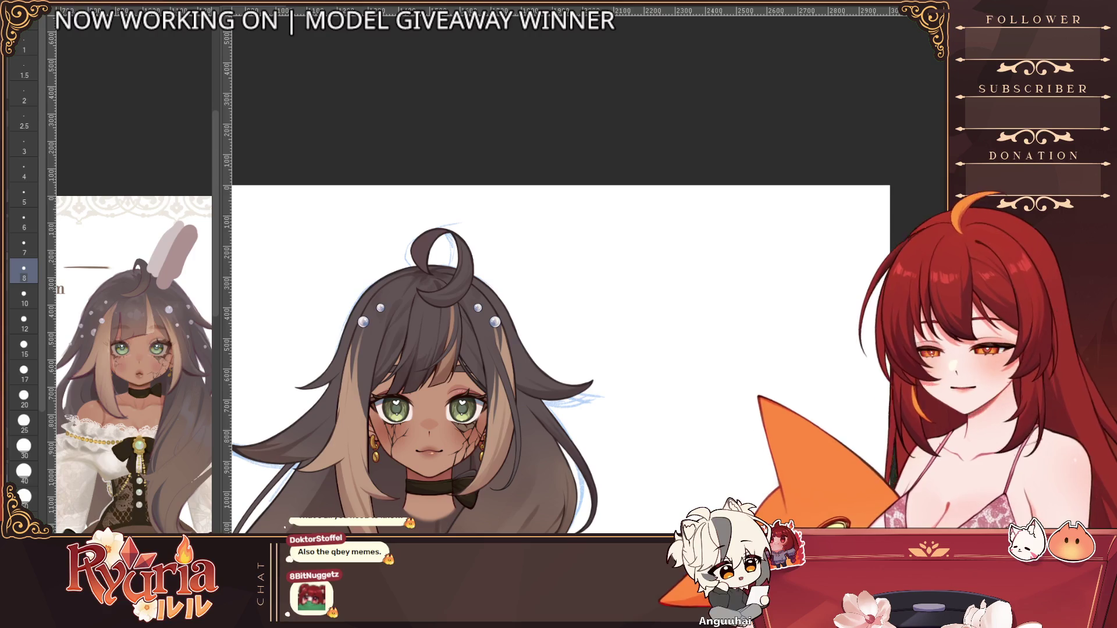
key(ctrl+t)
scroll(366, 323, up, 1)
mouse_move(387, 320)
mouse_down()
mouse_move(359, 322)
mouse_move(380, 298)
mouse_move(334, 341)
mouse_up()
key(Return)
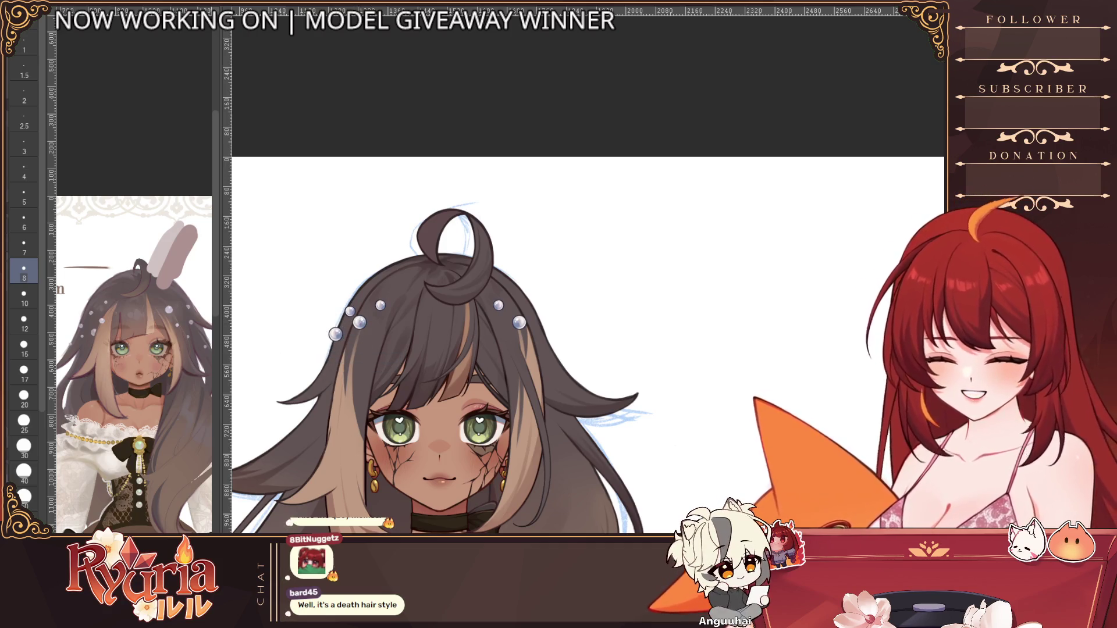
Step: Nudge a single pearl into place, then set the brush size to 20
key(ctrl+t)
scroll(339, 326, up, 3)
drag(333, 343, 342, 339)
key(Return)
scroll(419, 382, down, 5)
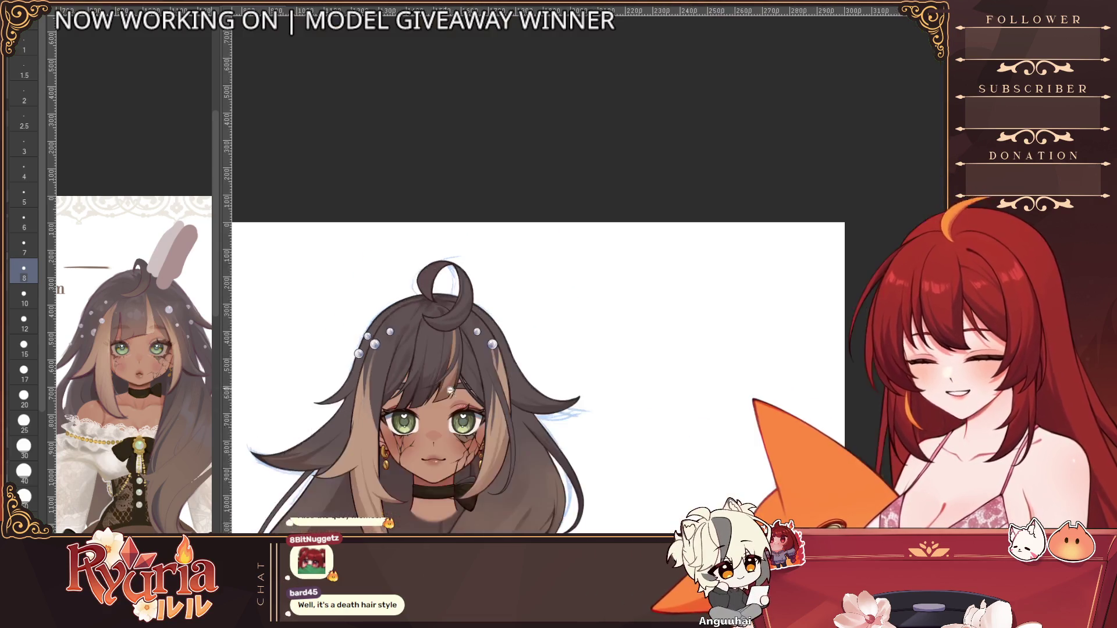
scroll(534, 440, down, 1)
scroll(465, 442, up, 3)
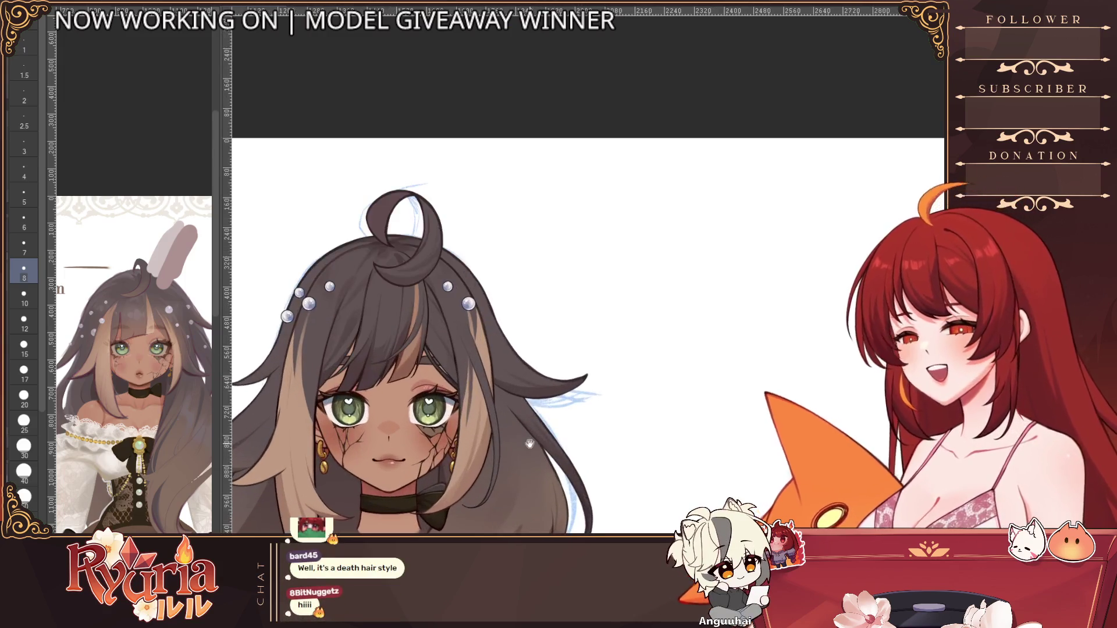
scroll(423, 453, down, 3)
scroll(421, 453, up, 1)
scroll(465, 448, down, 2)
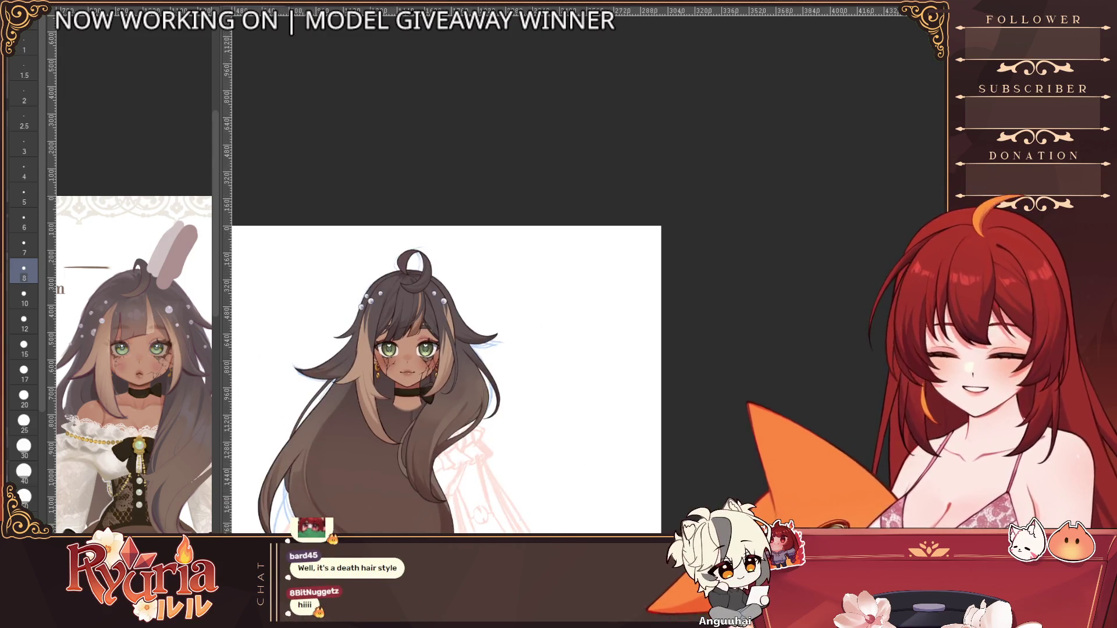
key(bracketright)
key(bracketright)
key(bracketright)
key(bracketright)
key(bracketright)
key(bracketright)
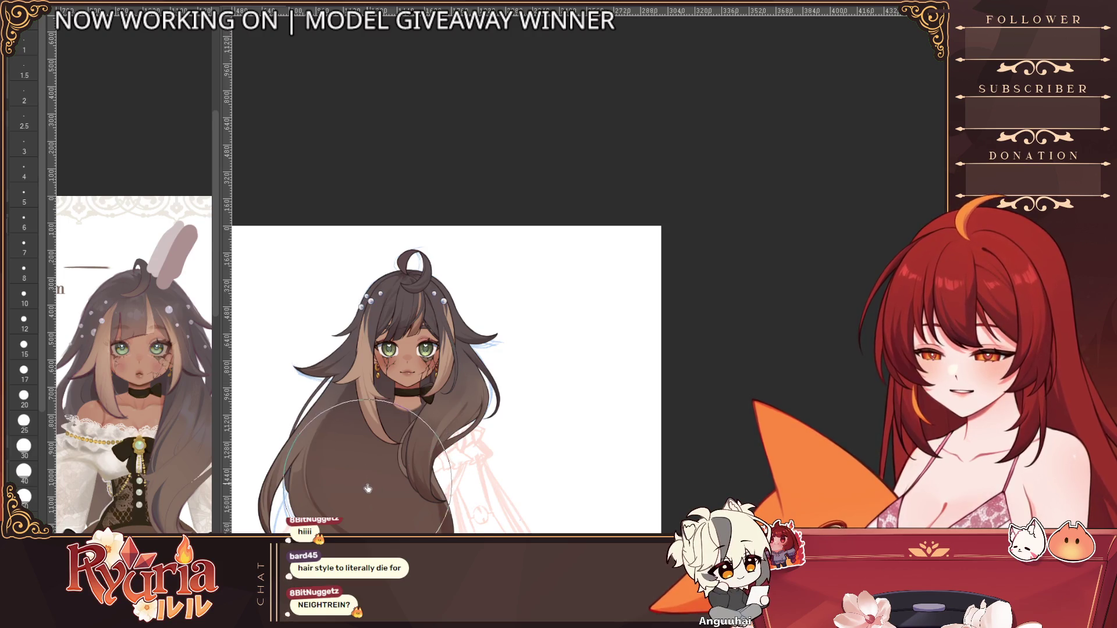
scroll(578, 430, down, 2)
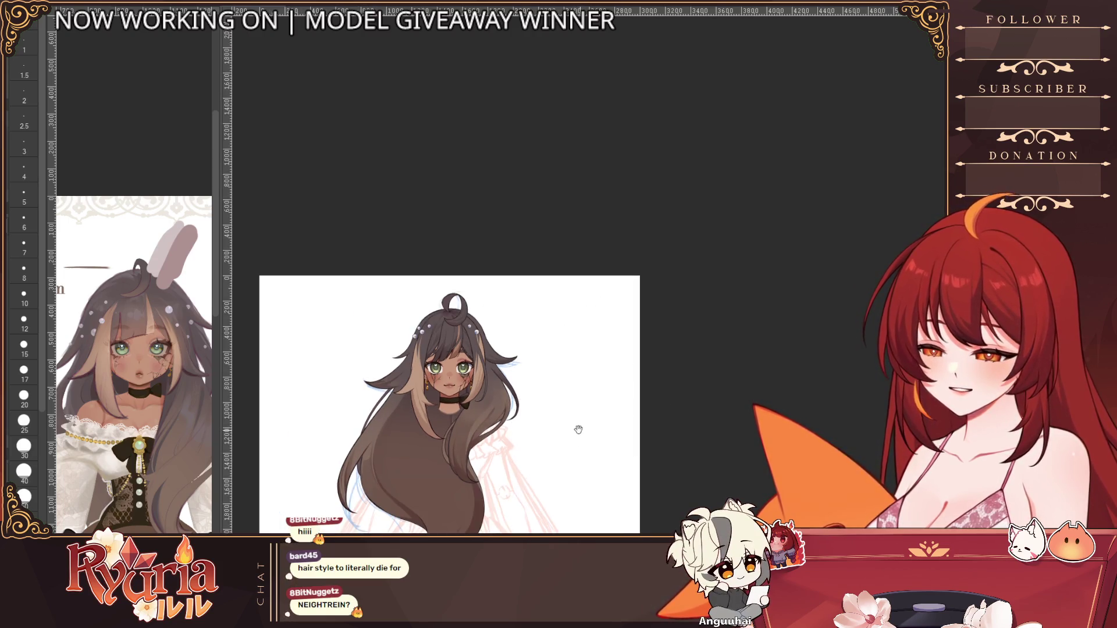
scroll(578, 429, up, 1)
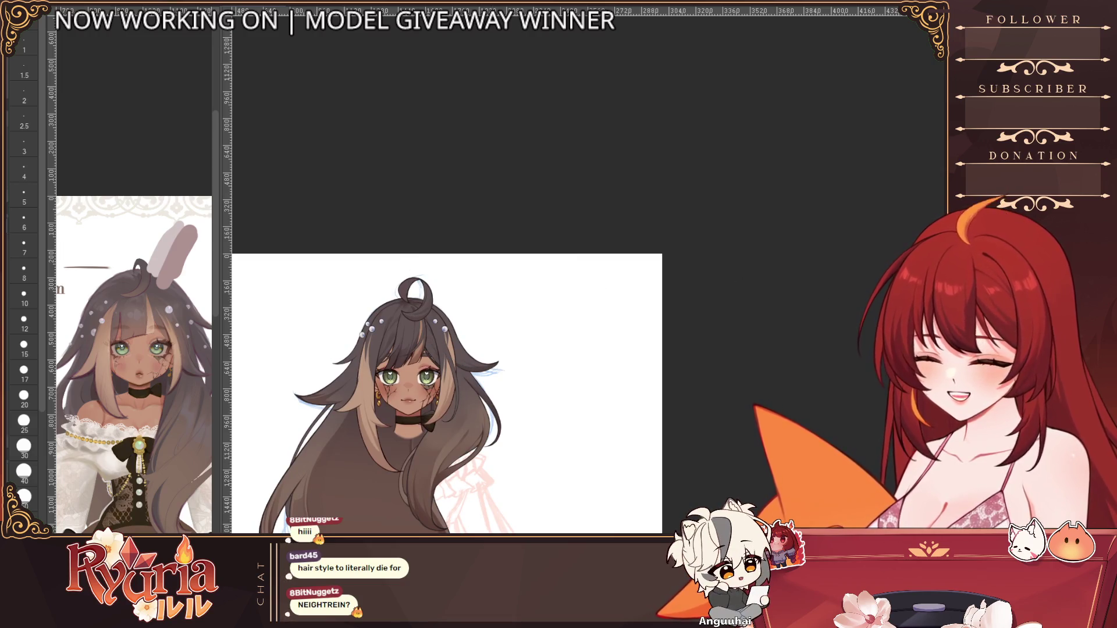
scroll(361, 314, down, 2)
scroll(361, 314, up, 4)
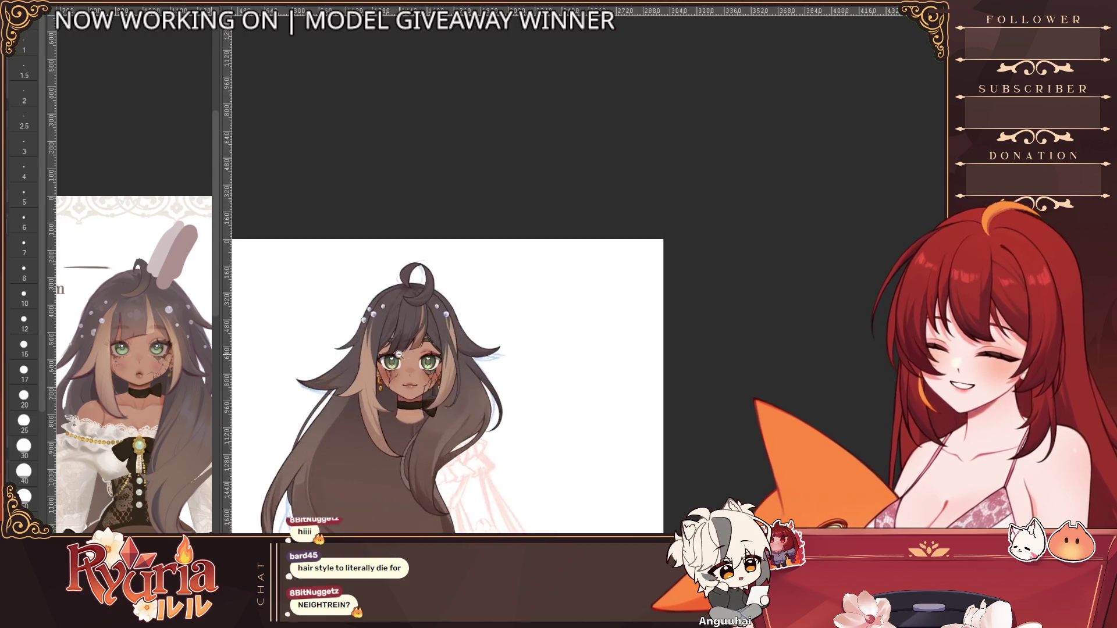
scroll(361, 314, up, 1)
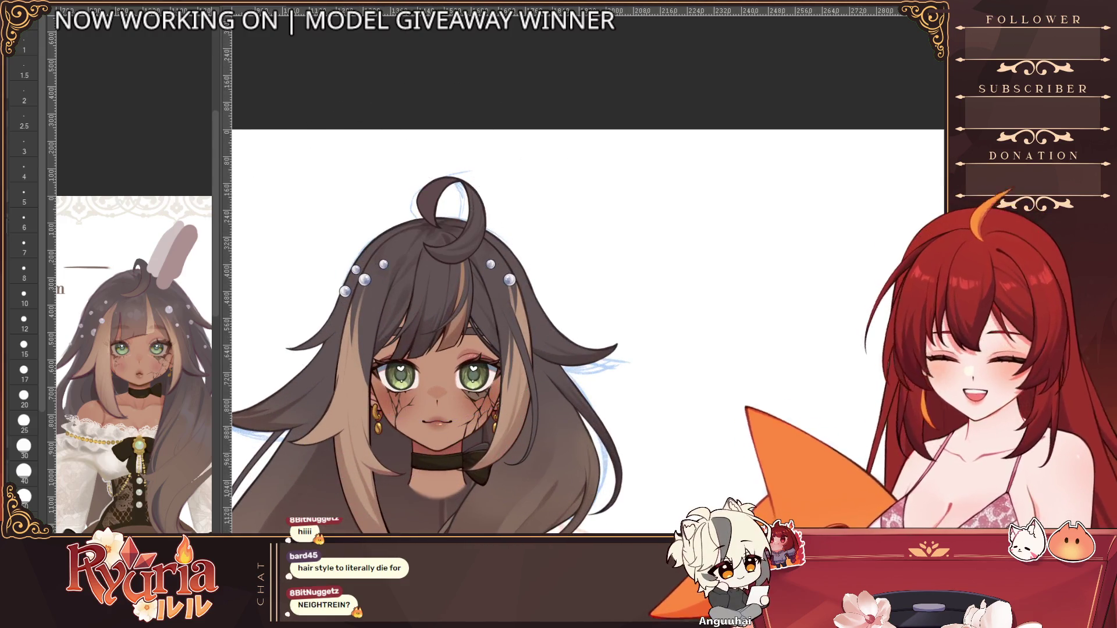
key(ctrl+t)
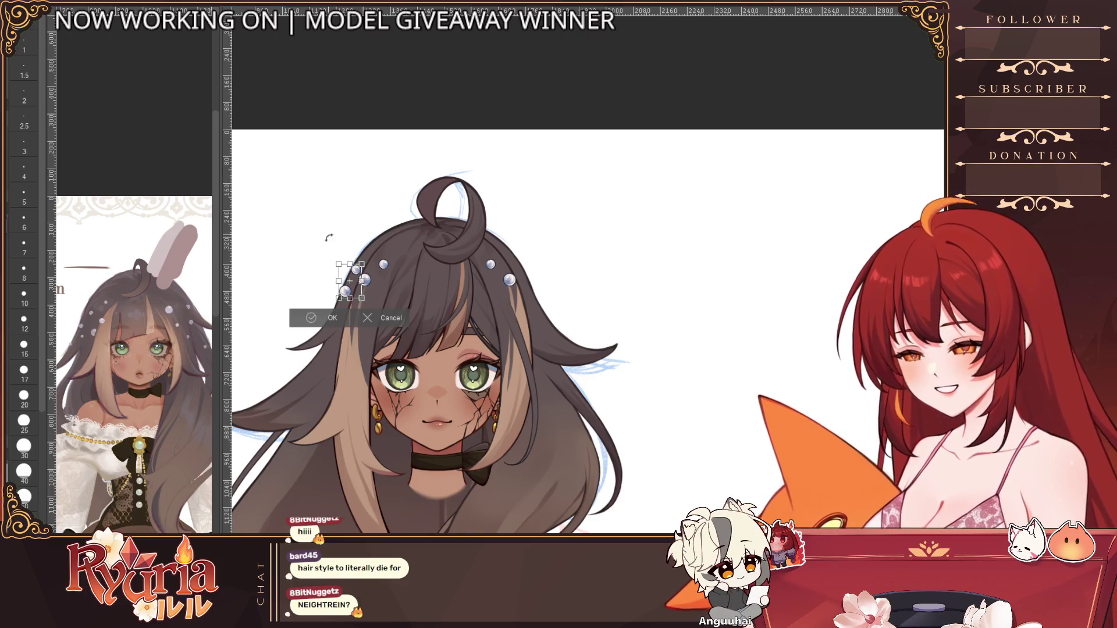
Step: Move two pearls down-left along the hair and another further down the left strands
scroll(361, 314, up, 1)
mouse_move(353, 278)
mouse_down()
mouse_move(339, 304)
mouse_move(350, 300)
mouse_move(350, 316)
mouse_up()
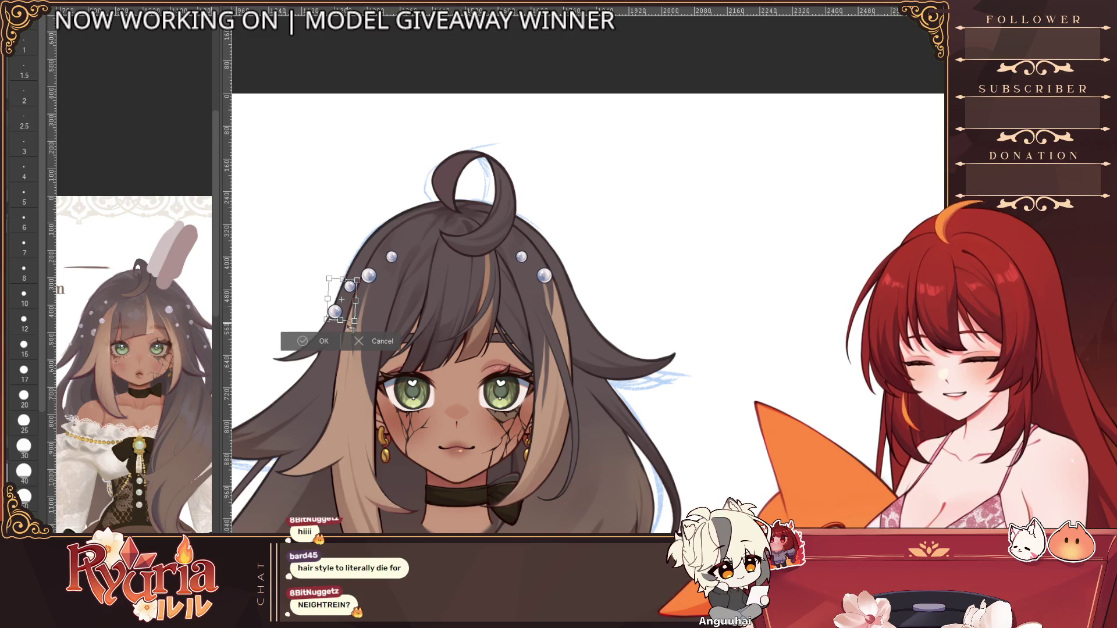
key(Return)
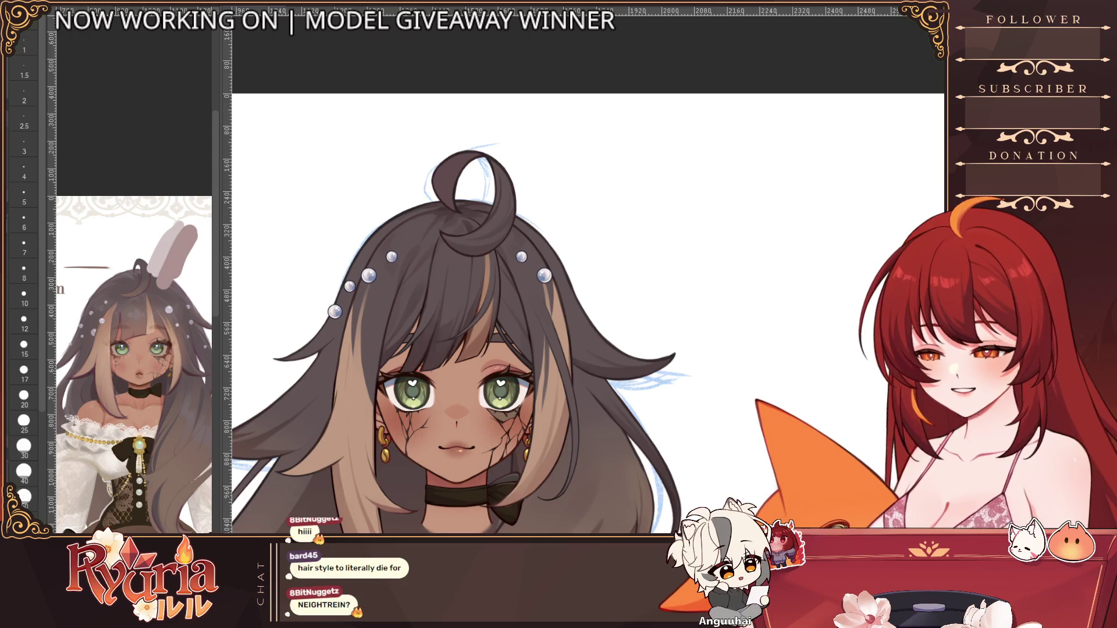
key(ctrl+t)
scroll(356, 285, up, 2)
mouse_move(359, 348)
mouse_down()
mouse_move(270, 422)
mouse_move(285, 386)
mouse_up()
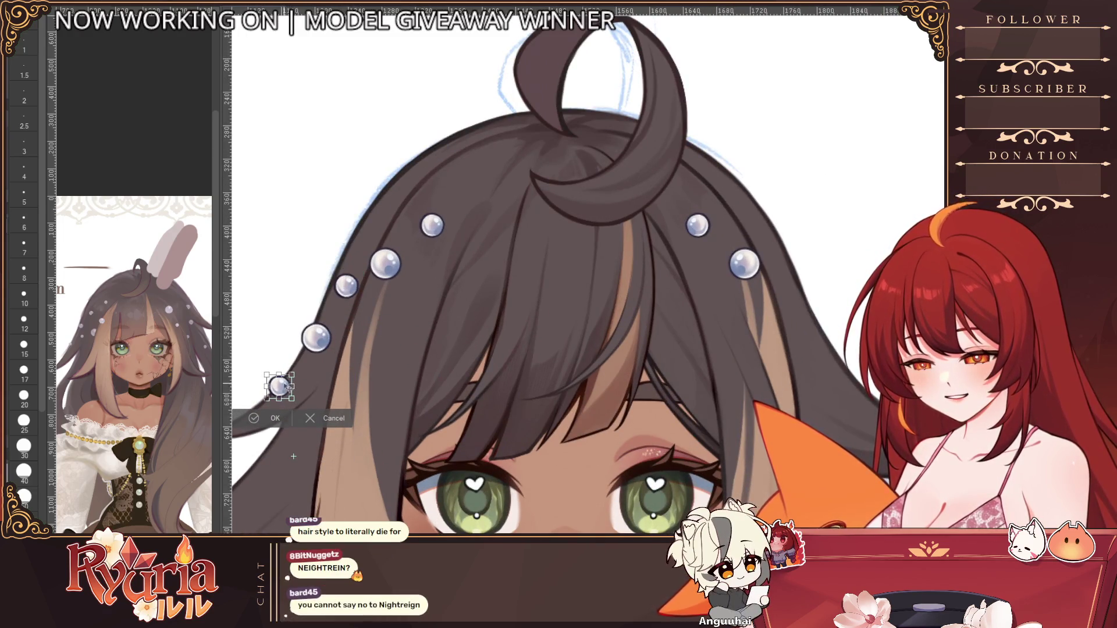
click(275, 418)
scroll(275, 418, down, 3)
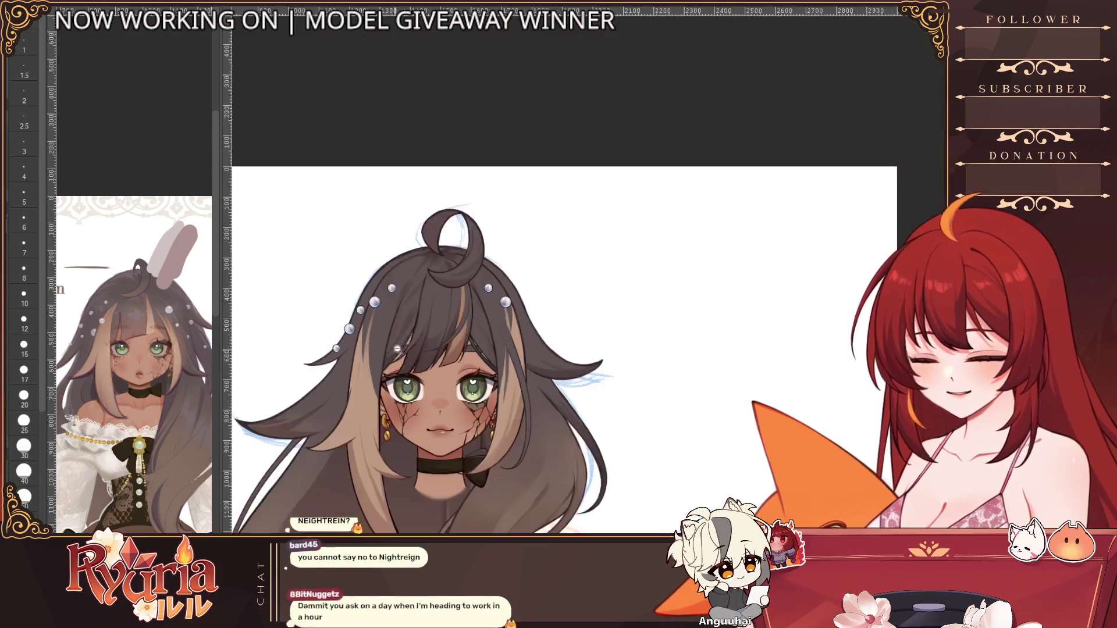
scroll(379, 398, up, 1)
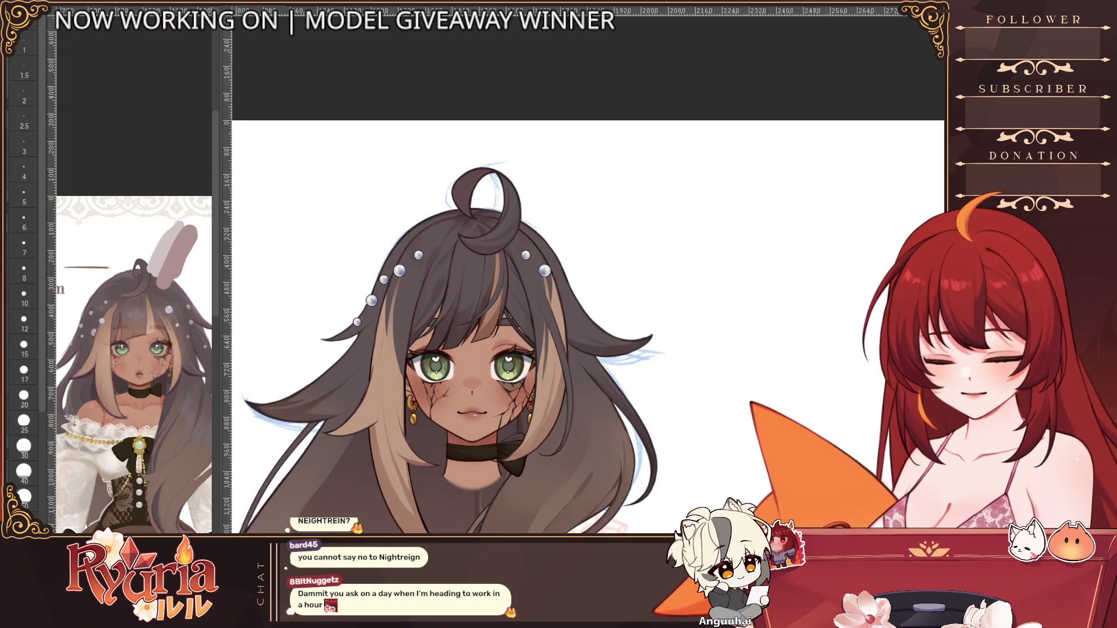
Step: Set a small pearl beside the larger one, then move two more pearls lower
key(ctrl+t)
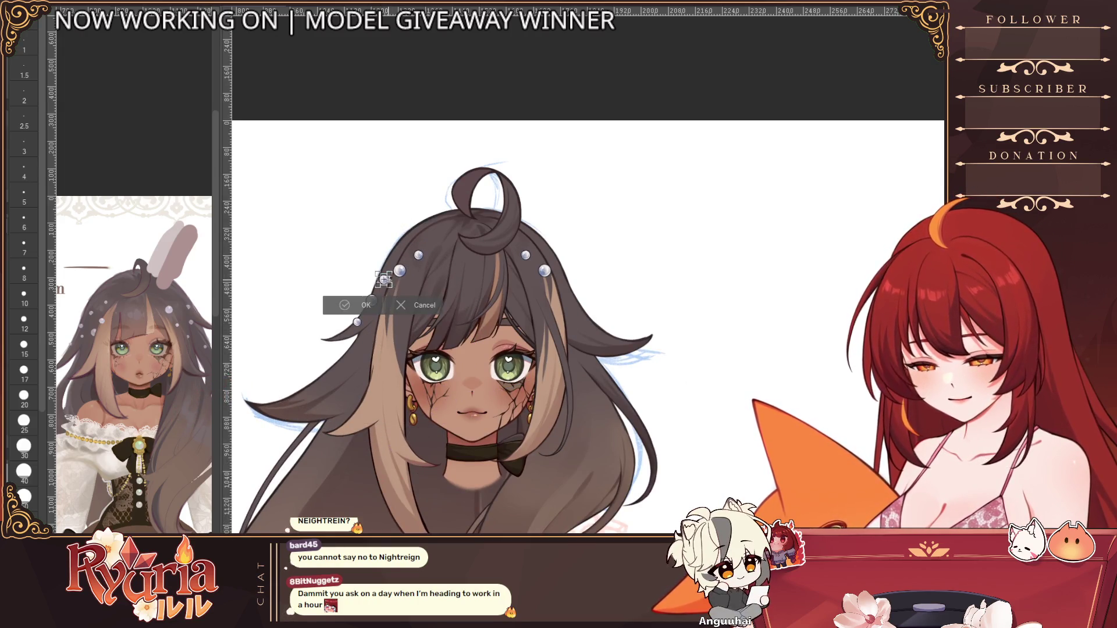
scroll(388, 280, up, 2)
mouse_move(386, 283)
mouse_down()
mouse_move(386, 265)
mouse_move(377, 281)
mouse_up()
click(352, 302)
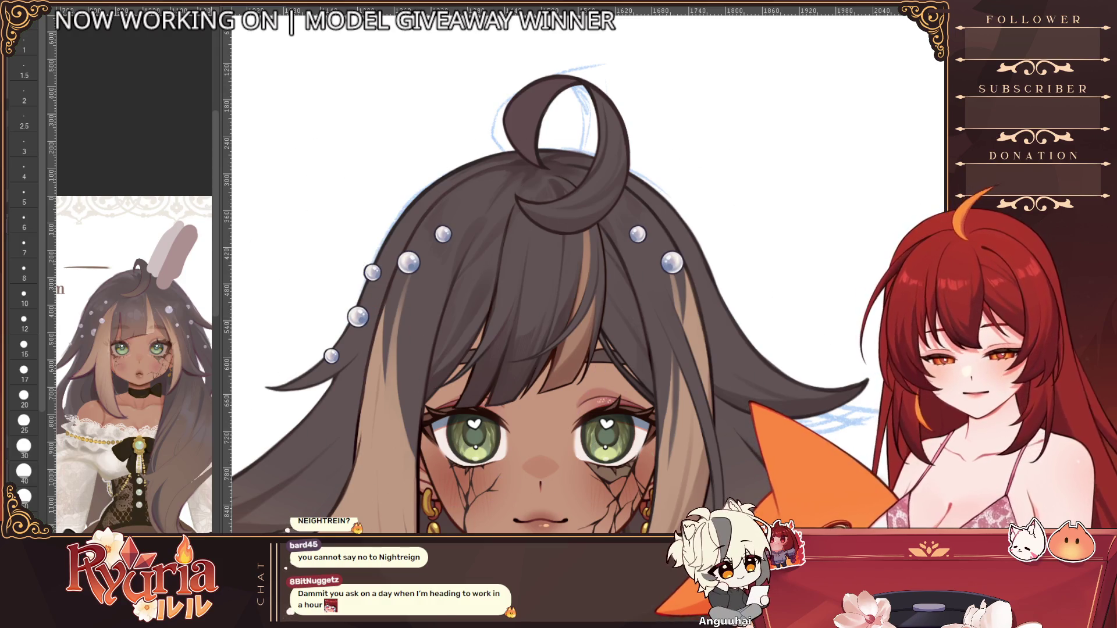
key(ctrl+t)
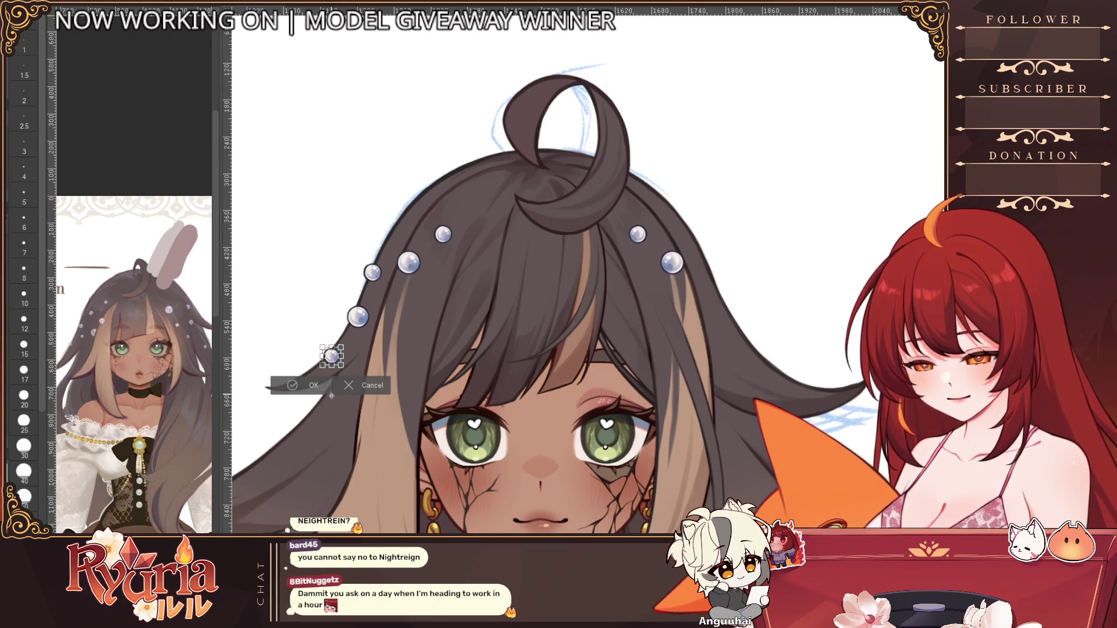
mouse_move(329, 415)
mouse_down()
mouse_move(291, 490)
mouse_move(300, 506)
mouse_up()
key(Return)
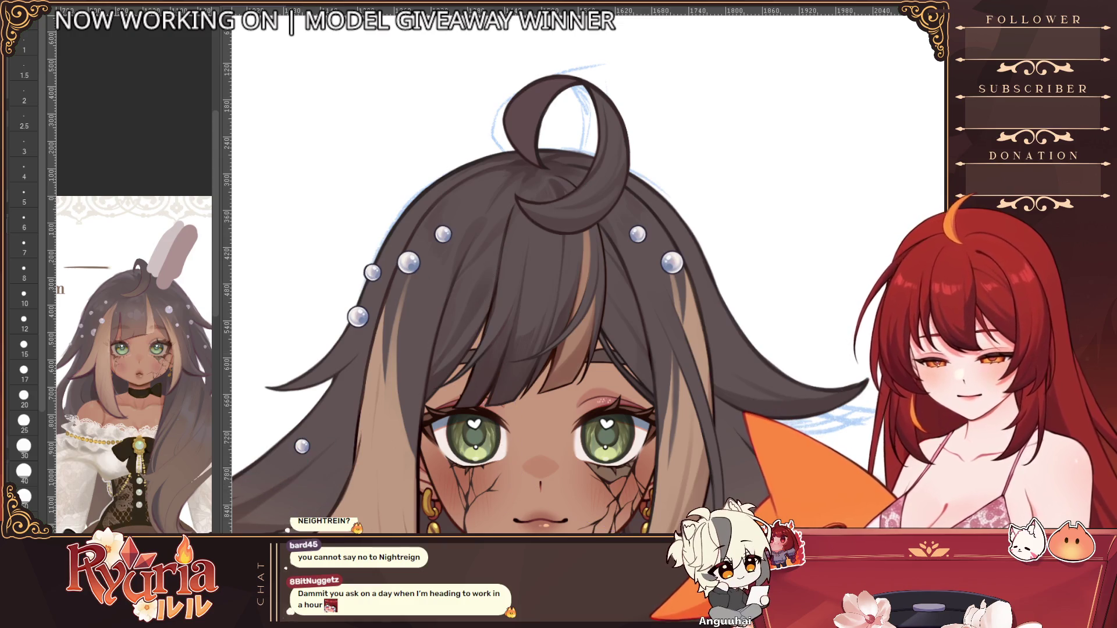
key(ctrl+t)
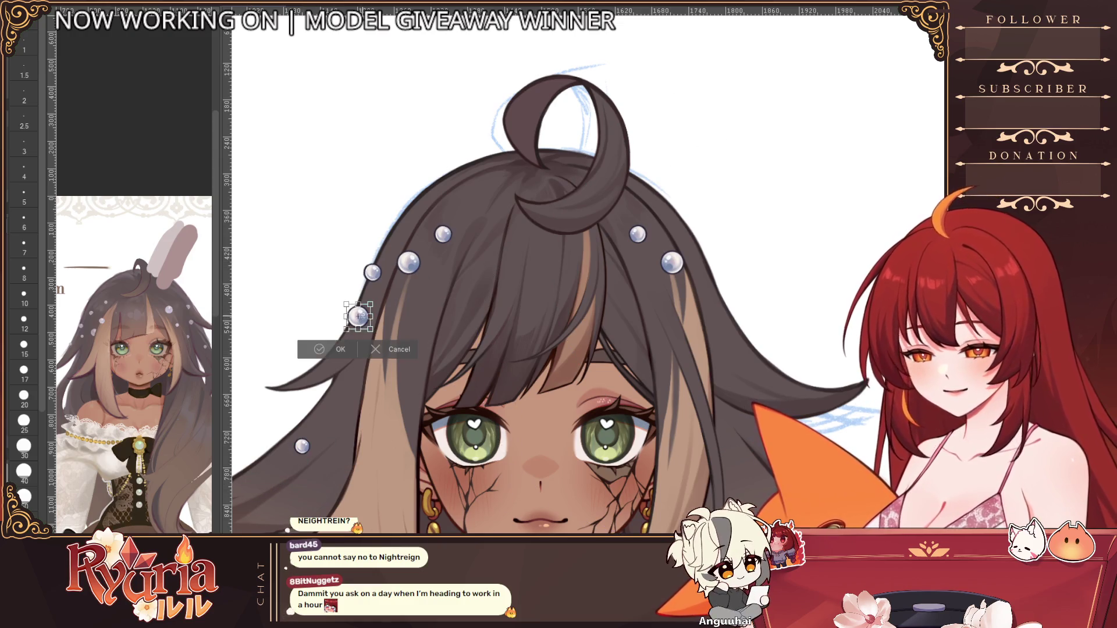
mouse_move(362, 323)
mouse_down()
mouse_move(356, 393)
mouse_move(361, 352)
mouse_up()
click(317, 386)
scroll(512, 500, down, 6)
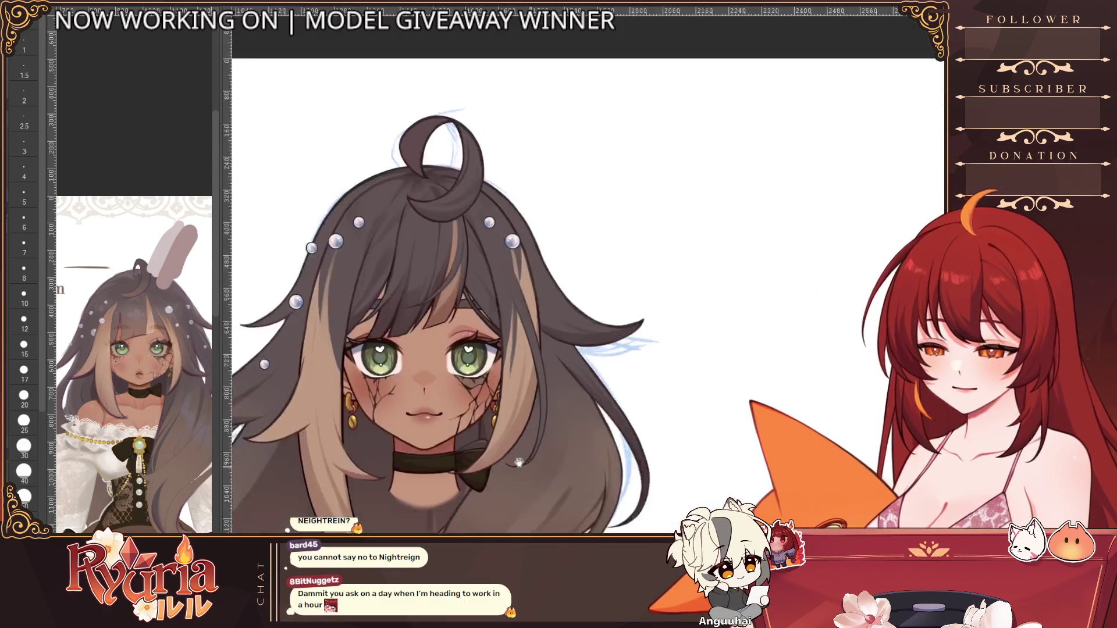
scroll(510, 532, down, 2)
scroll(470, 459, up, 4)
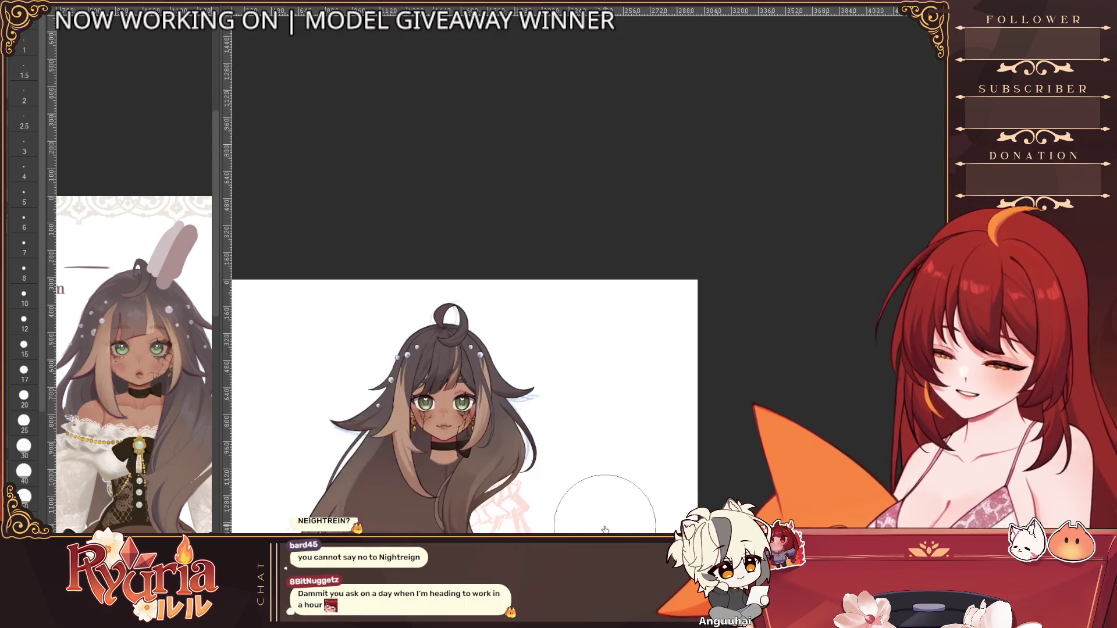
scroll(470, 459, up, 2)
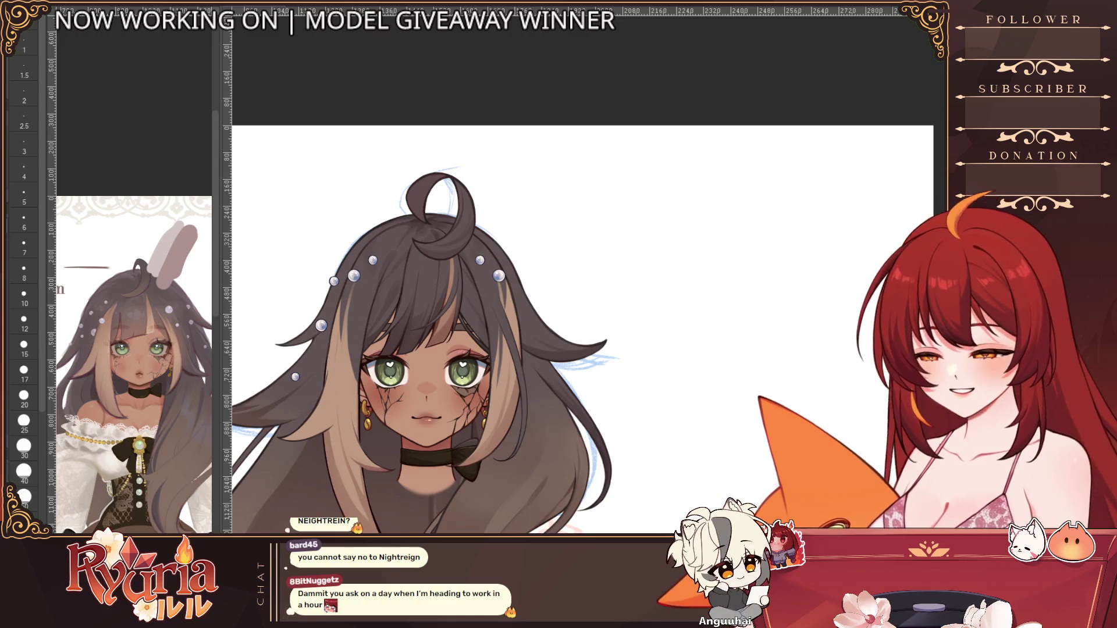
key(ctrl+t)
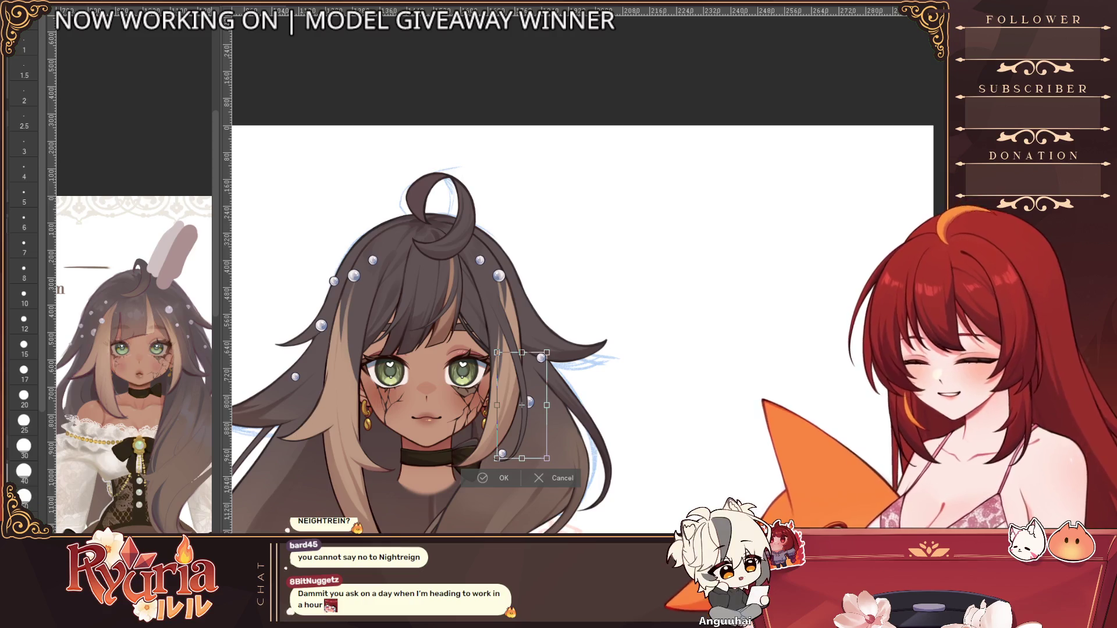
Step: Shift the pearls up-right and tilt them to follow the right strand
drag(522, 406, 554, 371)
drag(628, 385, 560, 375)
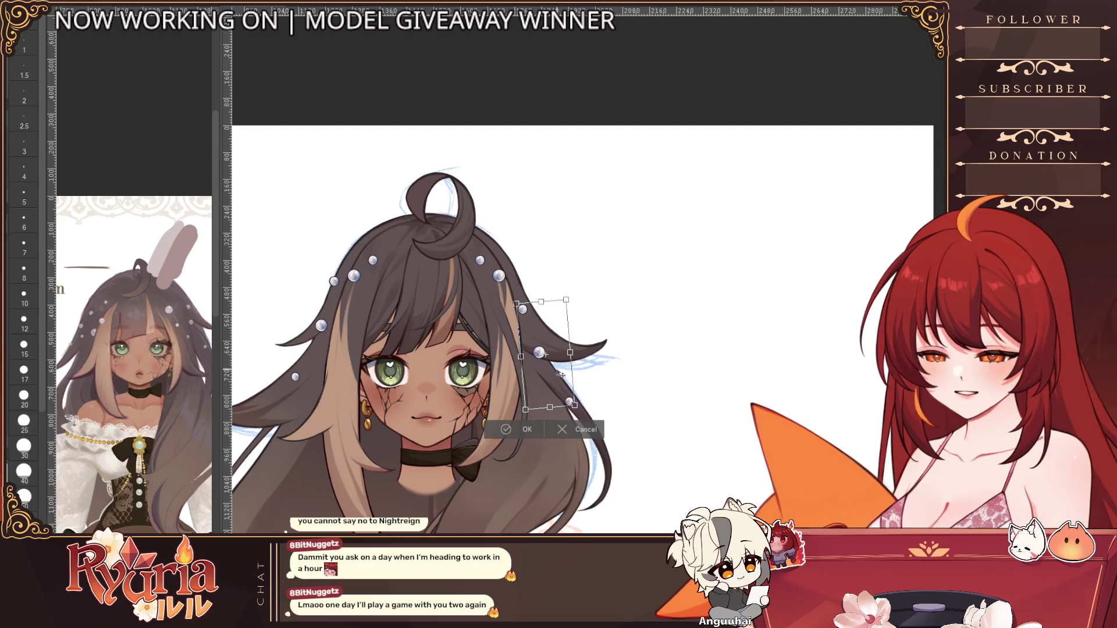
click(520, 431)
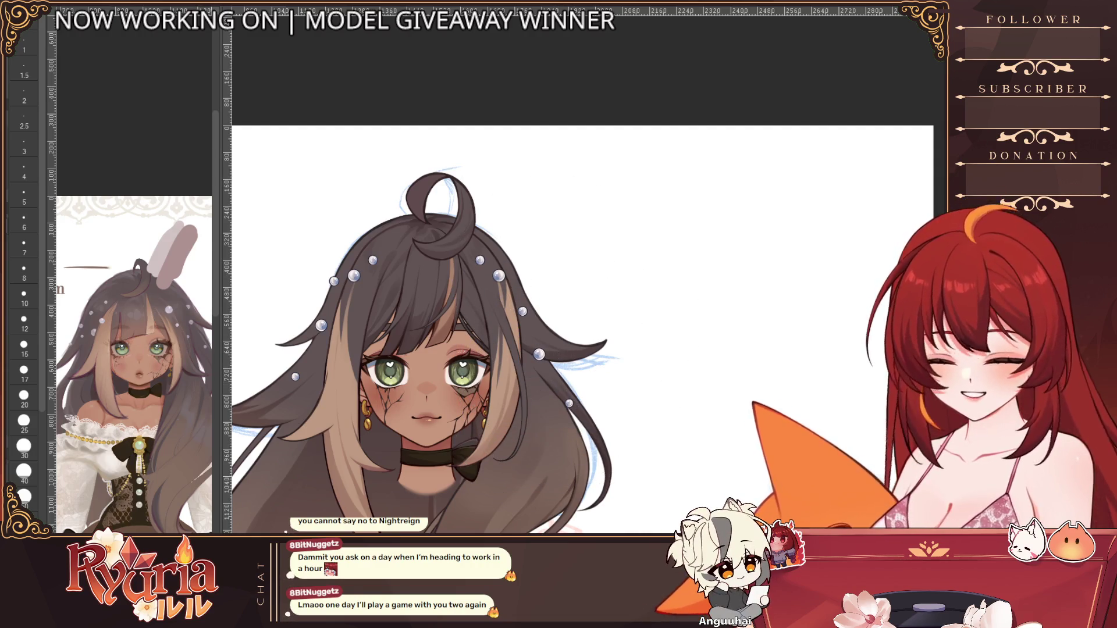
key(ctrl+t)
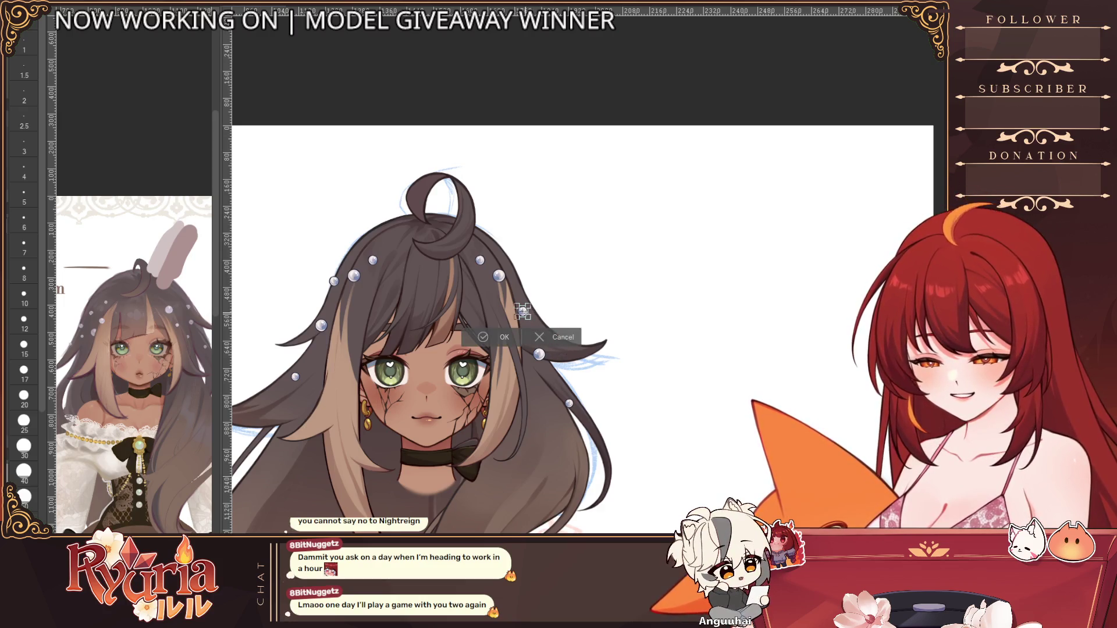
click(484, 337)
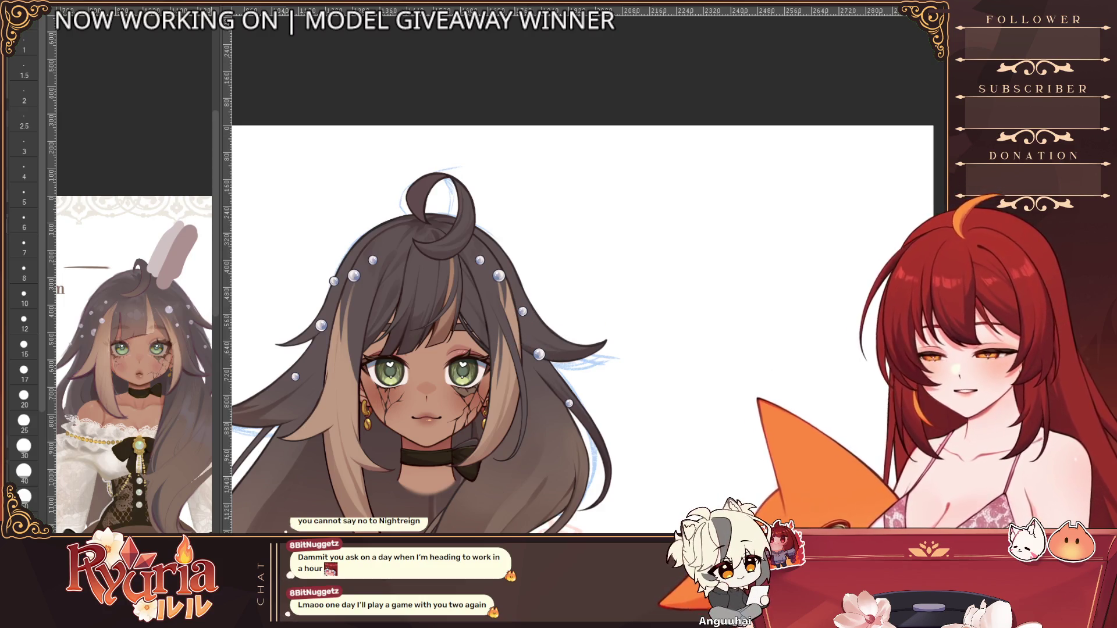
Step: Nudge one pearl up and move the rightmost pearl up-left on the strand
key(ctrl+t)
drag(538, 353, 557, 347)
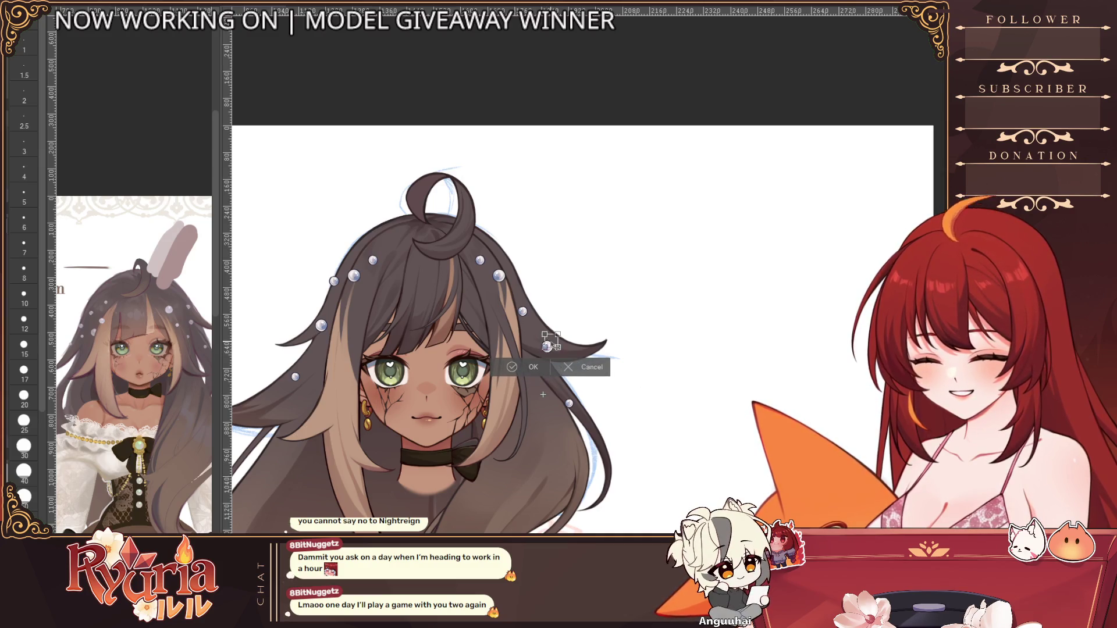
click(527, 368)
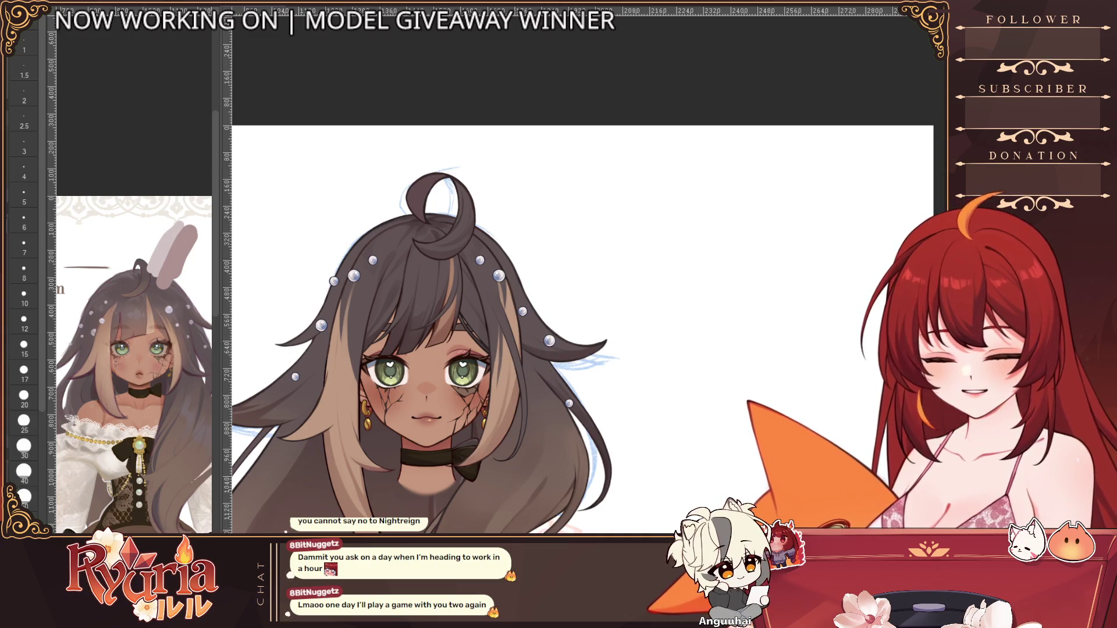
key(ctrl+t)
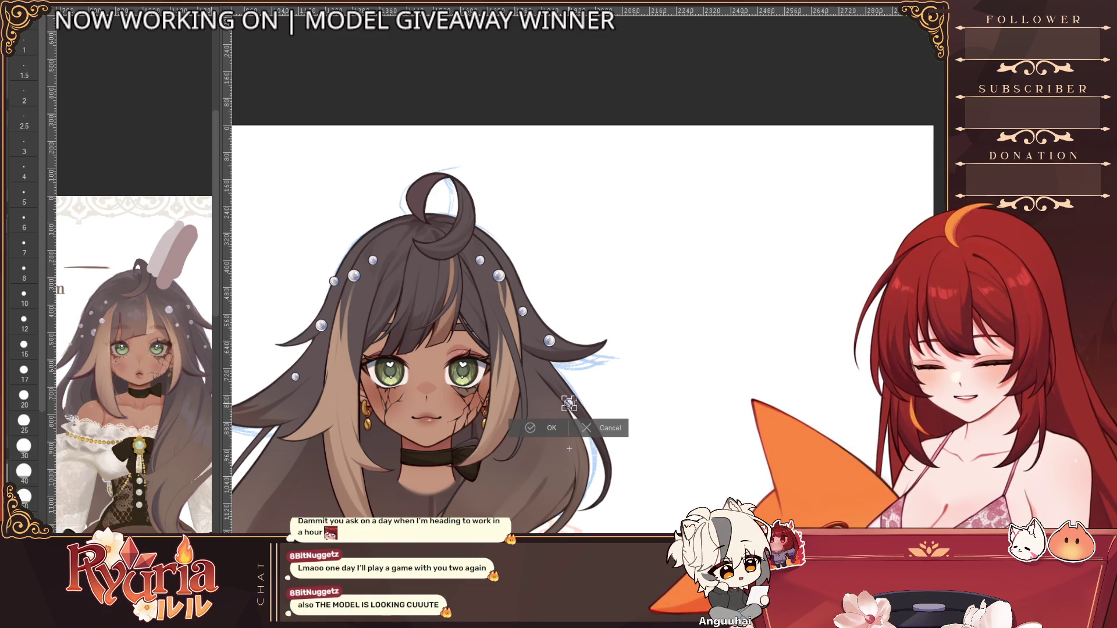
scroll(569, 402, up, 1)
drag(568, 402, 536, 389)
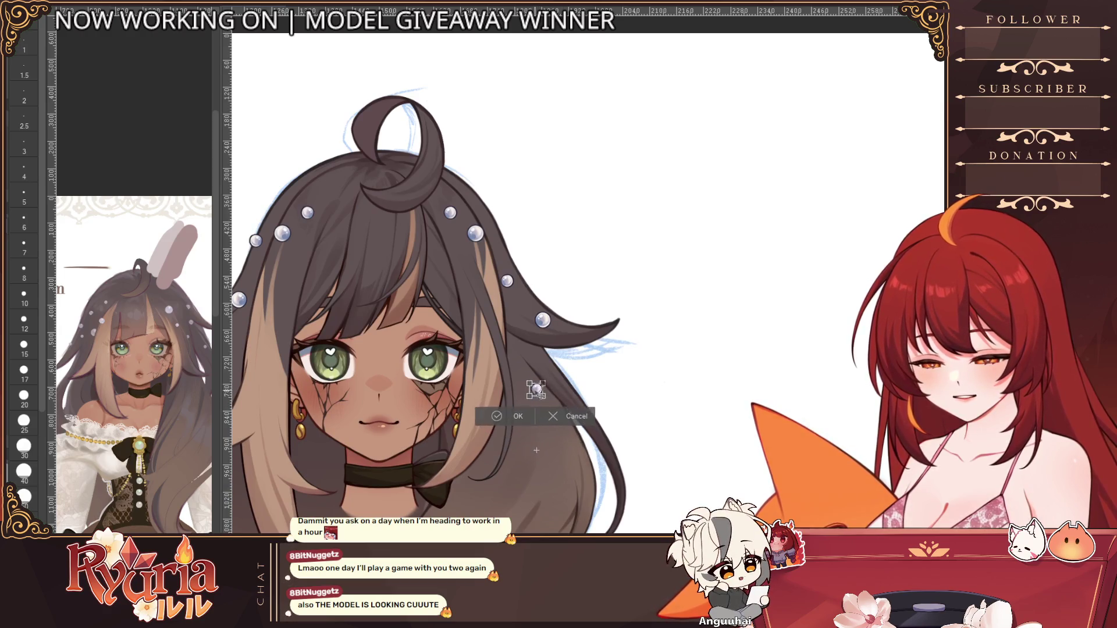
click(512, 416)
scroll(599, 443, down, 3)
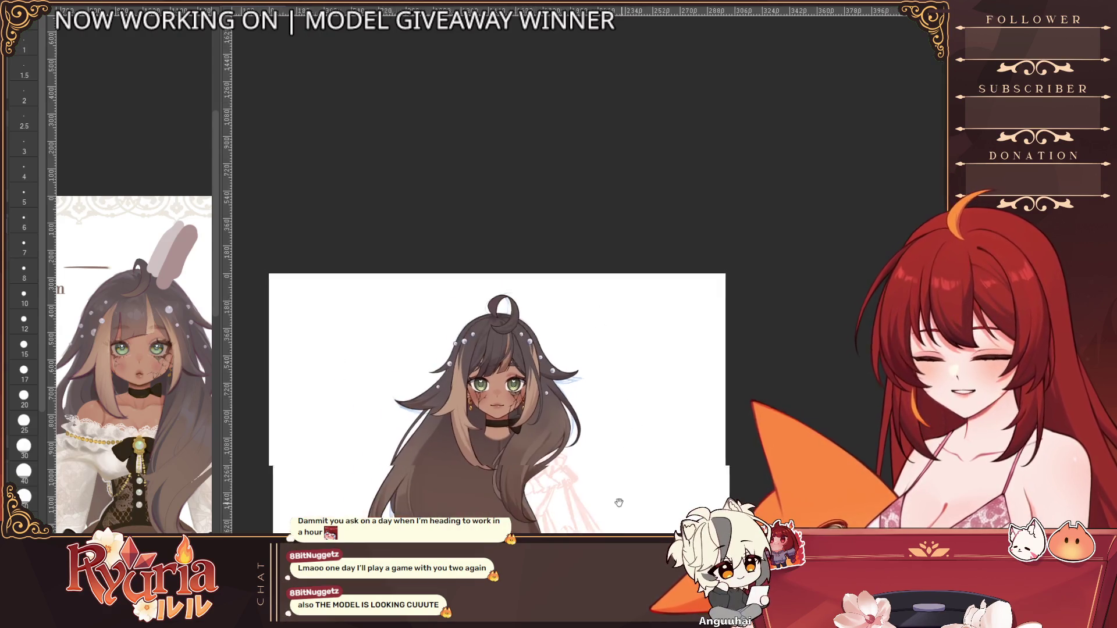
scroll(619, 503, down, 2)
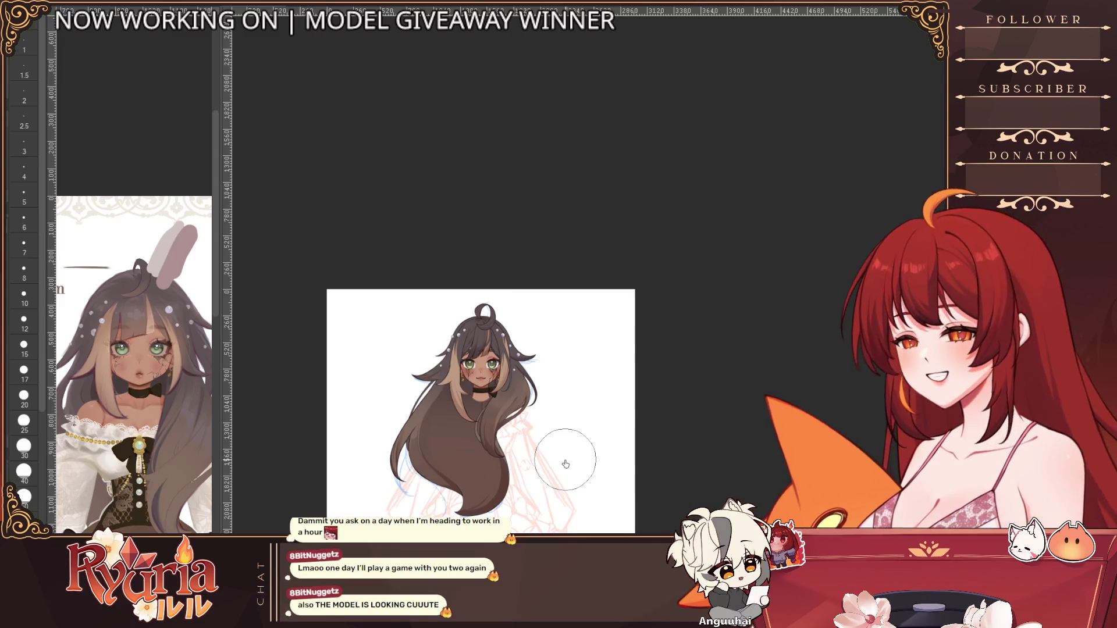
scroll(568, 448, up, 3)
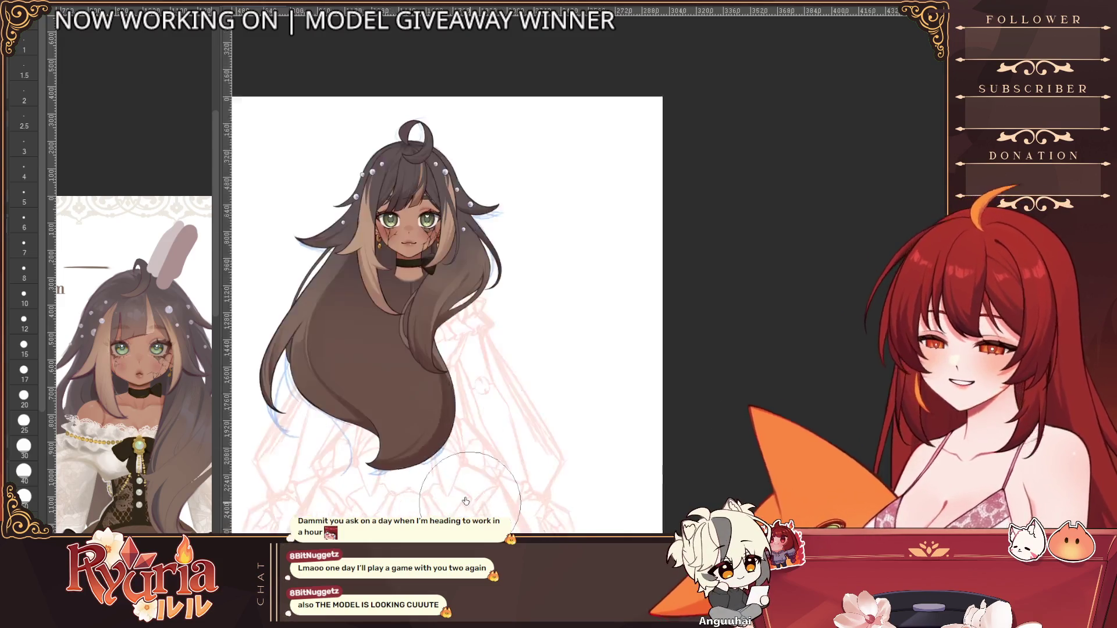
drag(602, 272, 734, 418)
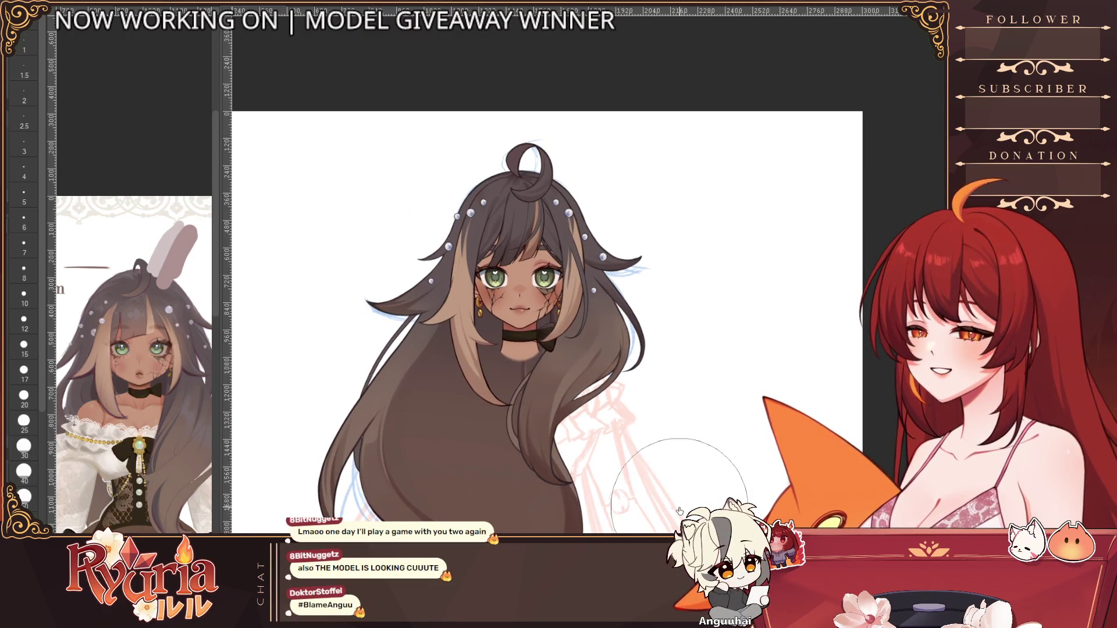
scroll(639, 379, up, 2)
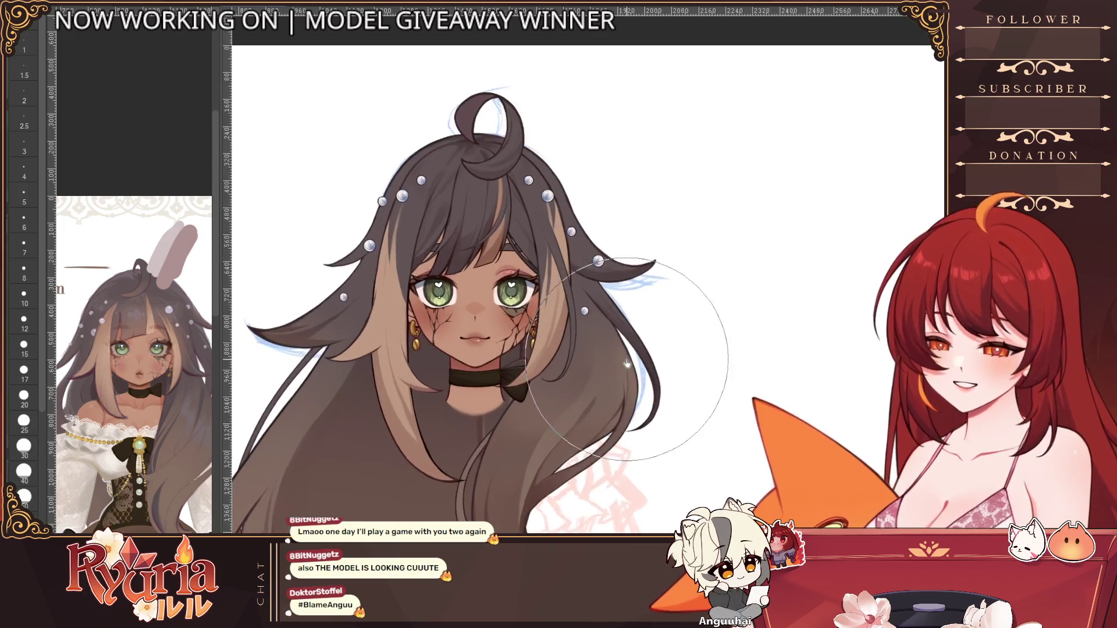
drag(652, 388, 634, 443)
drag(181, 410, 175, 256)
drag(571, 408, 613, 260)
mouse_move(614, 314)
mouse_down()
mouse_move(614, 381)
mouse_move(623, 285)
mouse_up()
scroll(627, 339, down, 5)
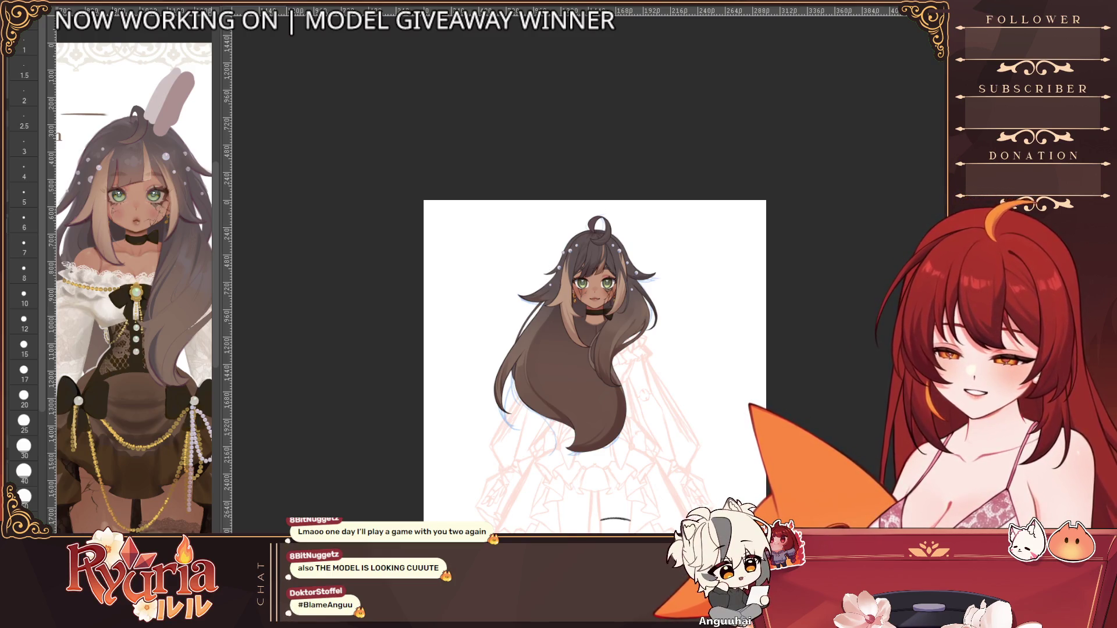
scroll(711, 361, up, 5)
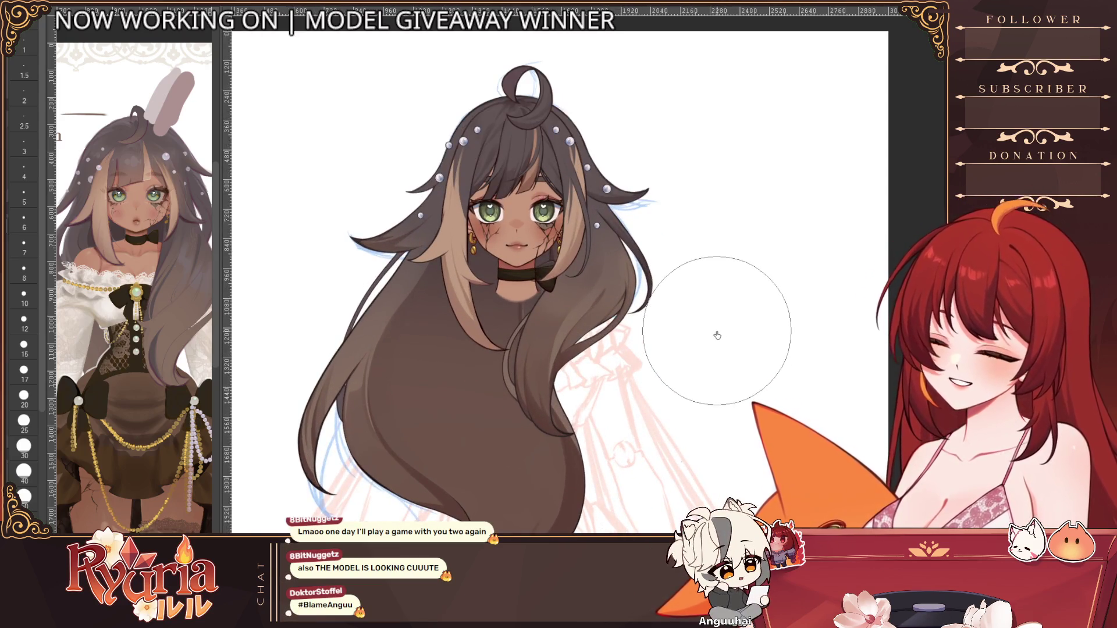
scroll(549, 330, up, 3)
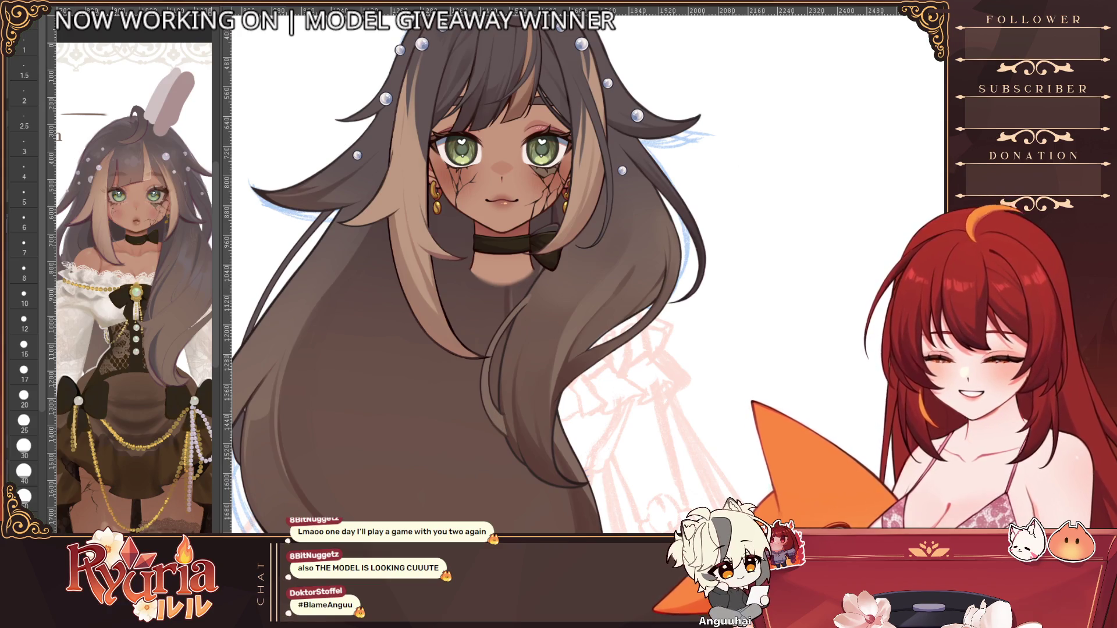
scroll(609, 370, up, 3)
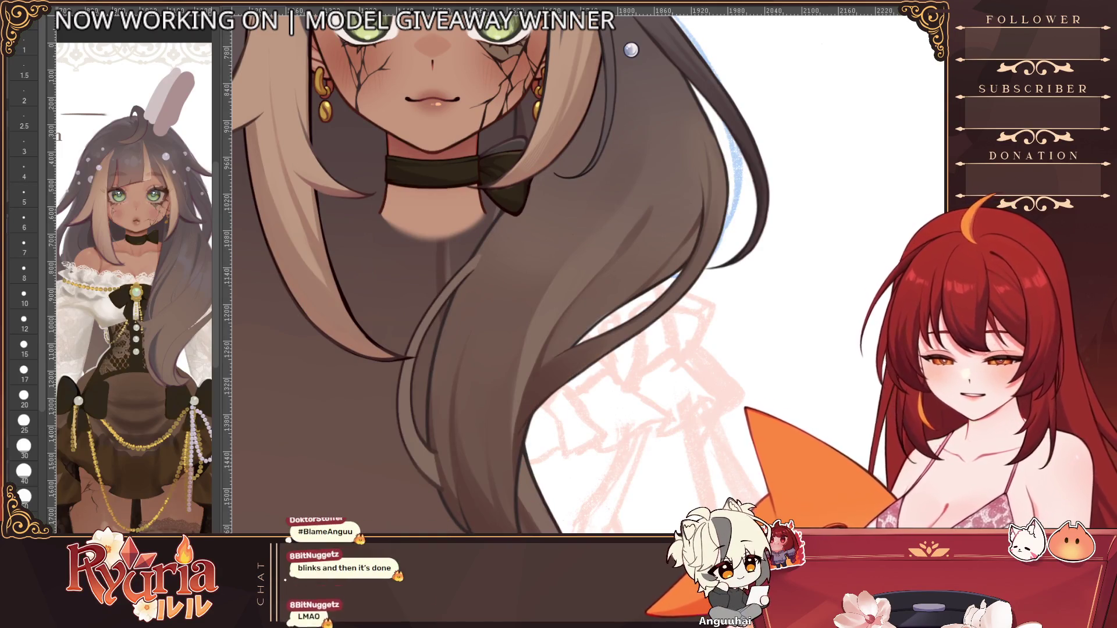
click(23, 295)
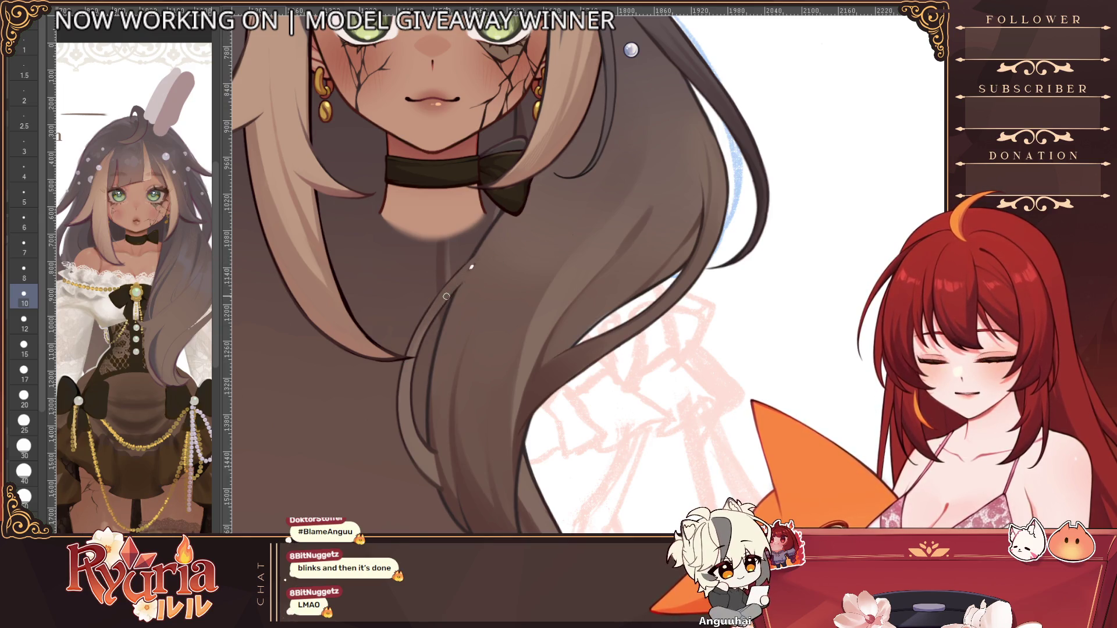
key(bracketright)
key(bracketright)
key(bracketright)
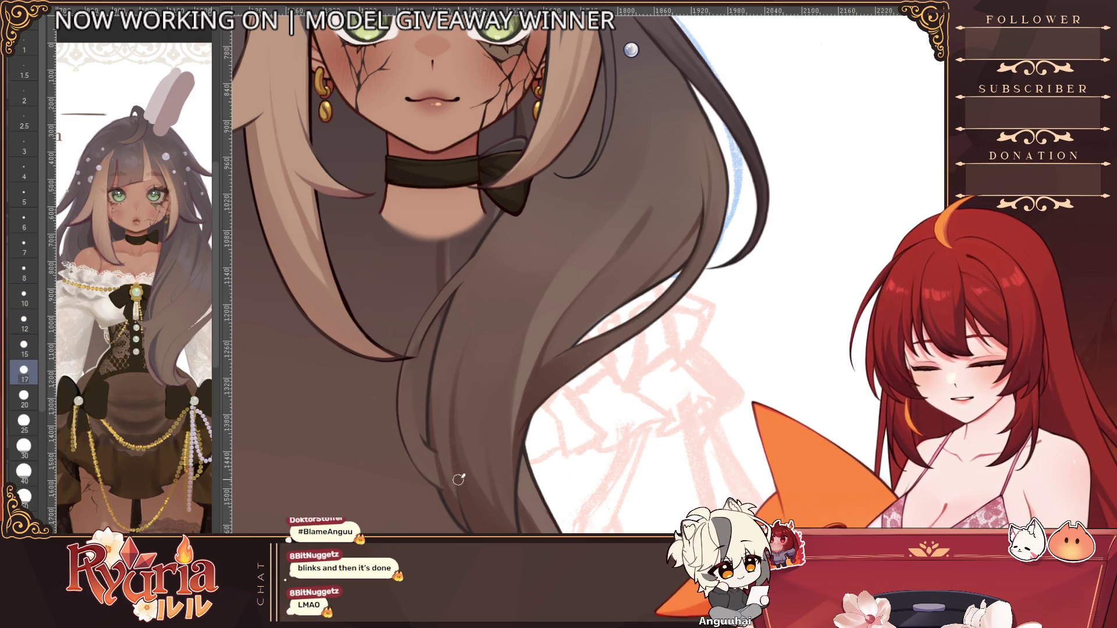
scroll(453, 504, up, 2)
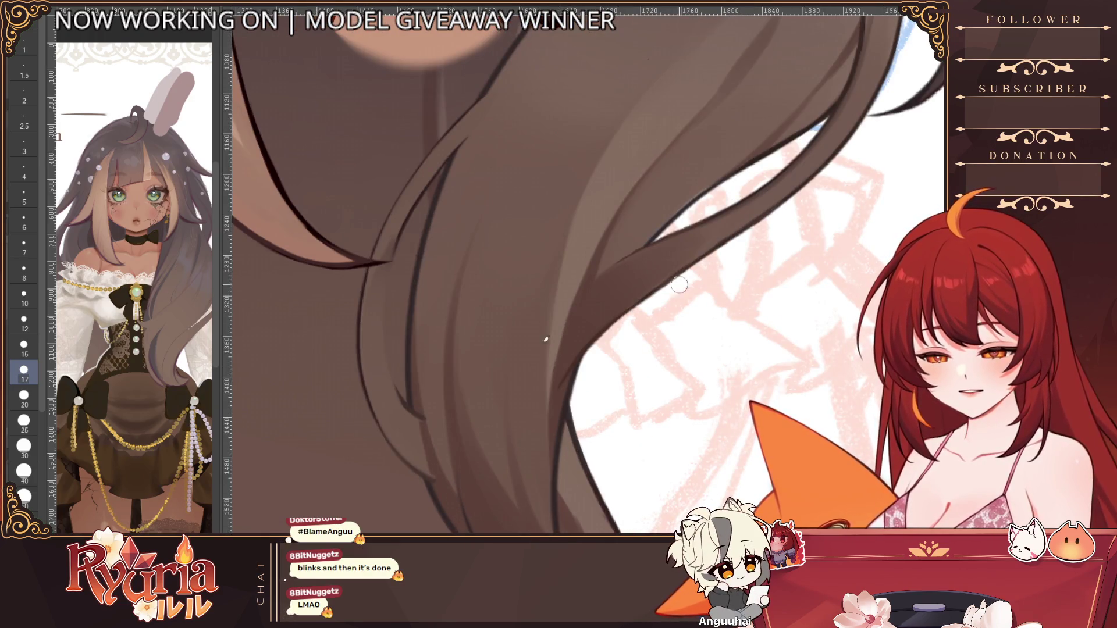
key(ctrl+z)
key(bracketleft)
key(bracketleft)
key(bracketleft)
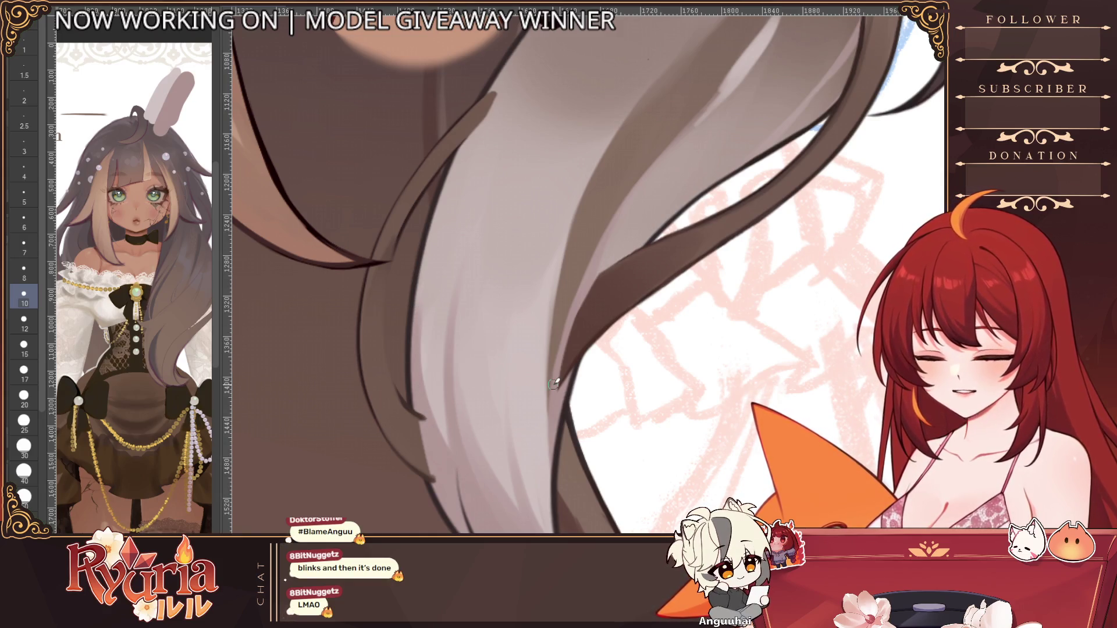
key(ctrl+z)
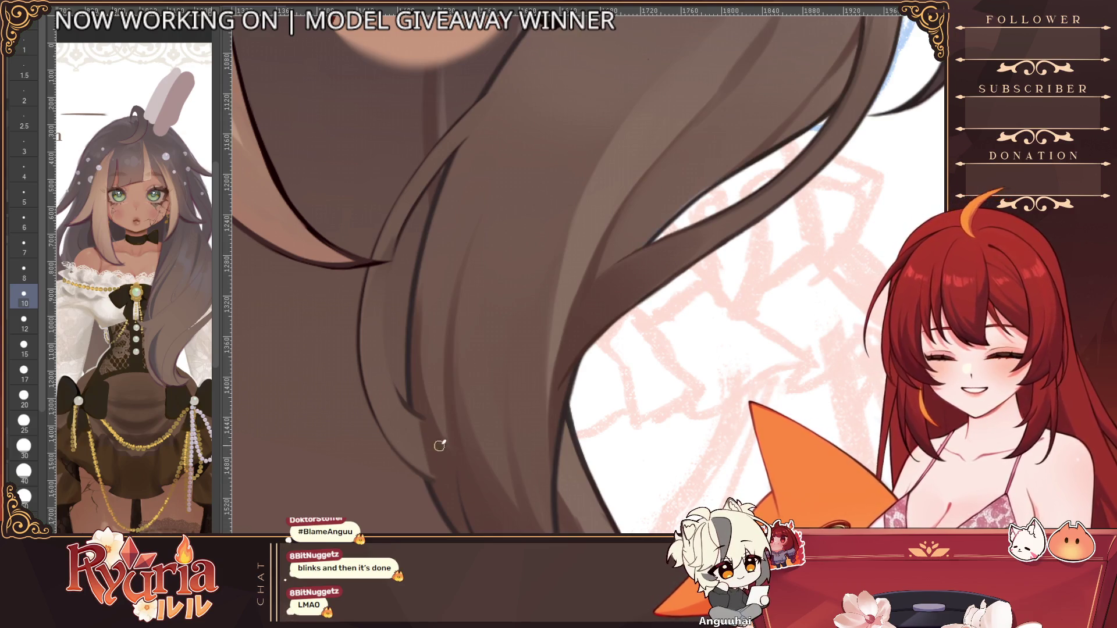
key(bracketright)
key(bracketright)
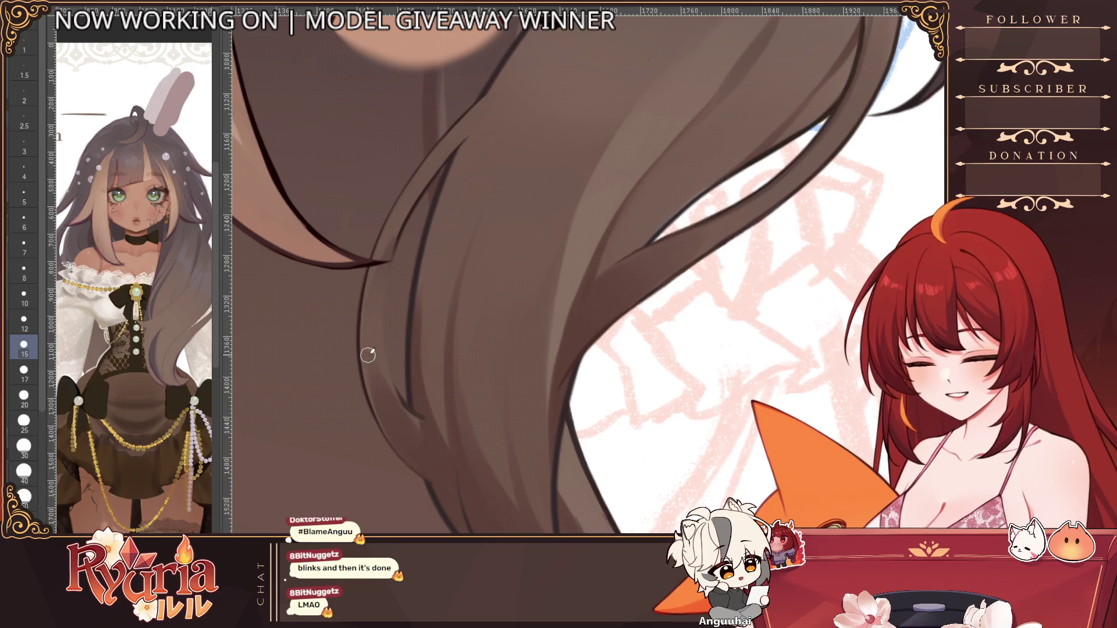
key(bracketleft)
key(bracketleft)
key(bracketleft)
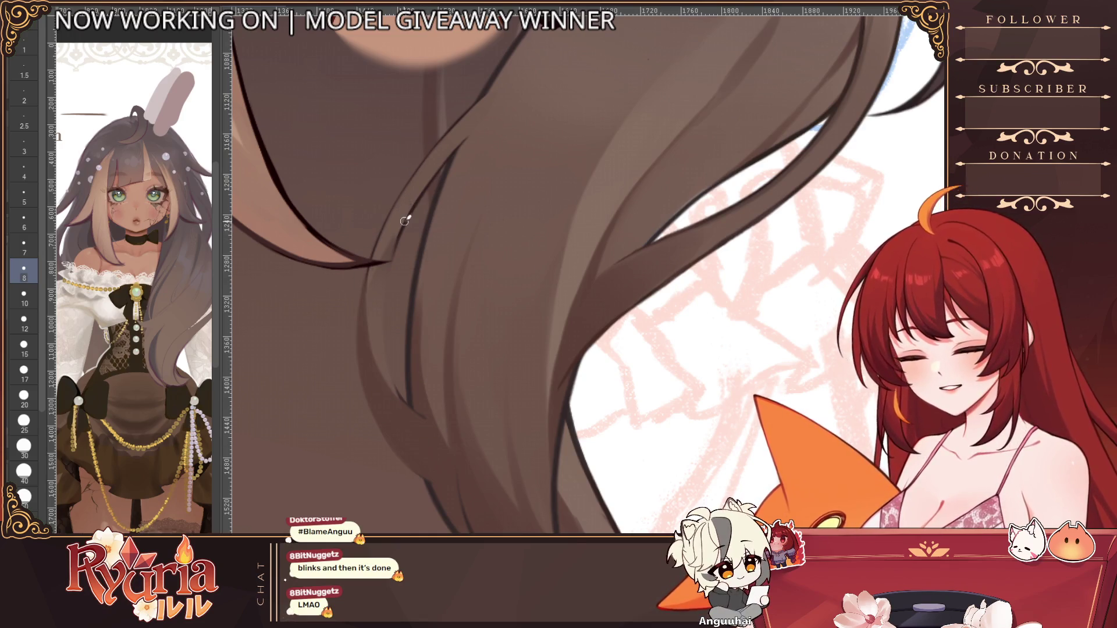
key(bracketleft)
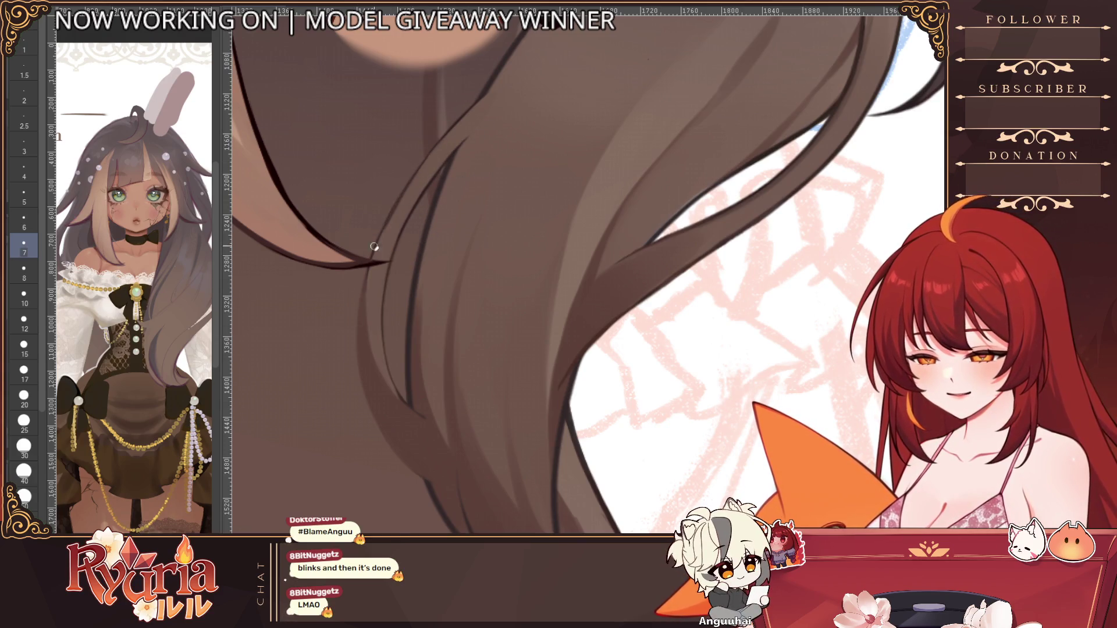
key(bracketleft)
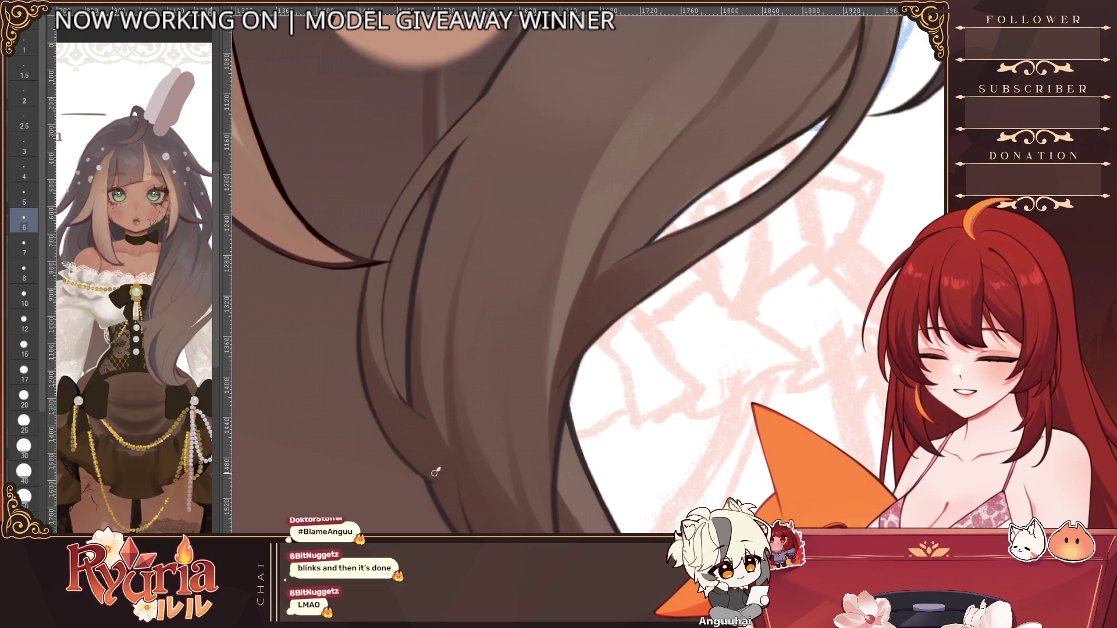
scroll(435, 473, down, 5)
scroll(412, 422, up, 3)
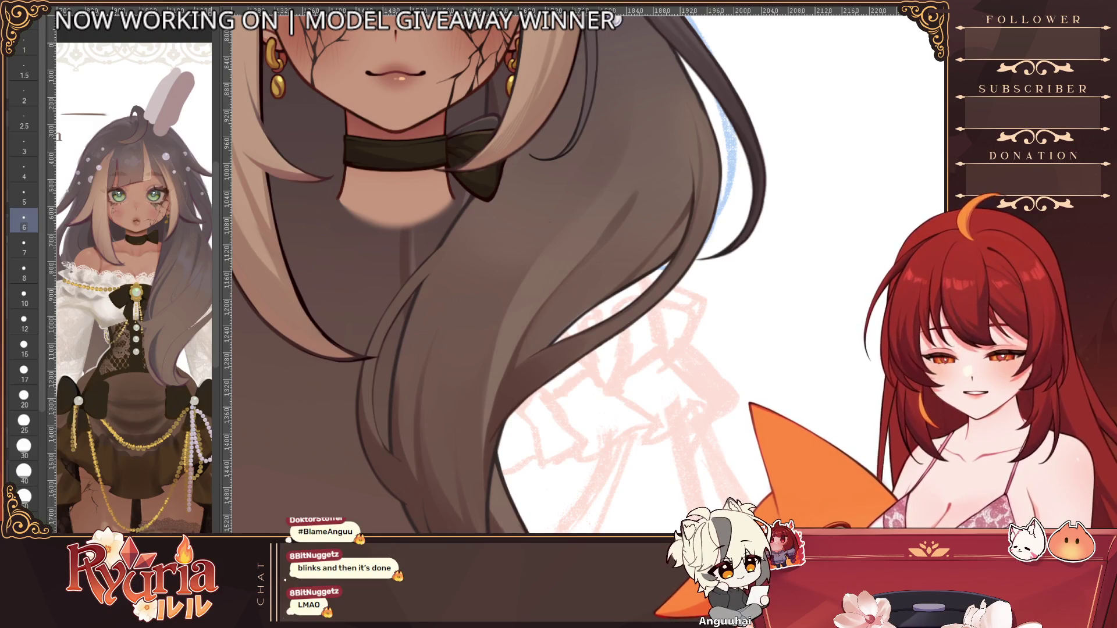
key(ctrl+z)
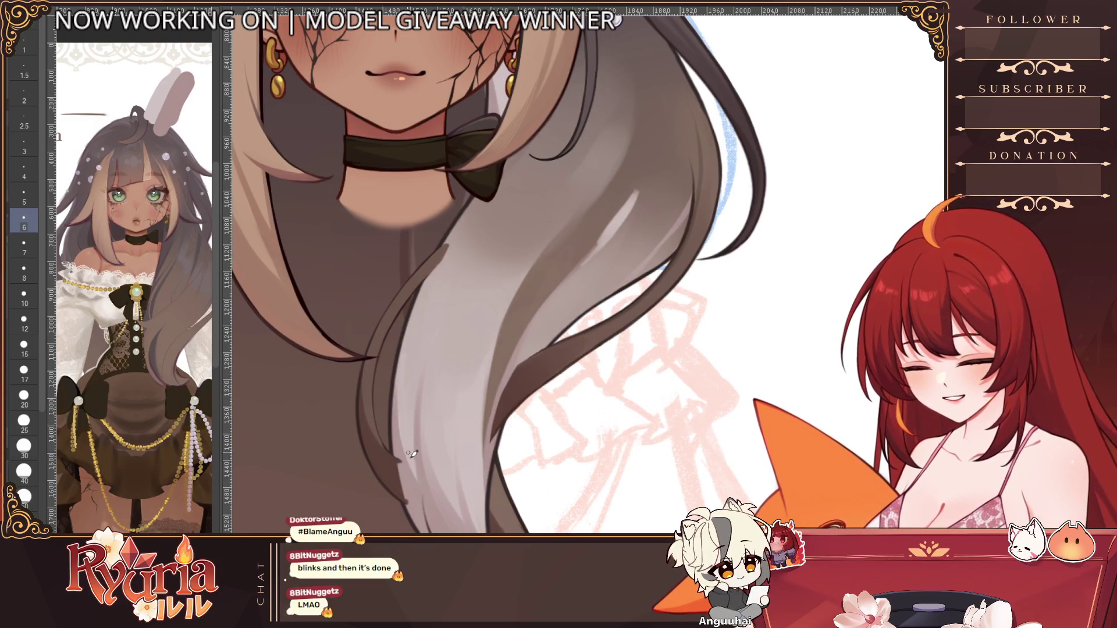
key(bracketright)
key(bracketright)
key(bracketright)
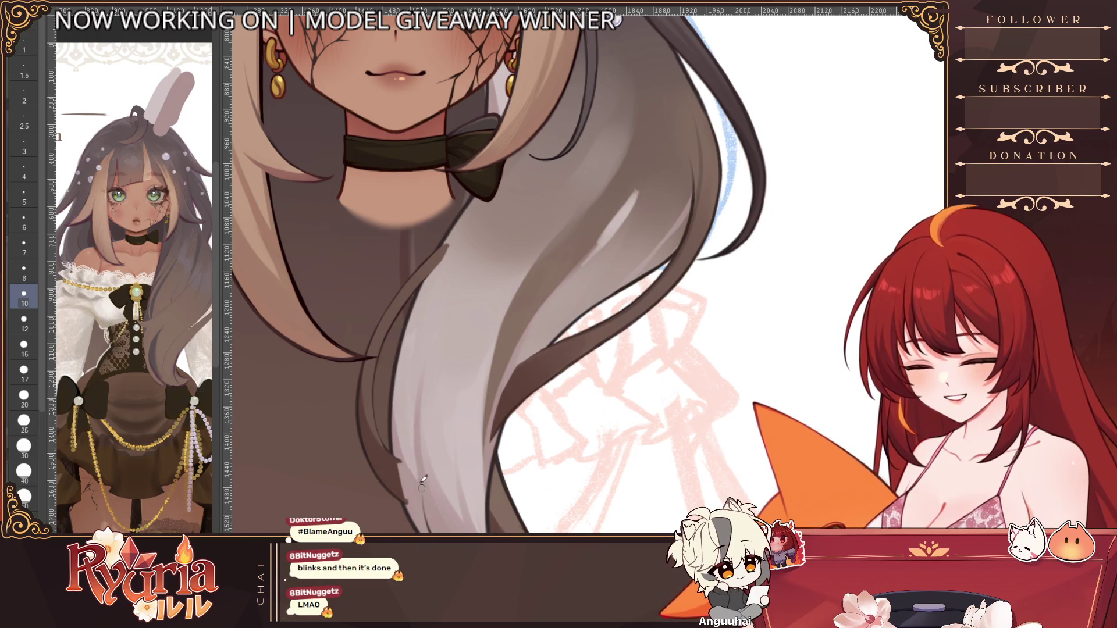
key(bracketleft)
key(bracketleft)
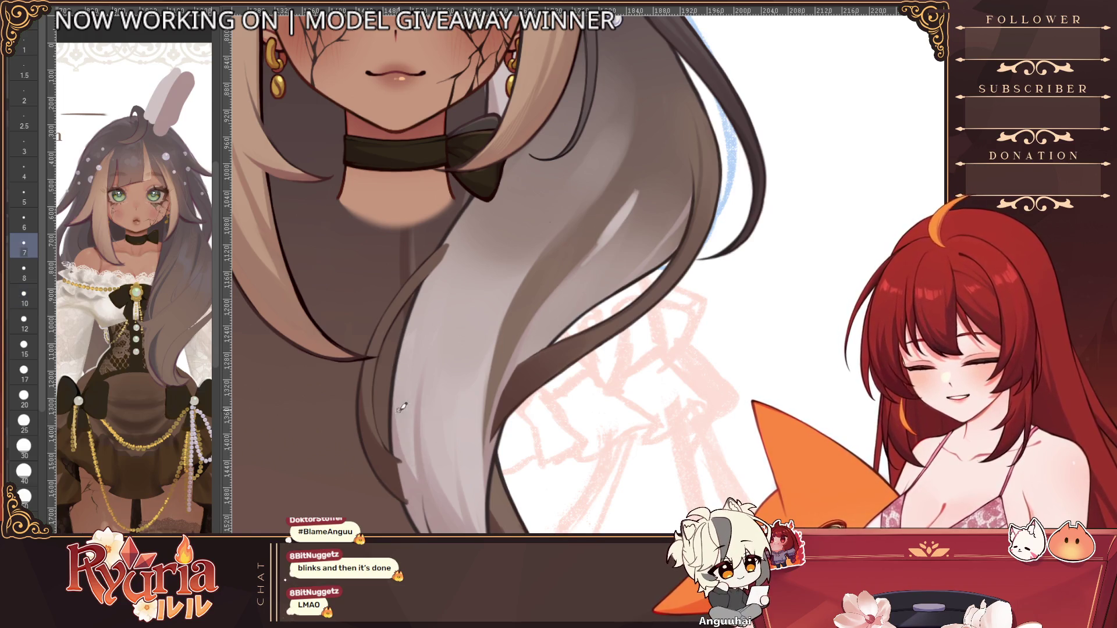
key(bracketright)
key(bracketright)
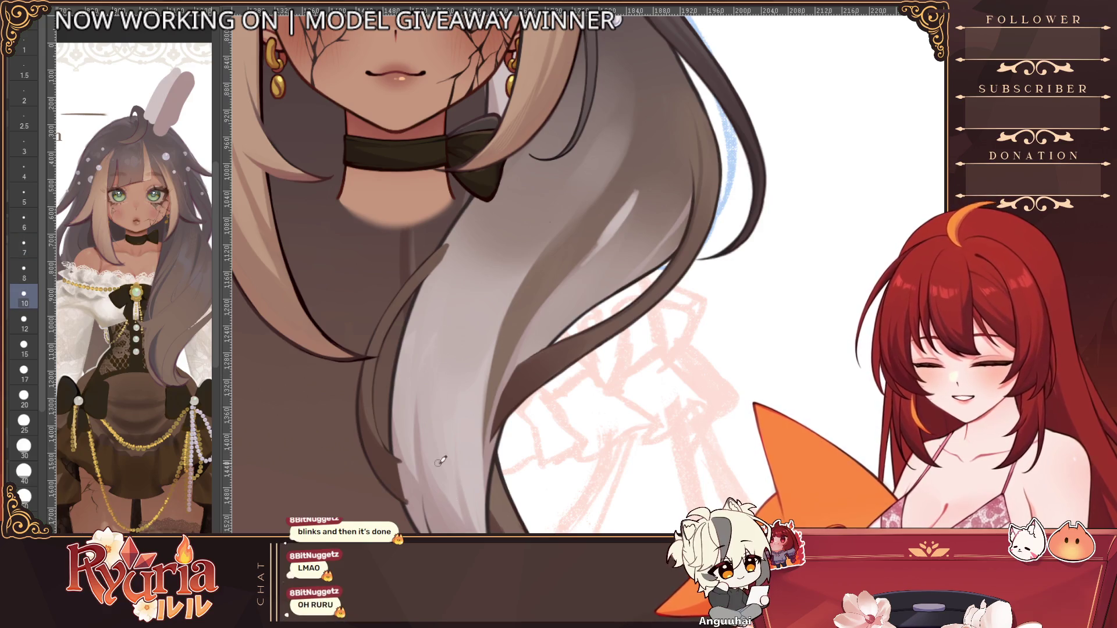
key(bracketright)
key(bracketright)
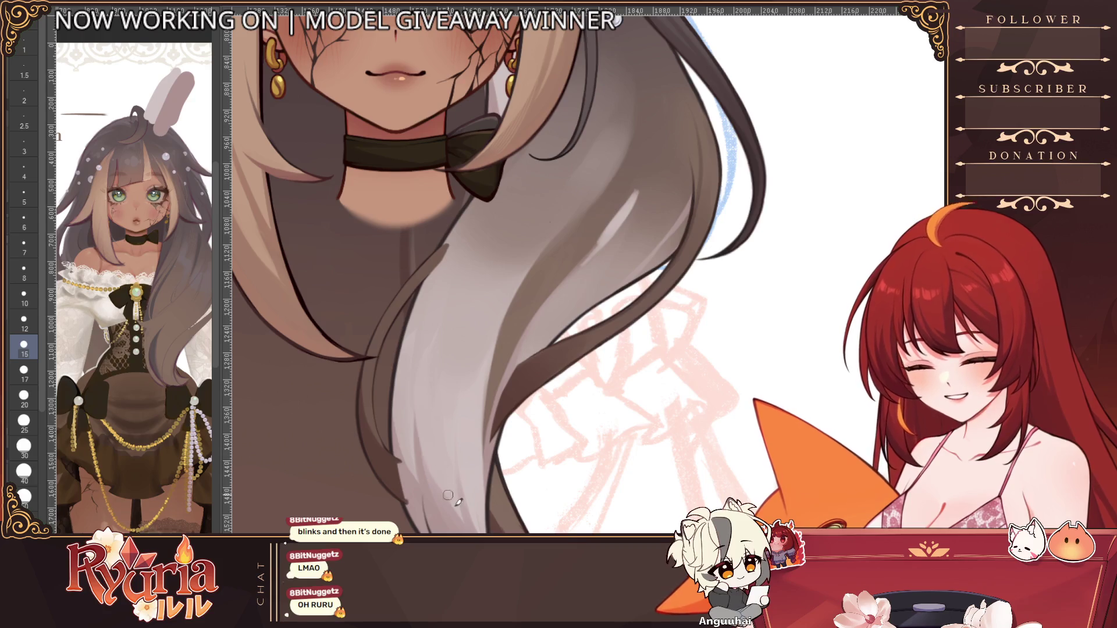
scroll(542, 450, down, 2)
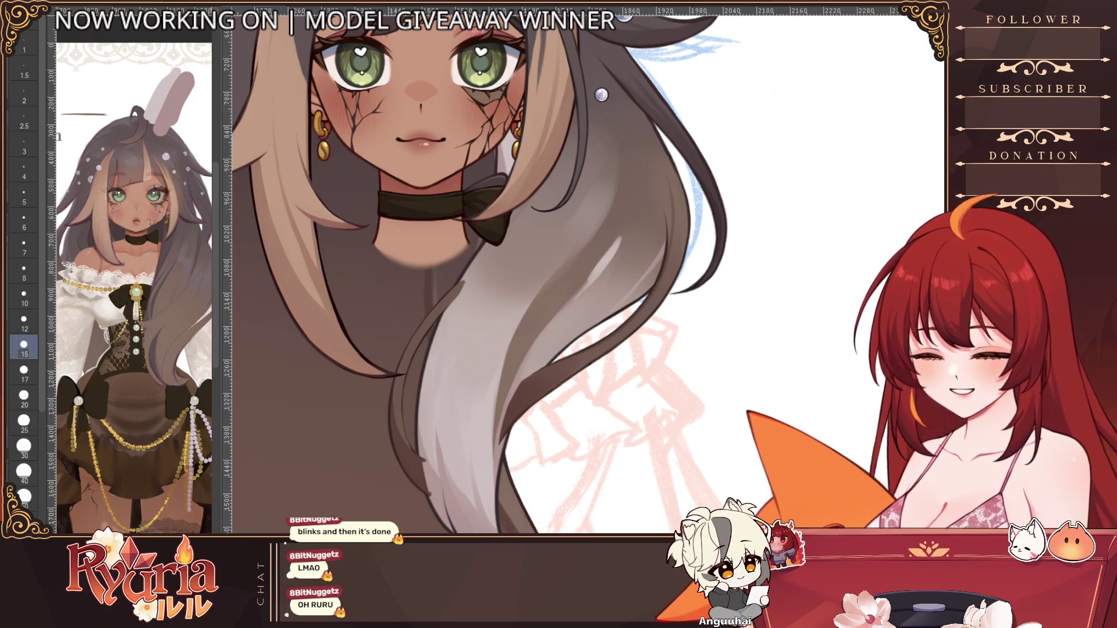
key(ctrl+z)
scroll(434, 482, up, 3)
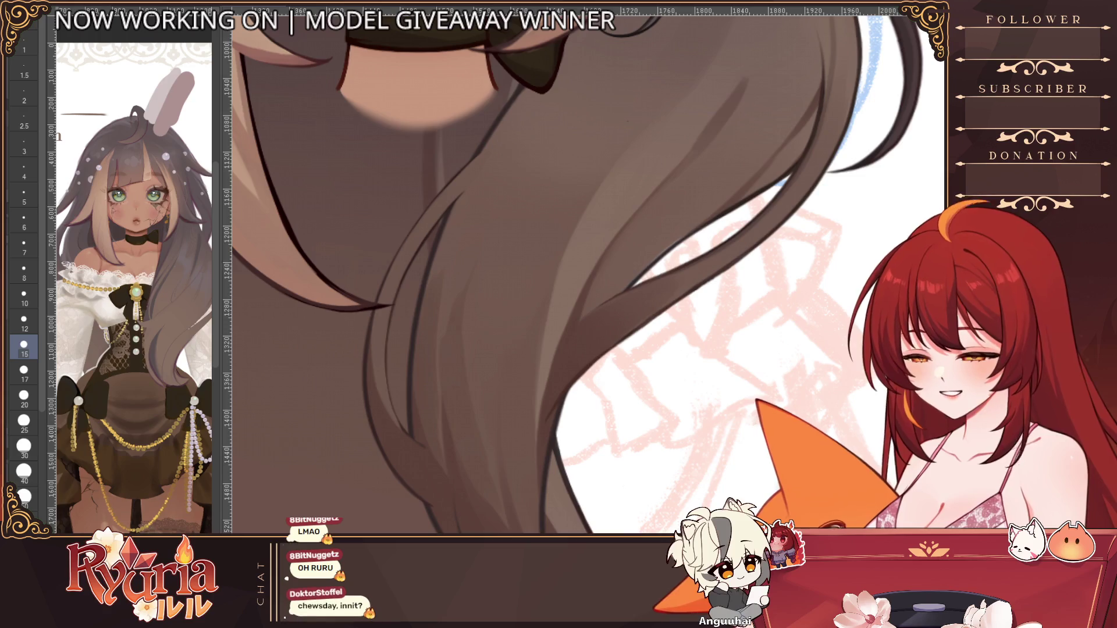
key(bracketleft)
key(bracketleft)
key(bracketleft)
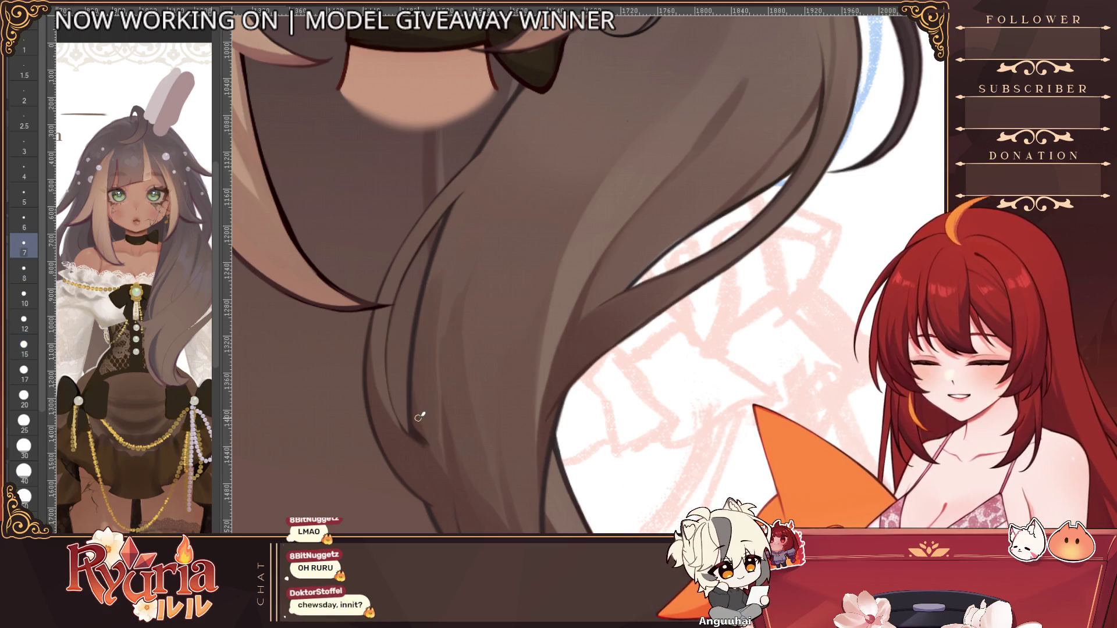
key(ctrl+y)
key(bracketleft)
key(ctrl+z)
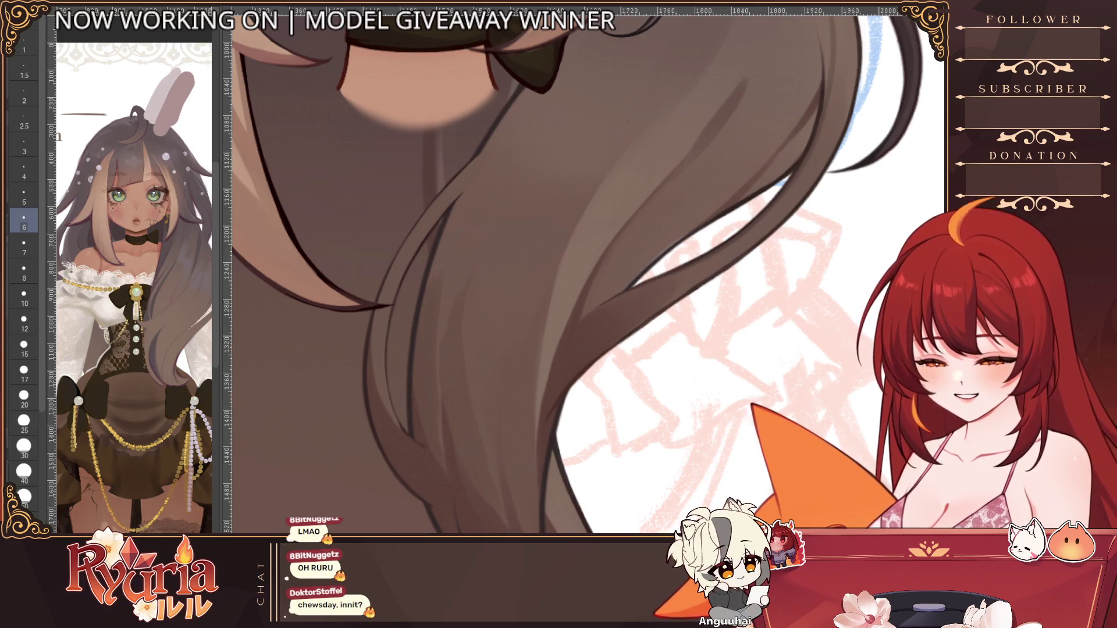
key(ctrl+z)
key(ctrl+y)
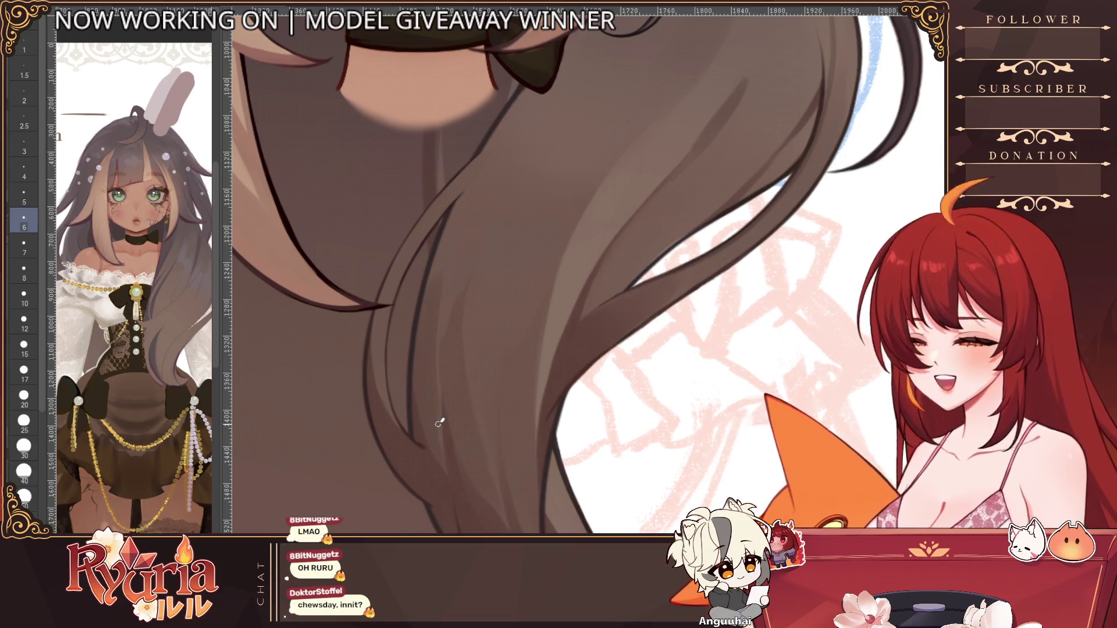
scroll(440, 423, up, 3)
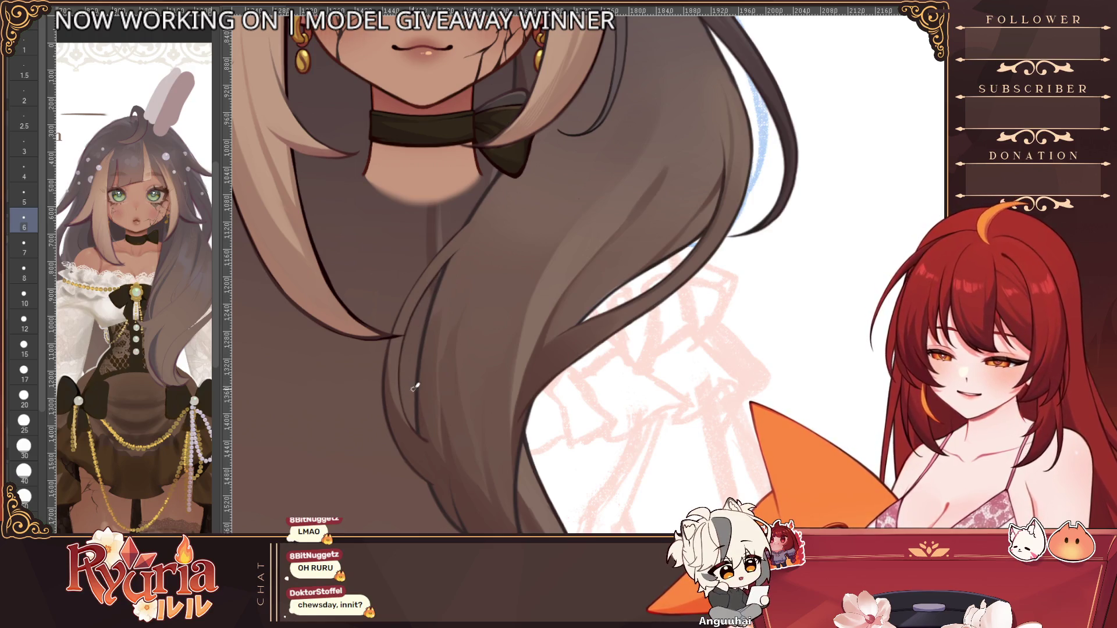
scroll(459, 437, down, 2)
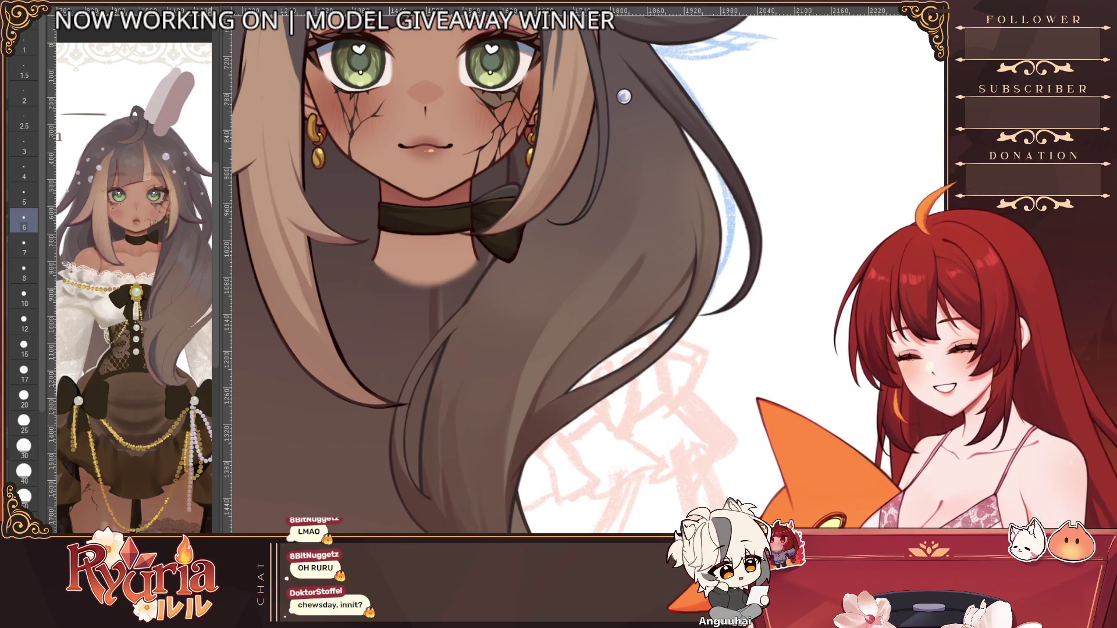
key(bracketleft)
key(bracketleft)
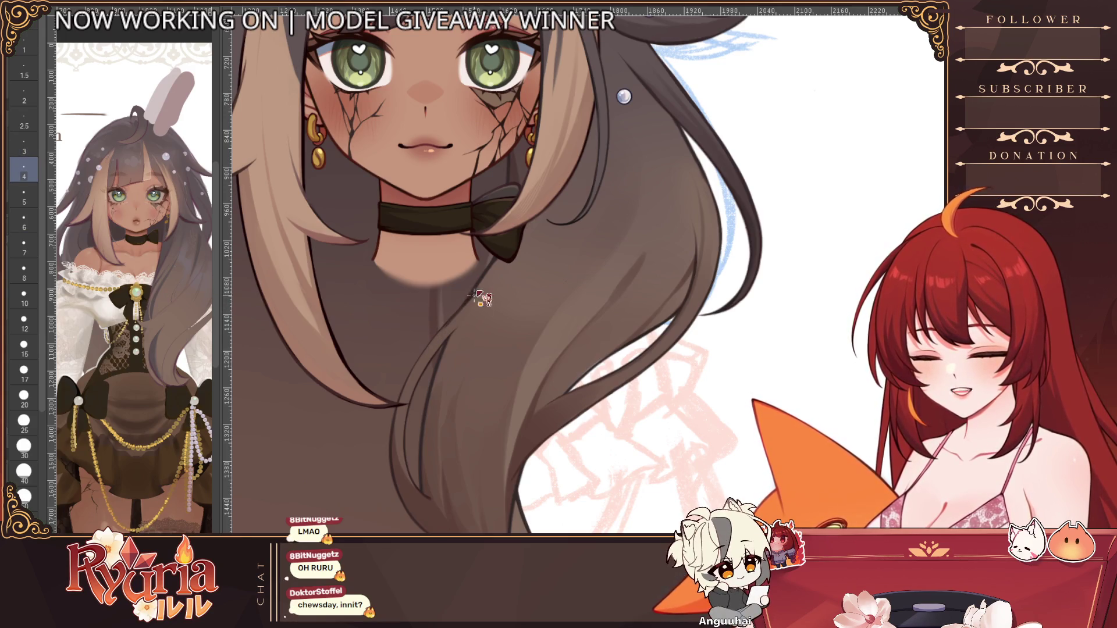
scroll(474, 308, up, 3)
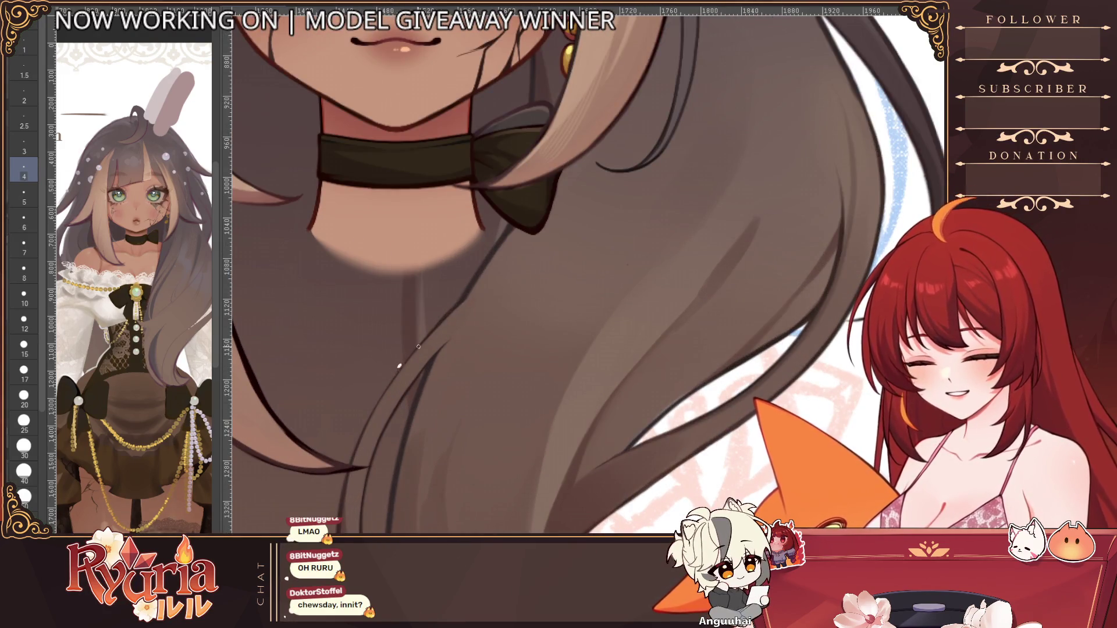
scroll(484, 303, down, 2)
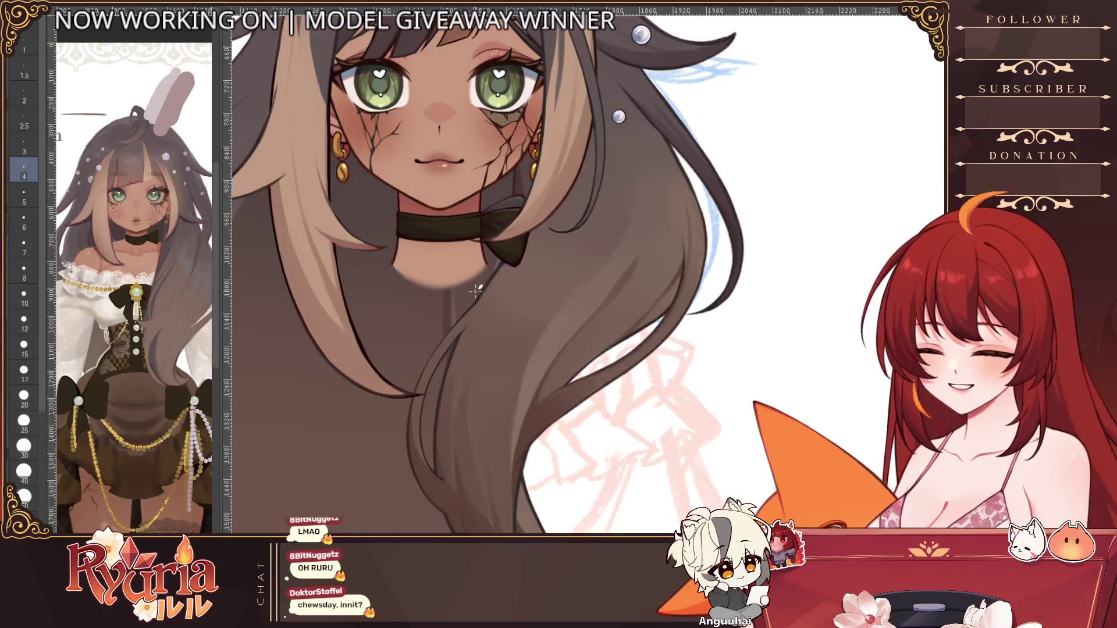
scroll(476, 291, down, 4)
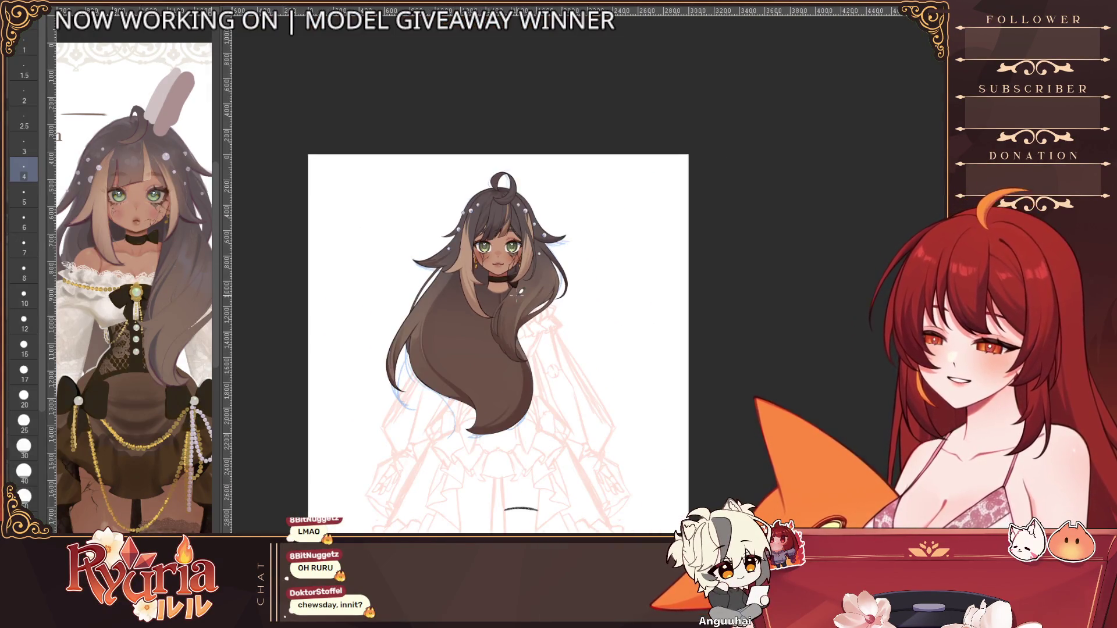
scroll(516, 295, up, 1)
scroll(552, 347, up, 1)
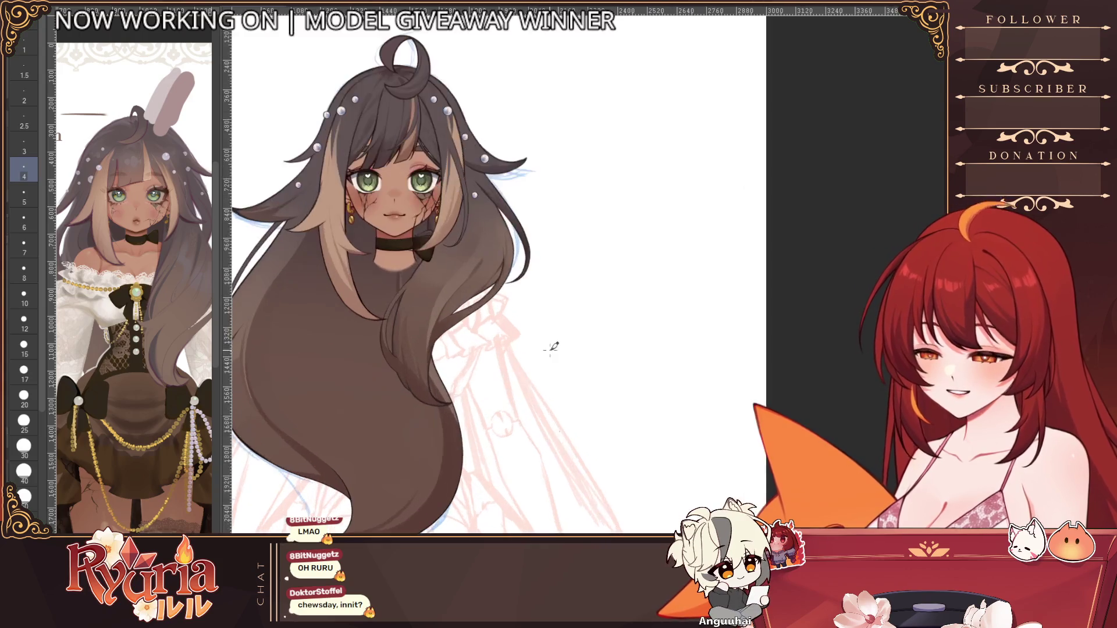
scroll(437, 291, up, 3)
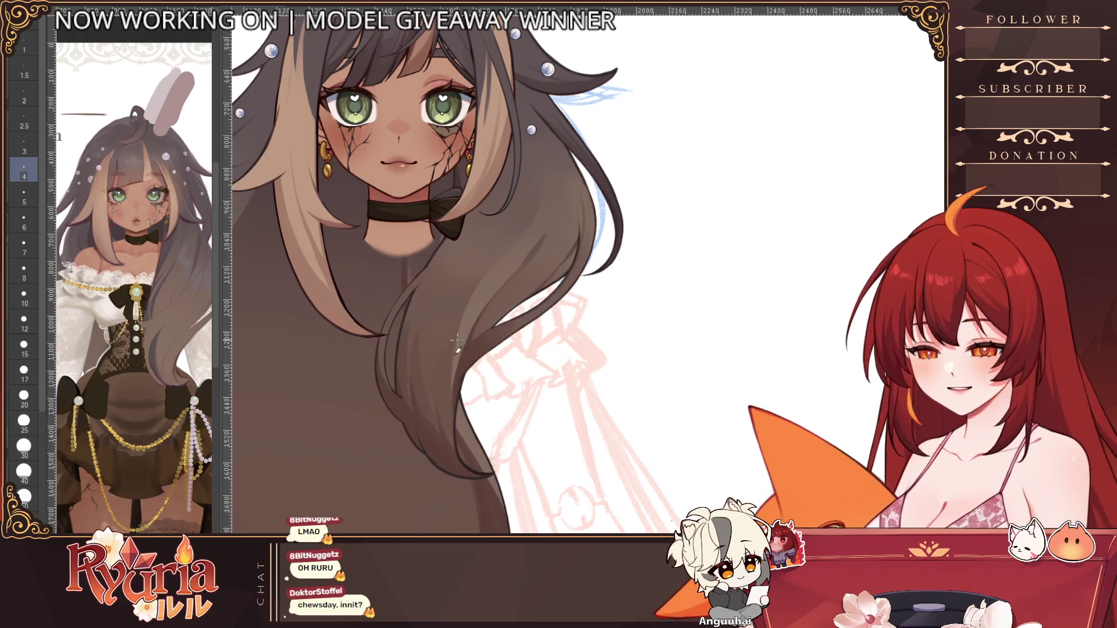
key(bracketright)
key(bracketright)
key(bracketright)
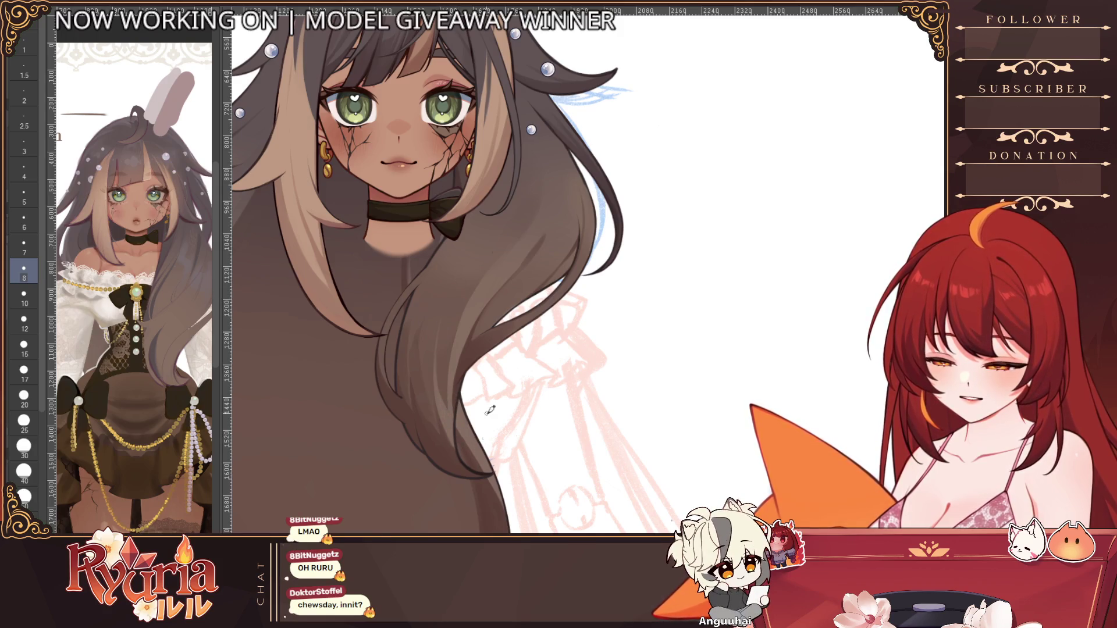
scroll(489, 411, down, 5)
scroll(451, 350, up, 5)
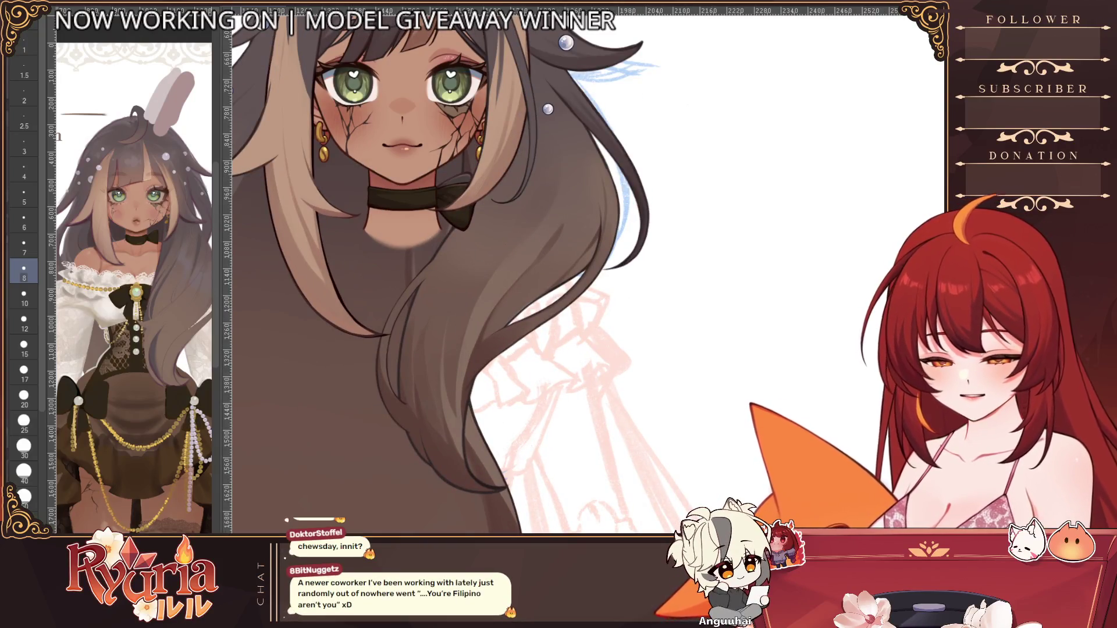
drag(474, 152, 421, 483)
key(bracketright)
key(bracketright)
key(bracketright)
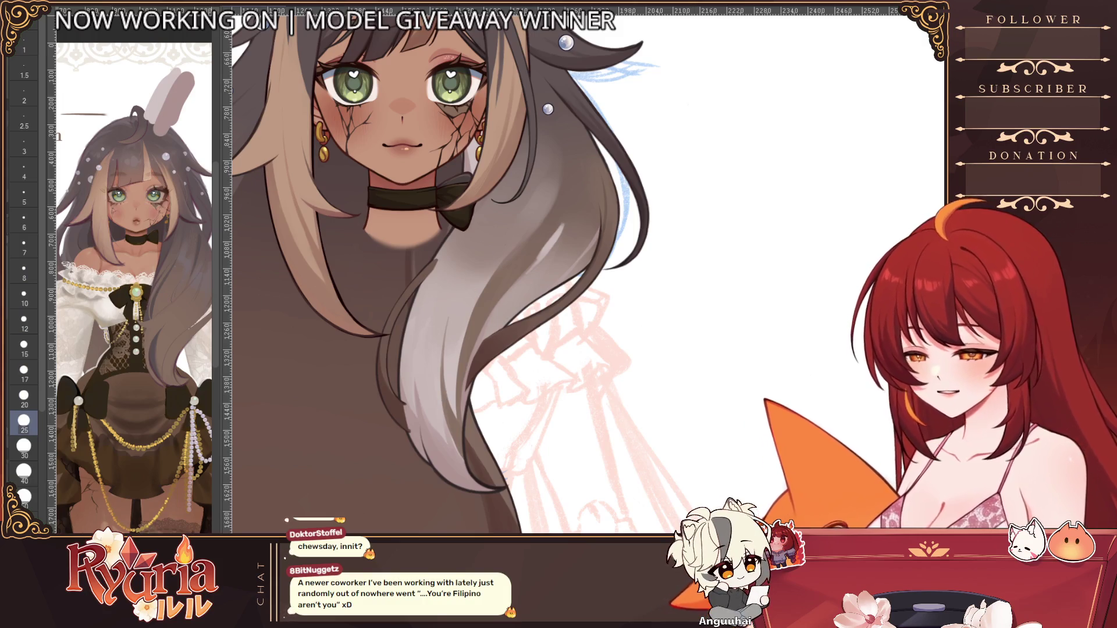
key(bracketleft)
key(bracketleft)
key(bracketleft)
key(bracketright)
key(bracketright)
key(bracketright)
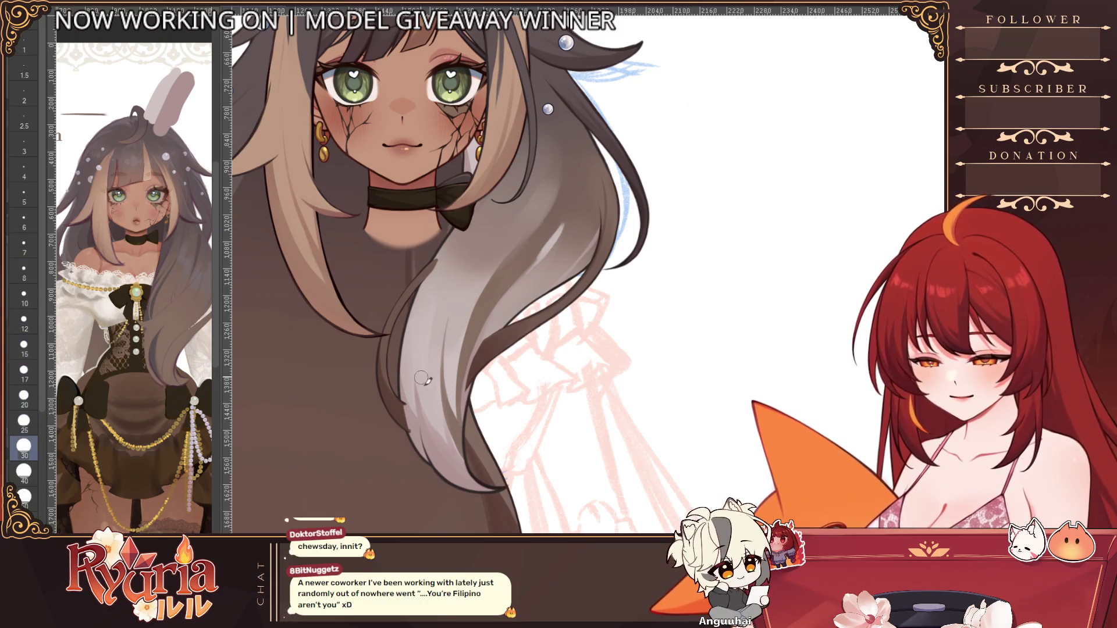
key(bracketleft)
key(bracketleft)
key(bracketleft)
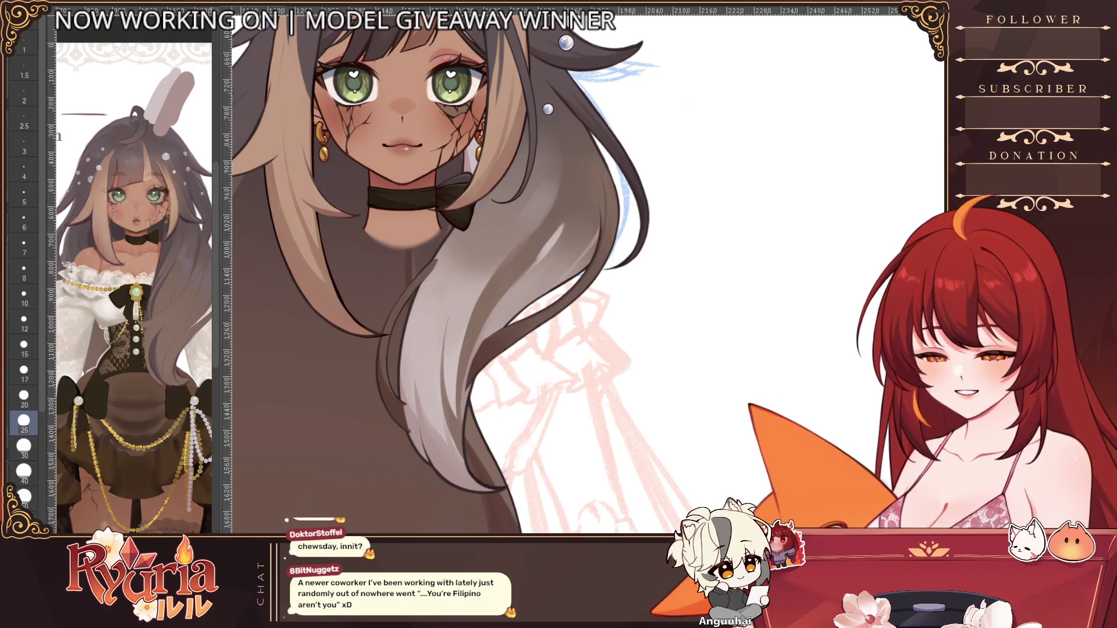
key(ctrl+z)
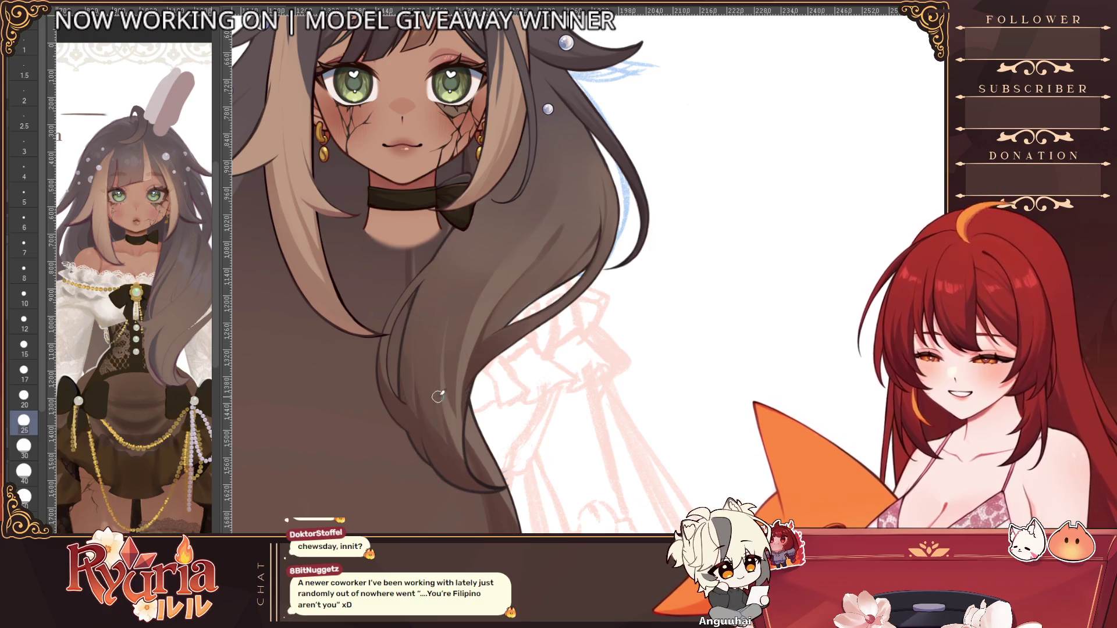
key(ctrl+minus)
click(454, 304)
key(bracketright)
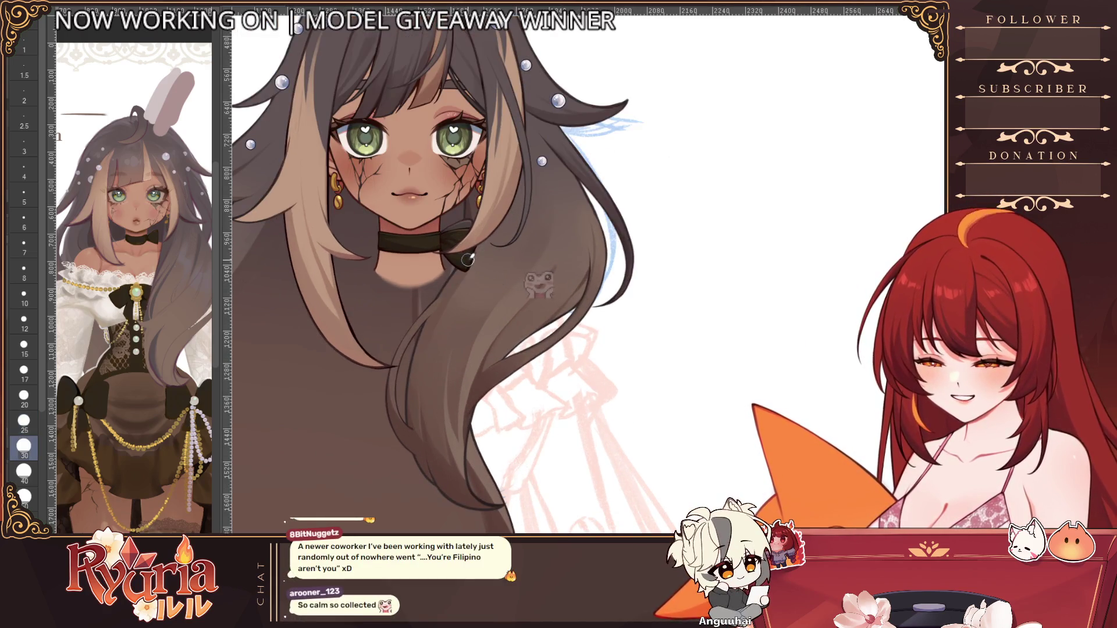
key(bracketright)
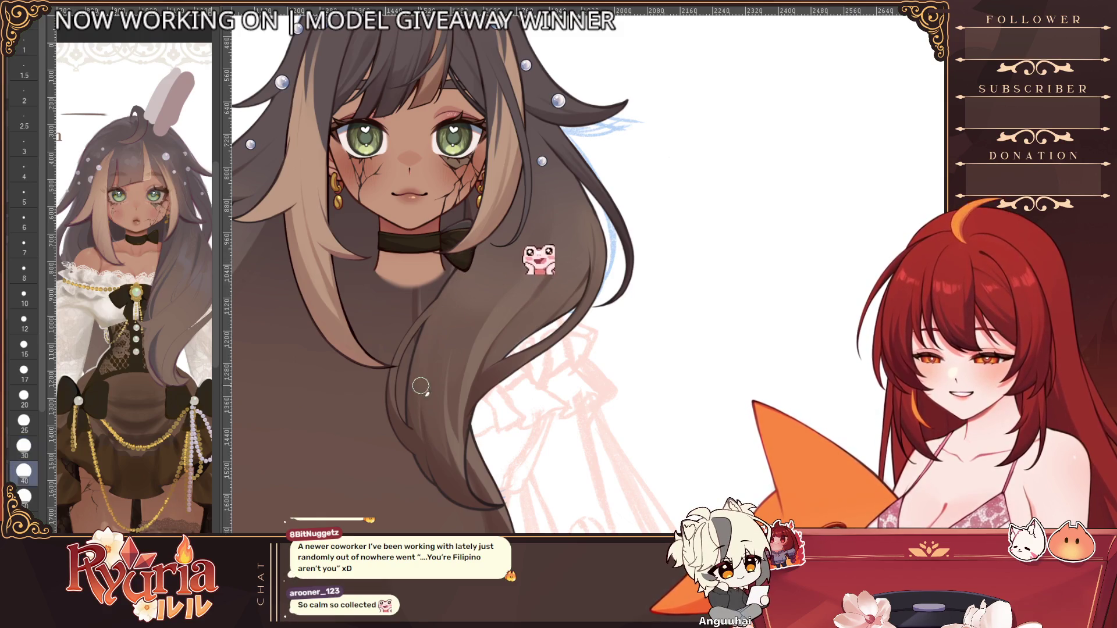
scroll(470, 474, down, 5)
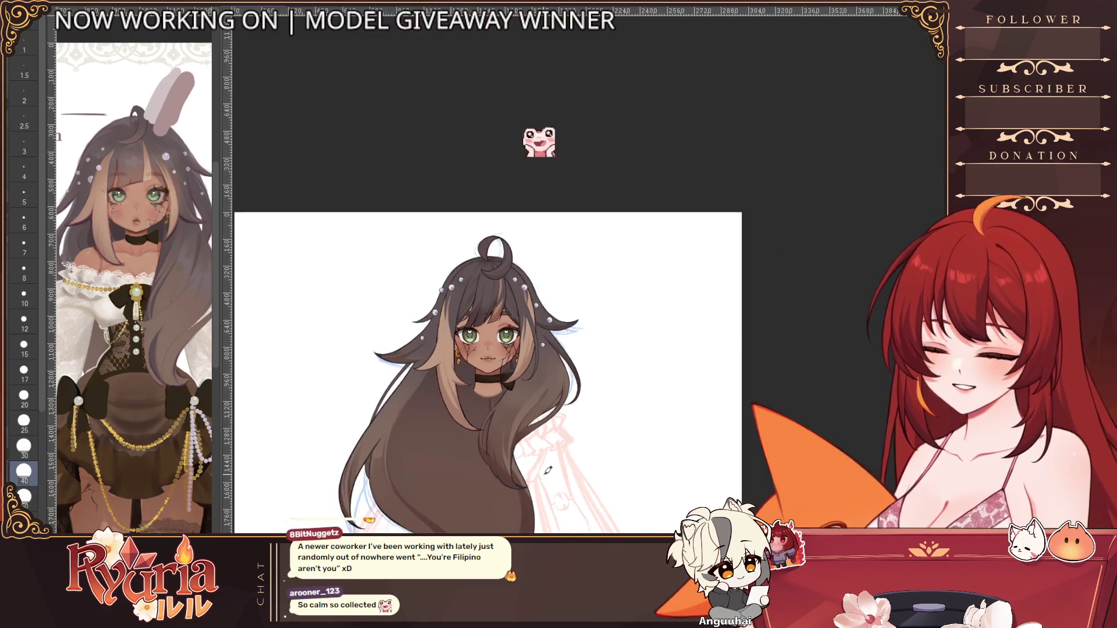
scroll(544, 476, down, 1)
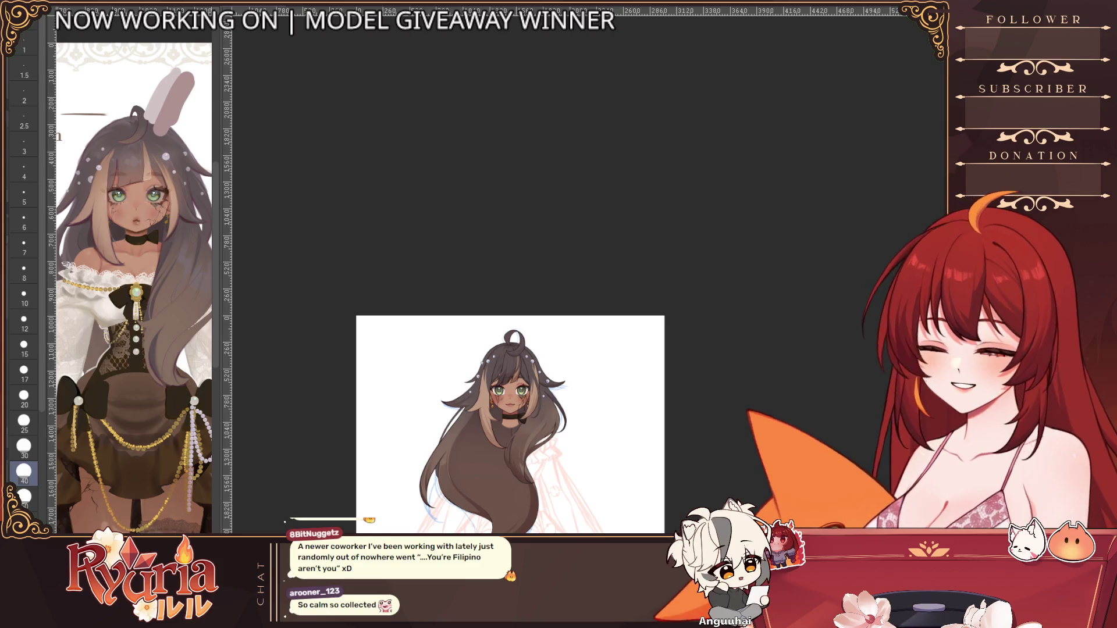
scroll(573, 440, up, 2)
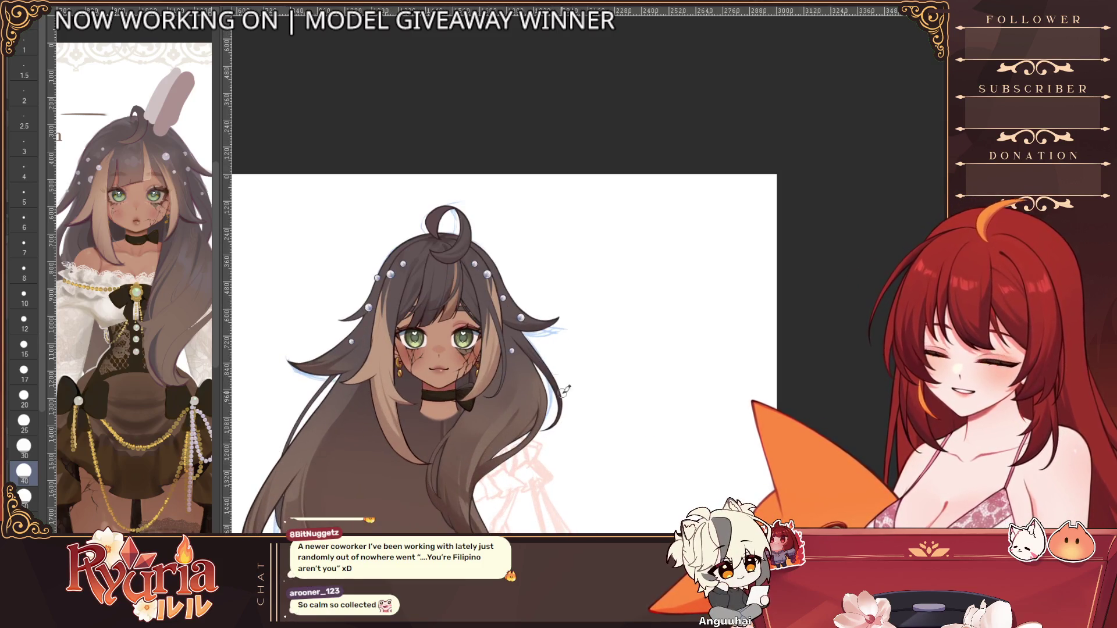
Step: Paste a copy of a hair pearl and place it lower on the right hair strand
scroll(533, 316, up, 1)
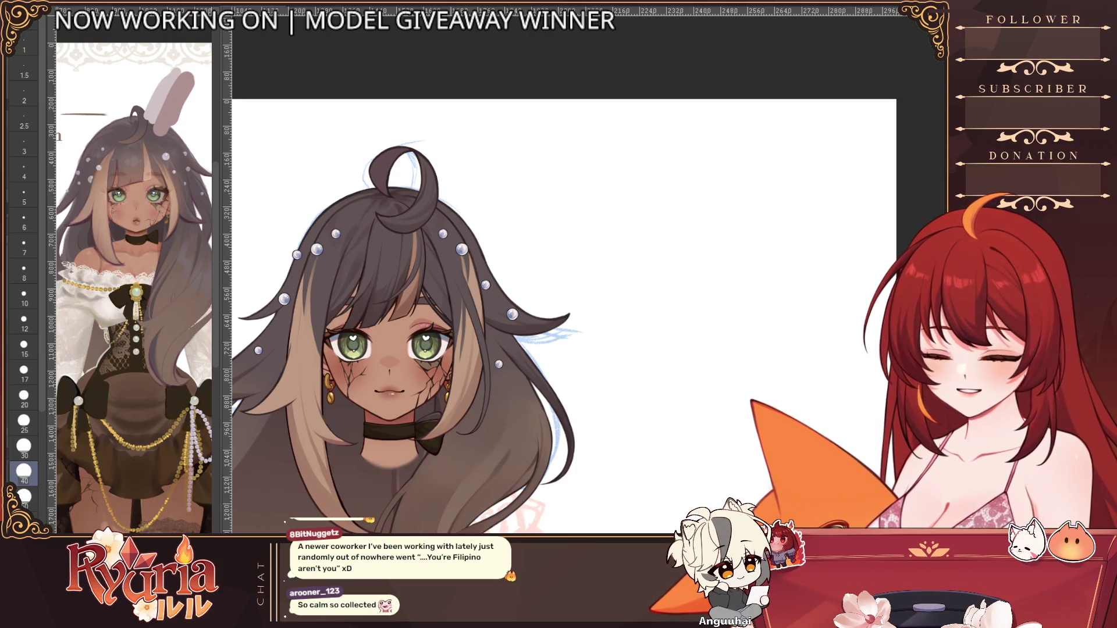
key(ctrl+t)
scroll(480, 271, up, 1)
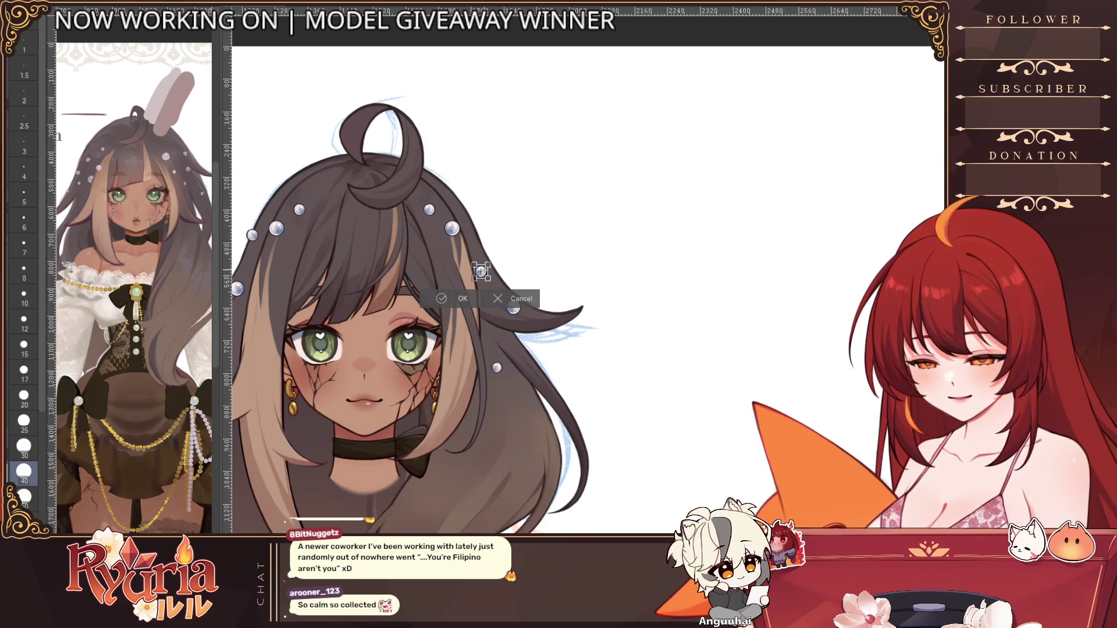
scroll(480, 271, up, 1)
mouse_move(481, 271)
mouse_down()
mouse_move(515, 354)
mouse_move(526, 443)
mouse_move(545, 392)
mouse_move(540, 451)
mouse_up()
click(515, 481)
scroll(609, 512, down, 4)
scroll(609, 512, down, 4)
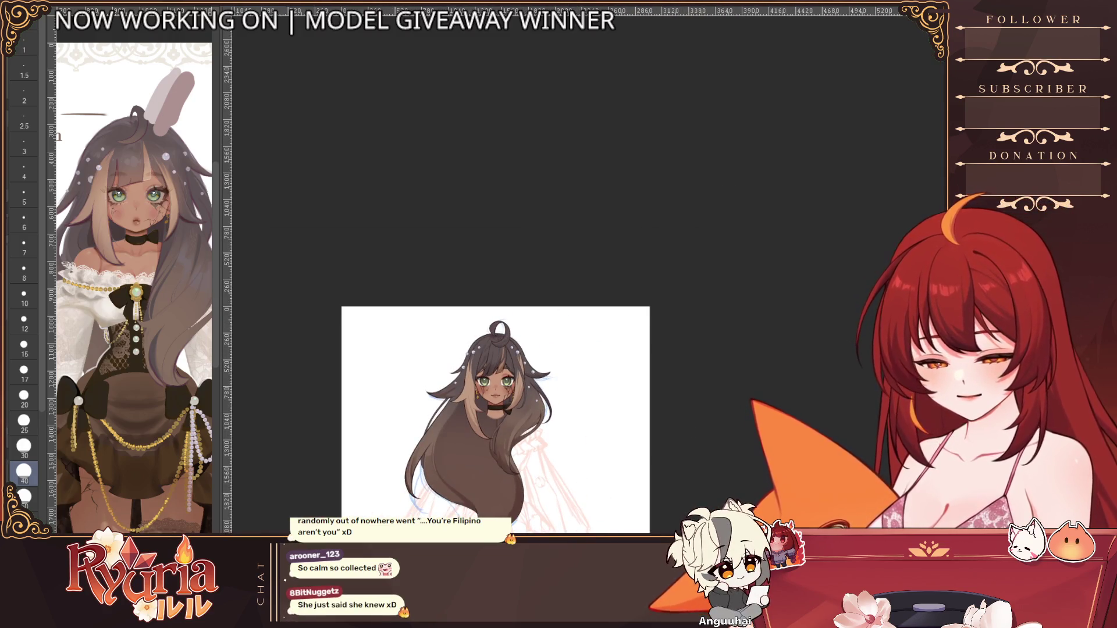
scroll(522, 477, up, 6)
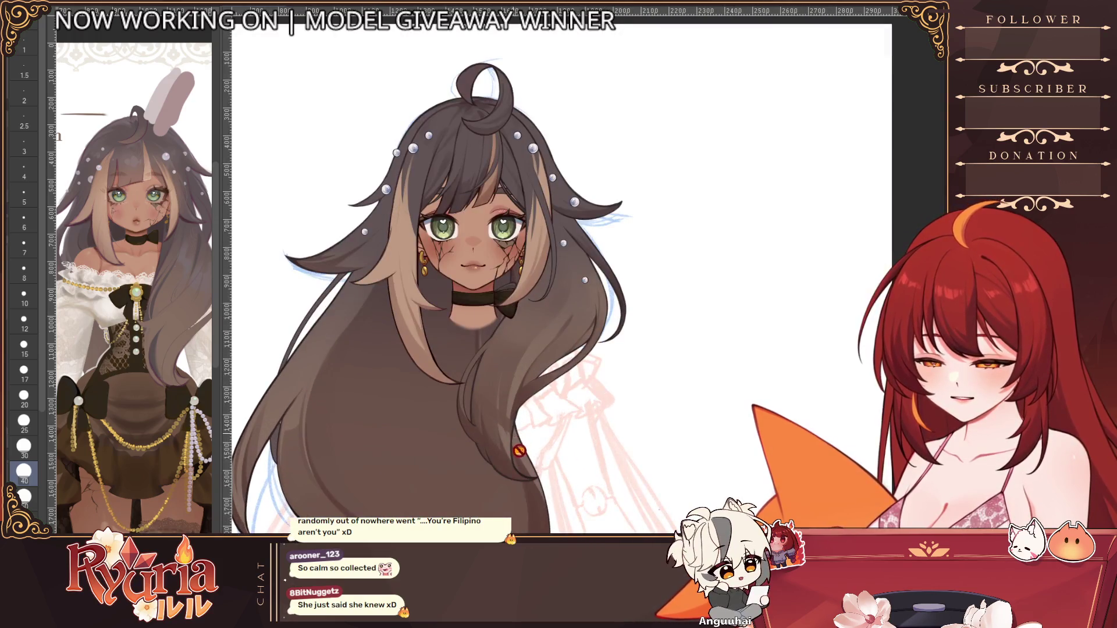
Step: Shrink the brush and bring the choker and lower hair into view
scroll(521, 462, down, 1)
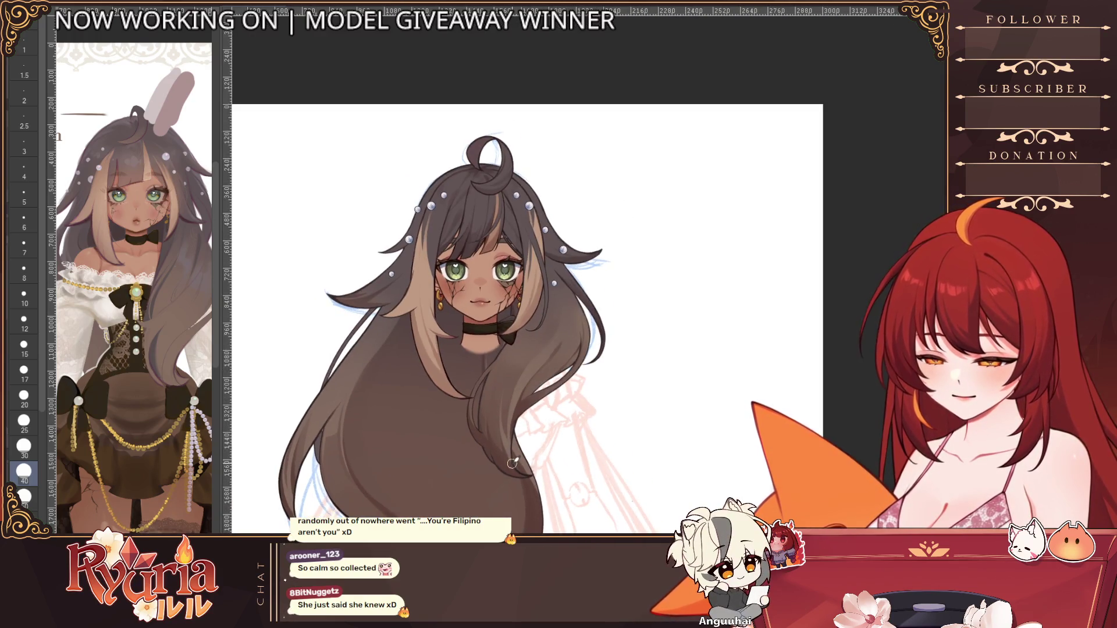
scroll(500, 419, up, 4)
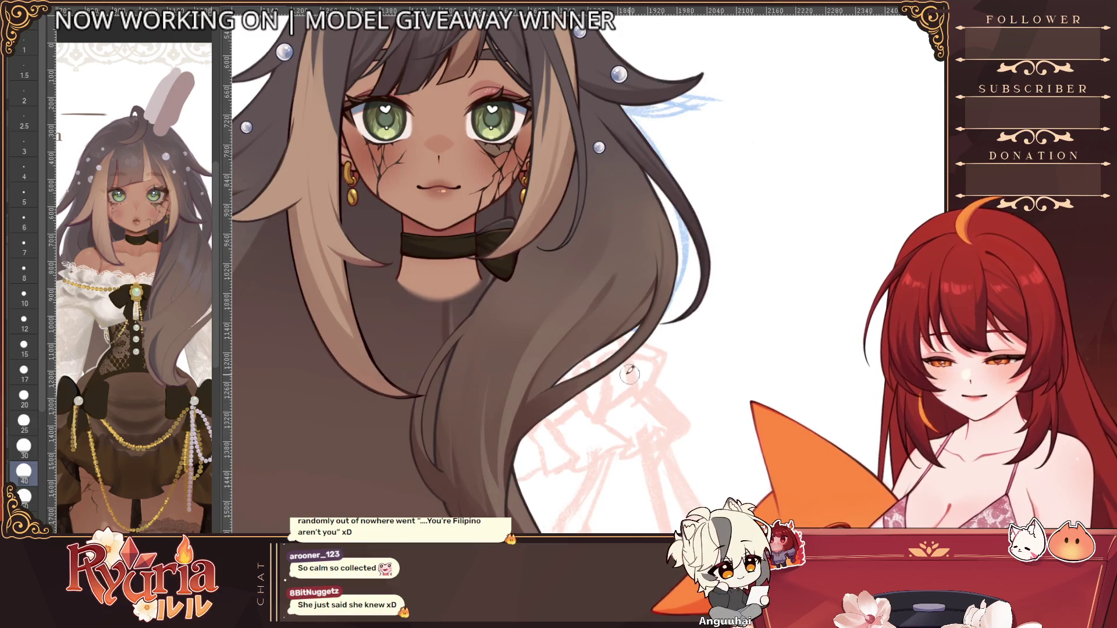
scroll(538, 409, down, 1)
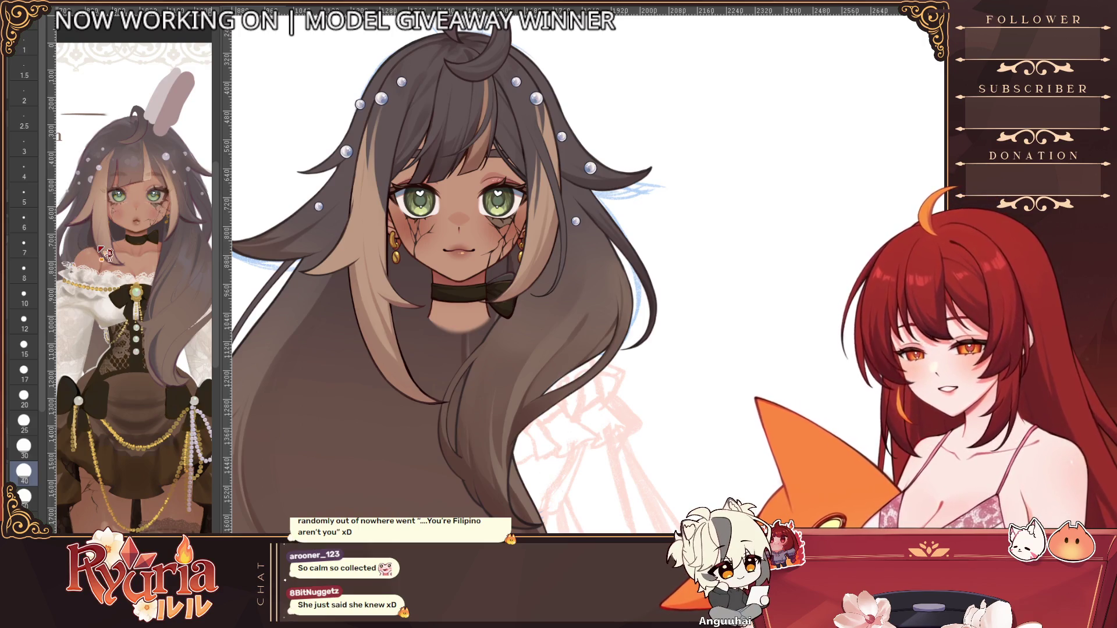
scroll(473, 445, up, 3)
key(bracketleft)
key(bracketleft)
key(bracketleft)
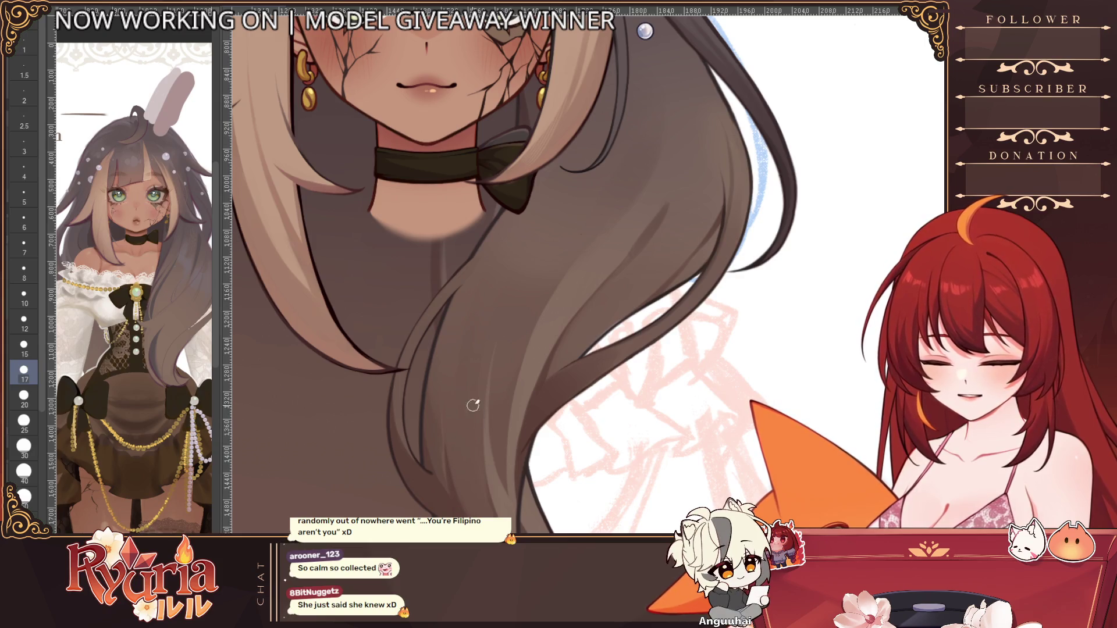
drag(608, 556, 572, 453)
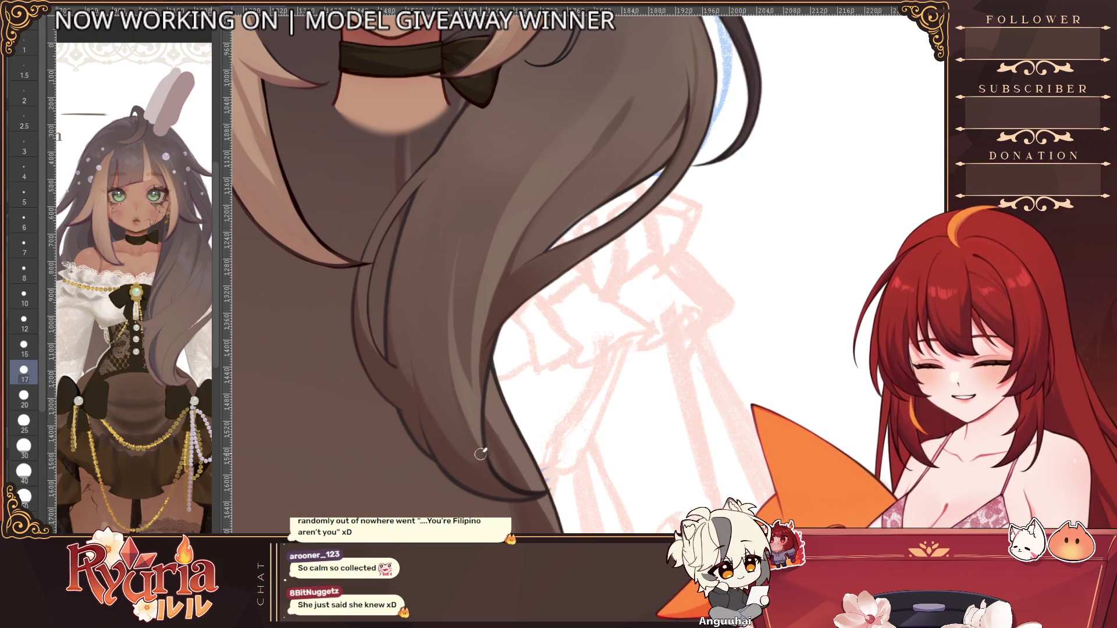
Step: Make the brush finer, flip the canvas horizontally to check it, then enlarge the brush slightly
key(bracketleft)
key(bracketleft)
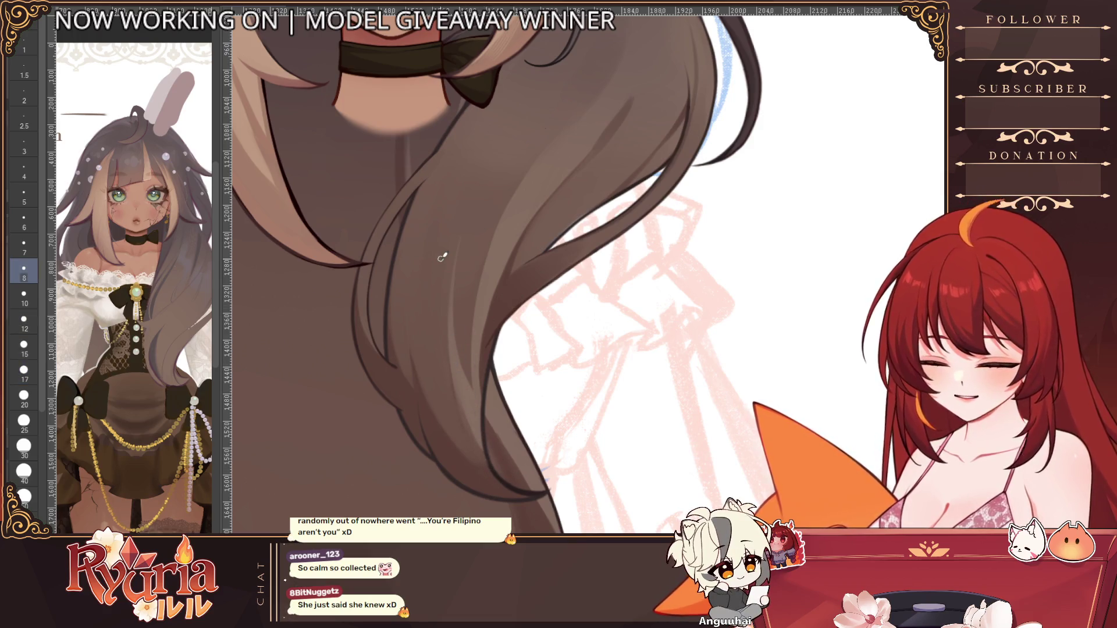
key(bracketleft)
key(bracketleft)
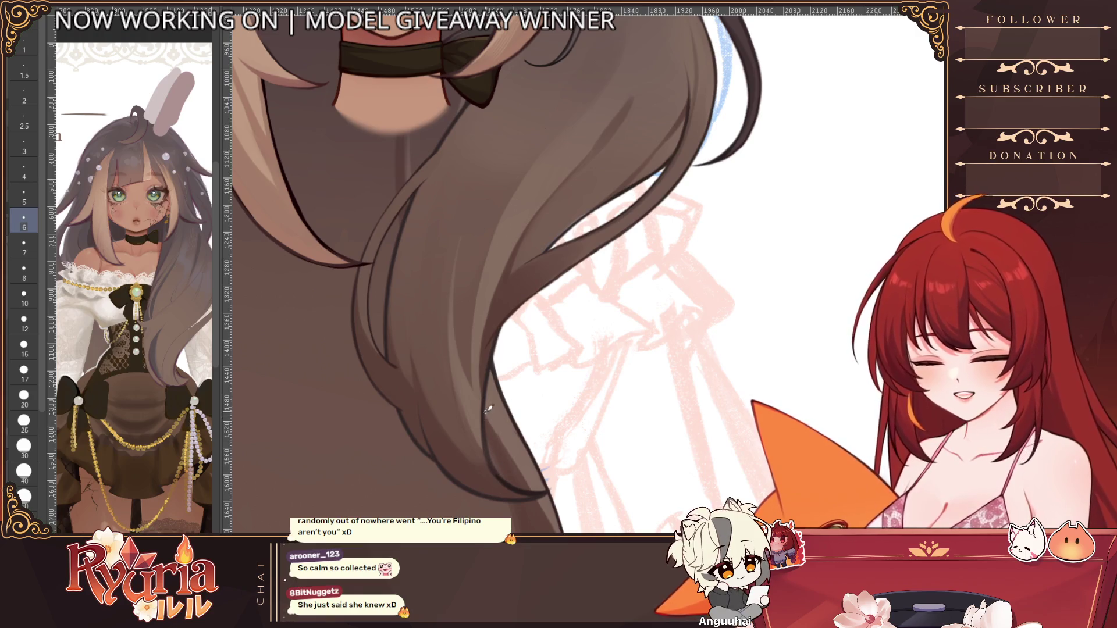
scroll(487, 408, down, 3)
scroll(830, 128, up, 3)
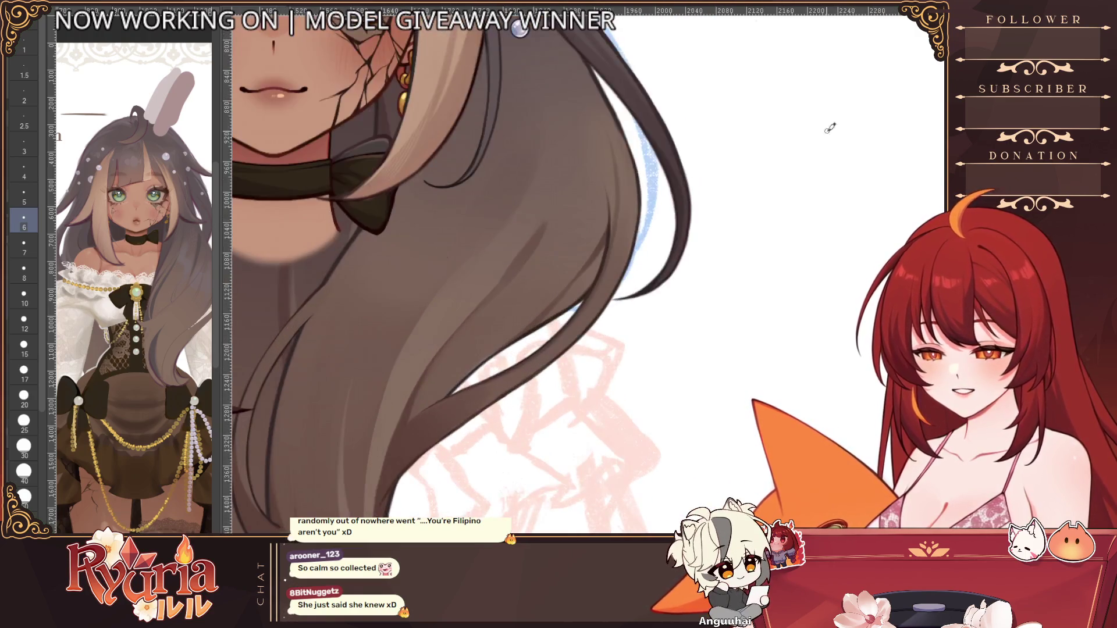
key(h)
scroll(342, 286, down, 3)
key(bracketright)
key(bracketright)
key(bracketright)
key(bracketright)
key(bracketright)
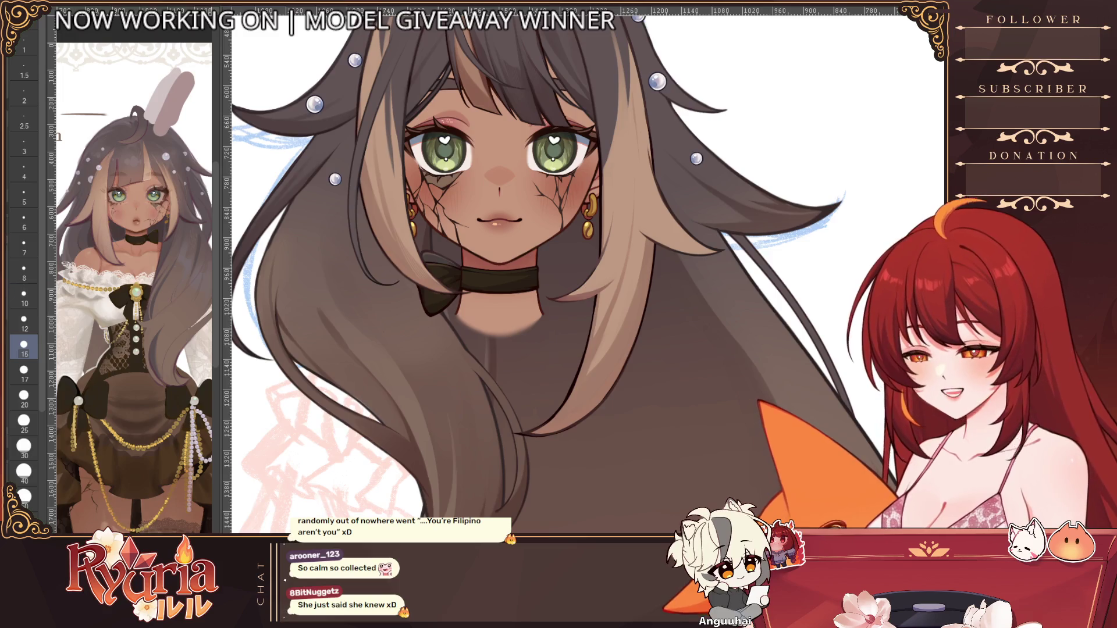
key(bracketright)
key(bracketright)
key(bracketright)
key(bracketleft)
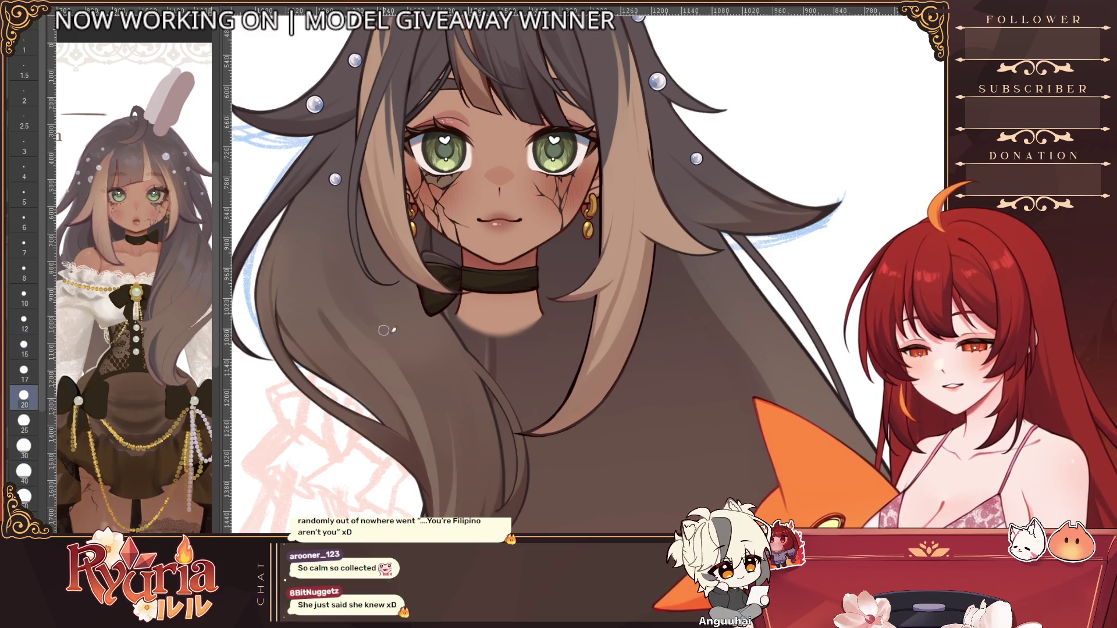
key(bracketright)
key(bracketright)
key(bracketright)
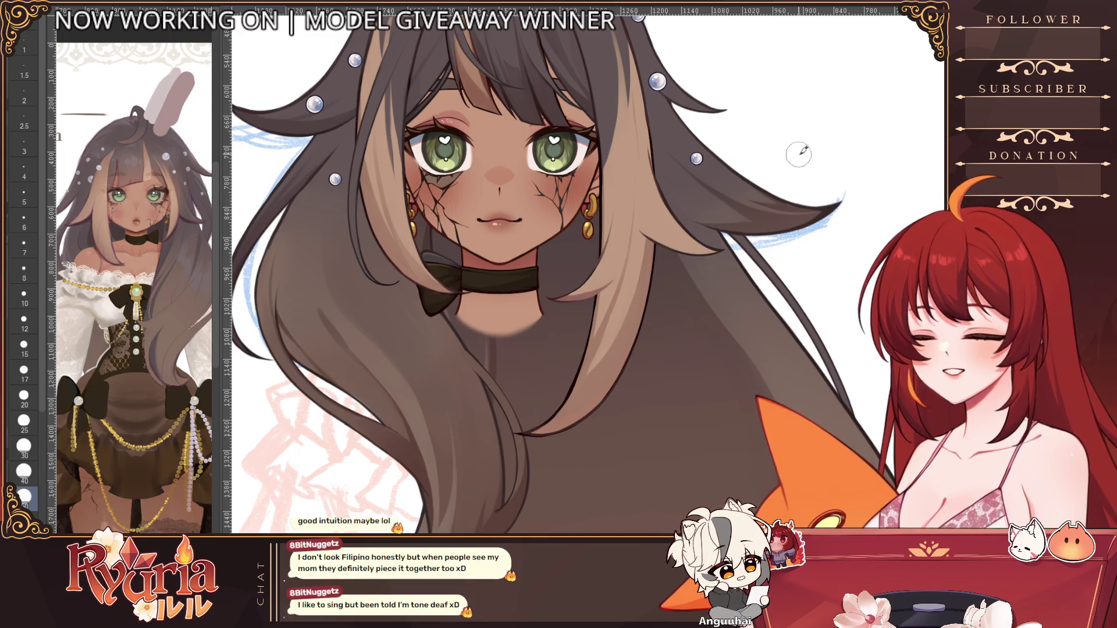
Step: Recentre the view and zoom in on the character's upper-left hair
scroll(788, 348, down, 2)
drag(789, 349, 736, 326)
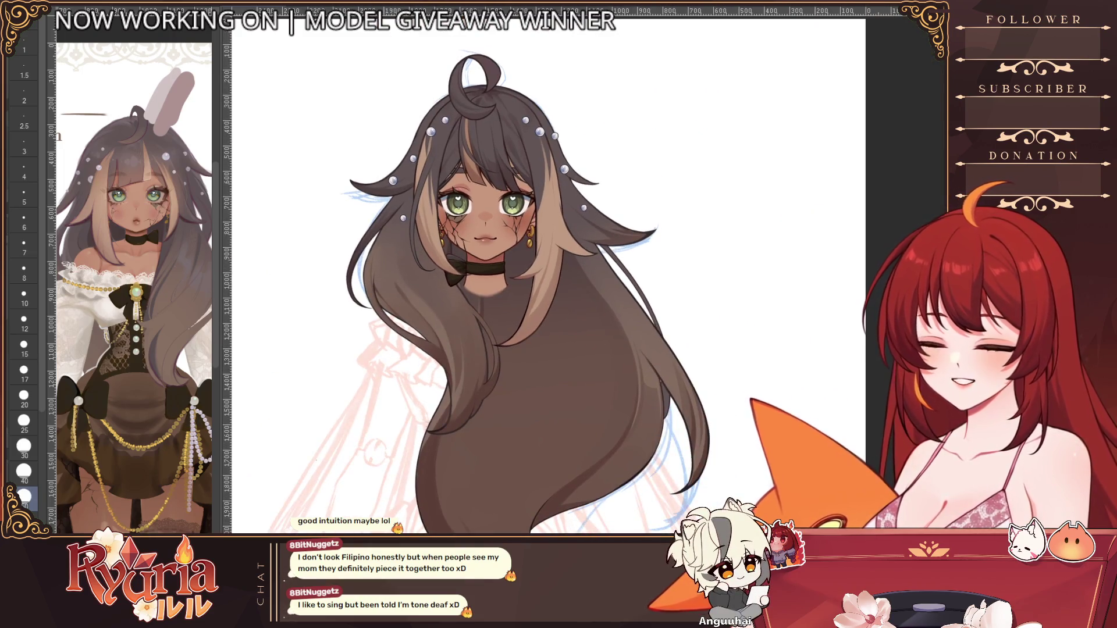
scroll(534, 150, up, 4)
scroll(533, 150, up, 1)
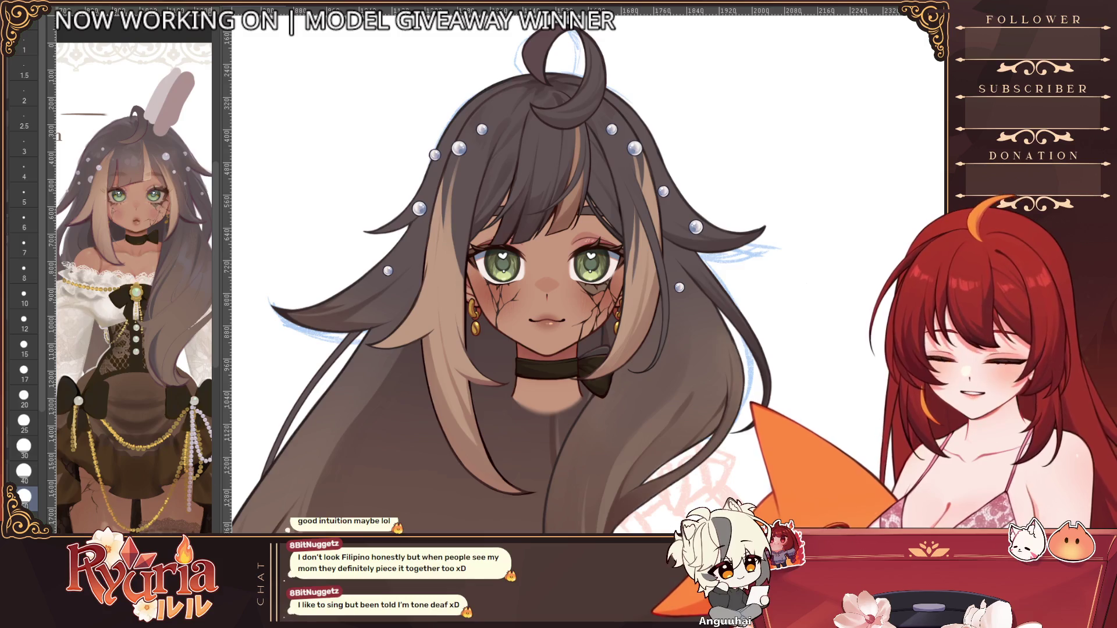
scroll(850, 369, up, 1)
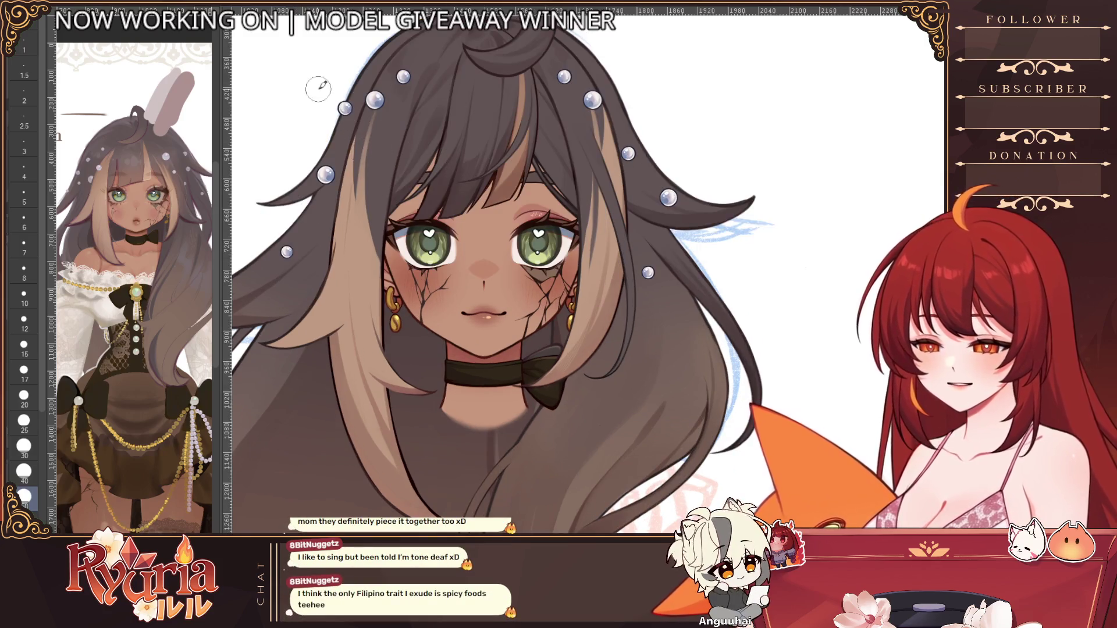
scroll(326, 96, down, 2)
scroll(331, 96, up, 2)
Step: Move the upper-left hair pearl slightly down and to the left
key(ctrl+t)
scroll(330, 96, up, 1)
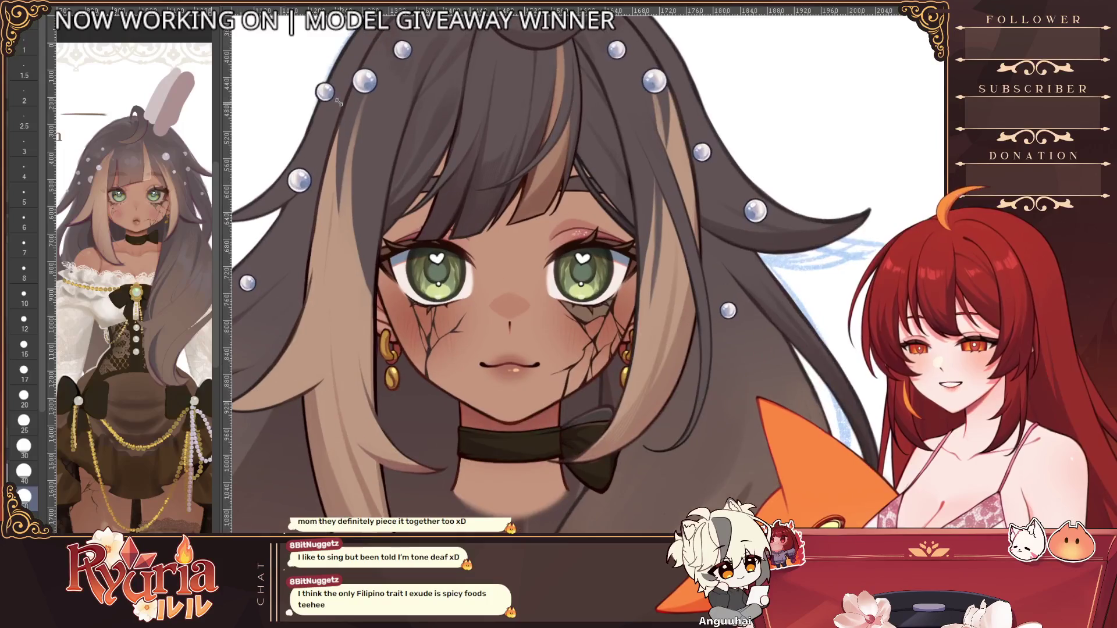
drag(344, 88, 336, 116)
click(321, 146)
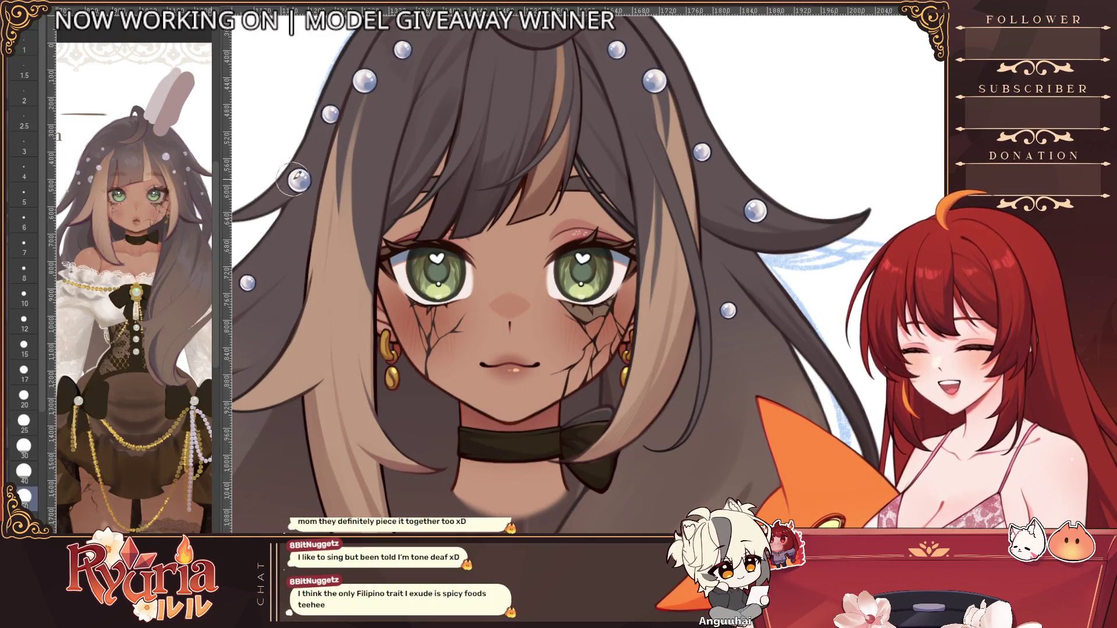
scroll(510, 382, down, 3)
scroll(510, 382, down, 1)
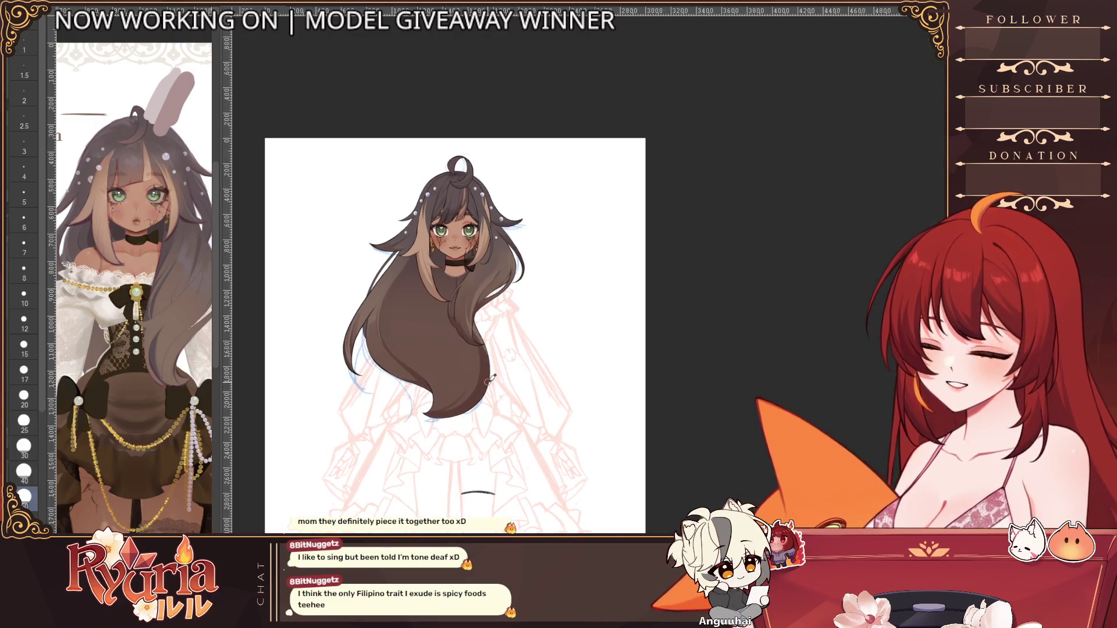
scroll(489, 378, down, 2)
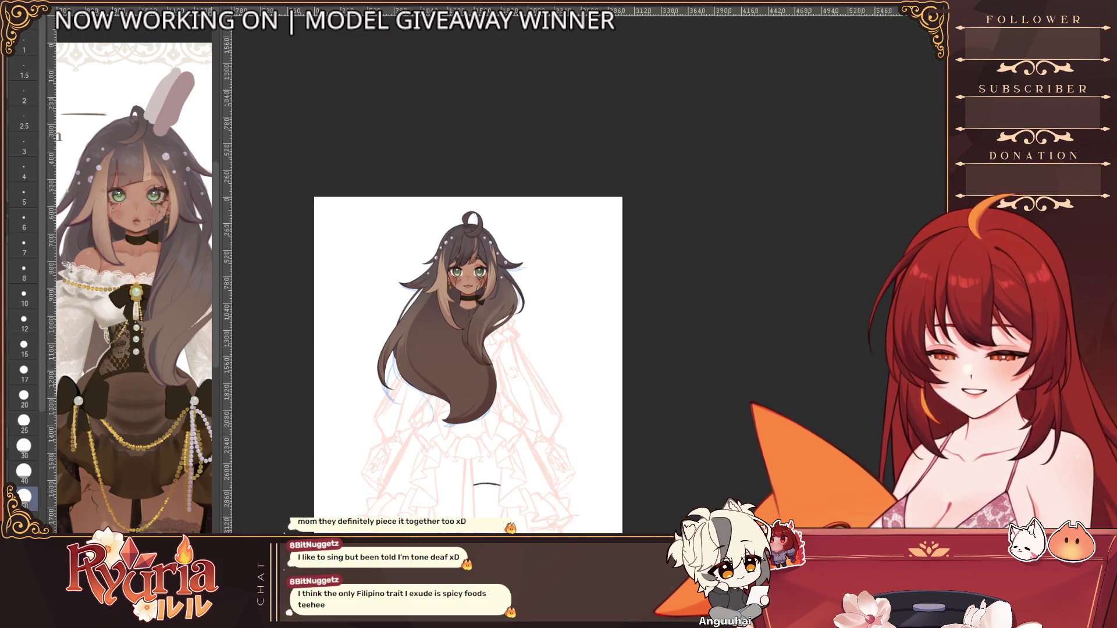
scroll(442, 390, up, 3)
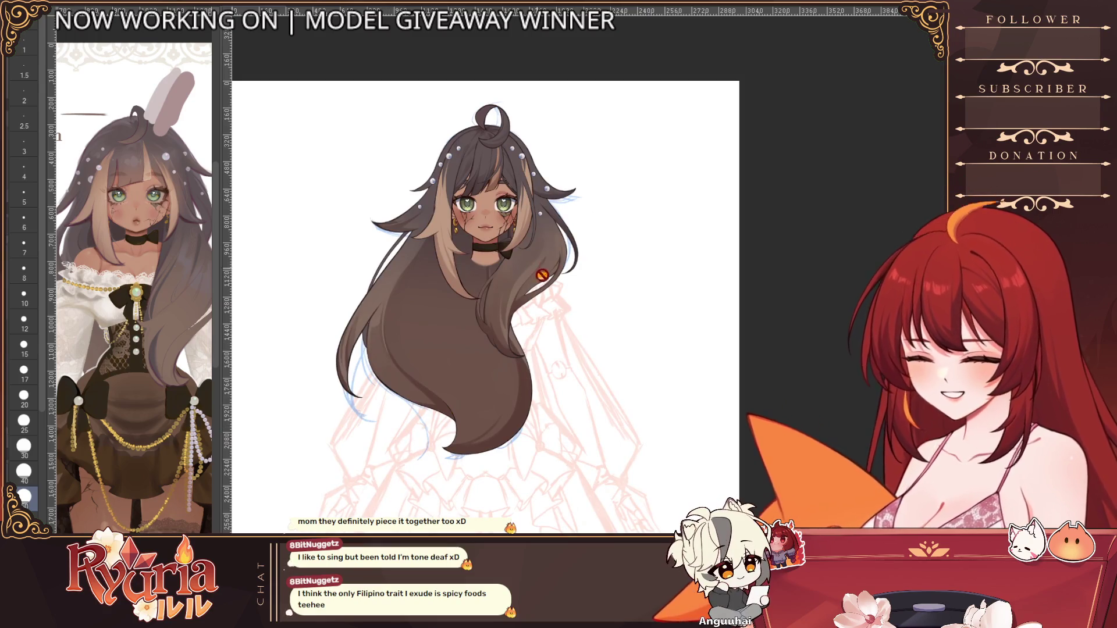
scroll(548, 257, up, 4)
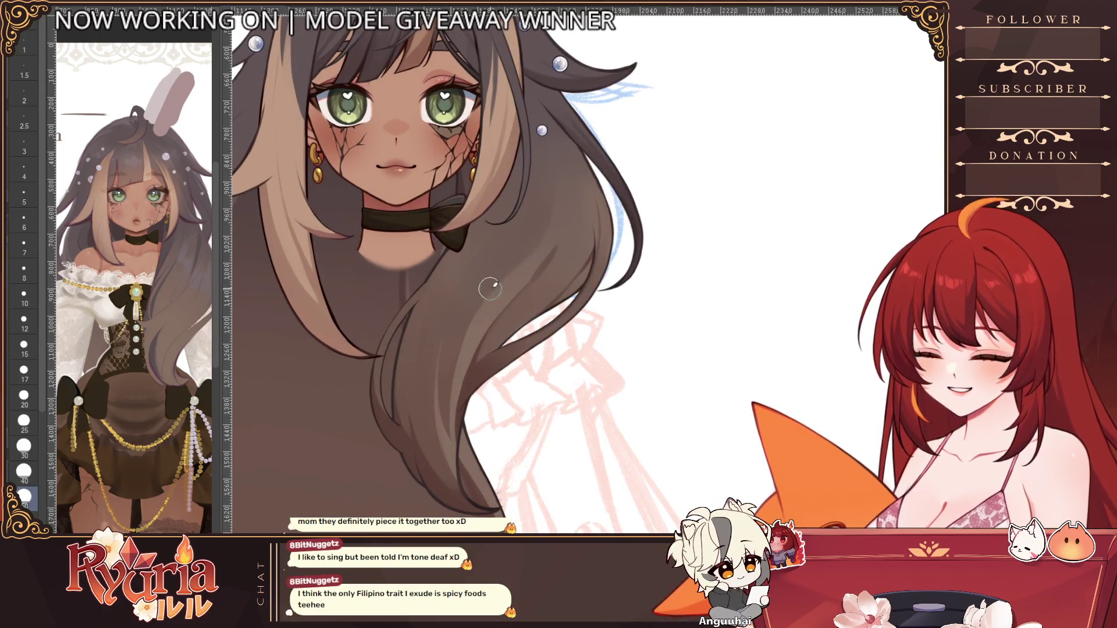
Step: Drop the brush size to 8, then raise it to 10 for fine hair detail
key(bracketleft)
key(bracketleft)
key(bracketleft)
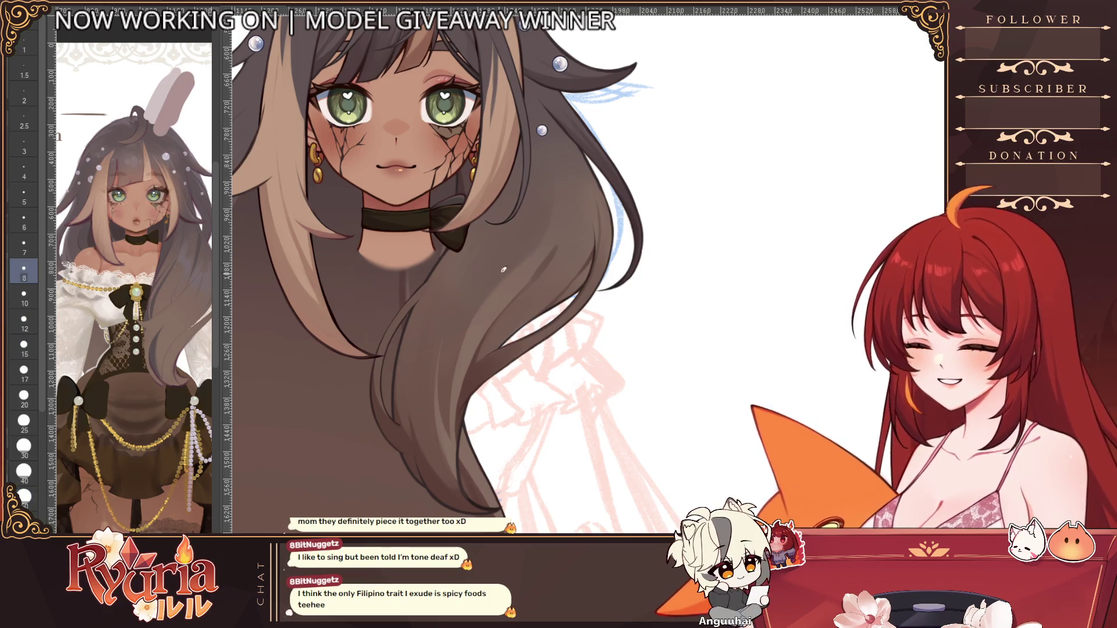
key(bracketright)
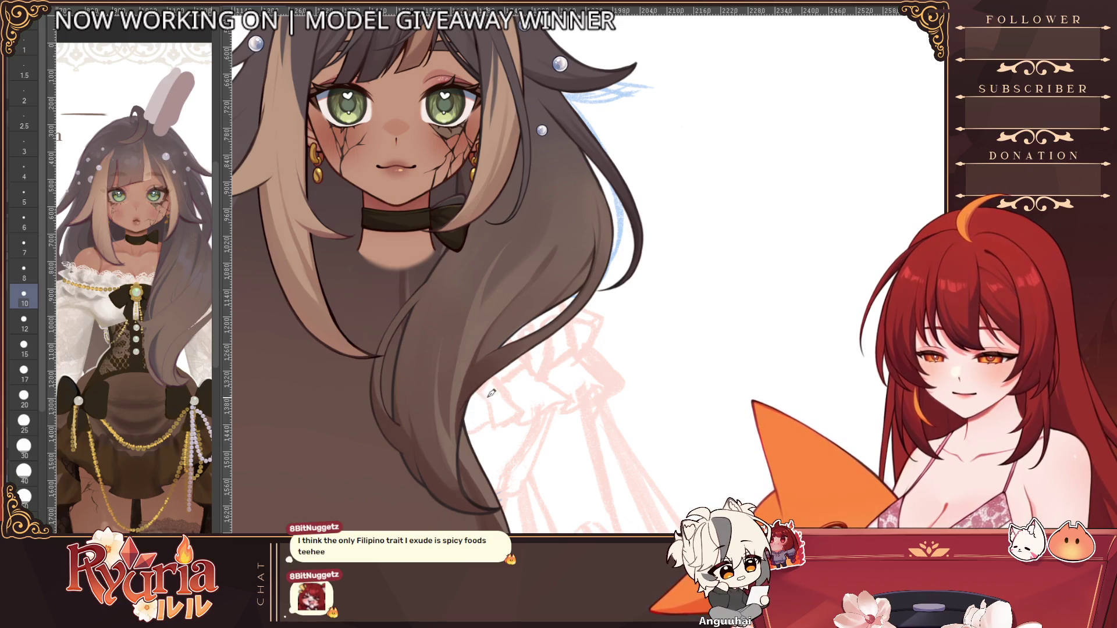
scroll(527, 398, down, 5)
scroll(527, 399, down, 1)
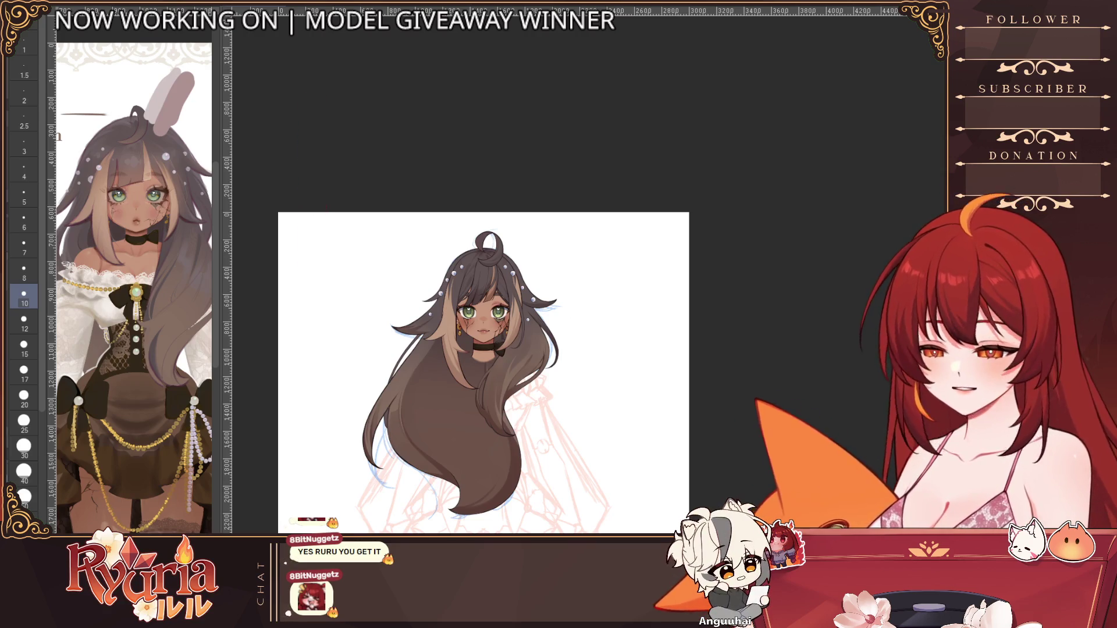
scroll(506, 318, up, 2)
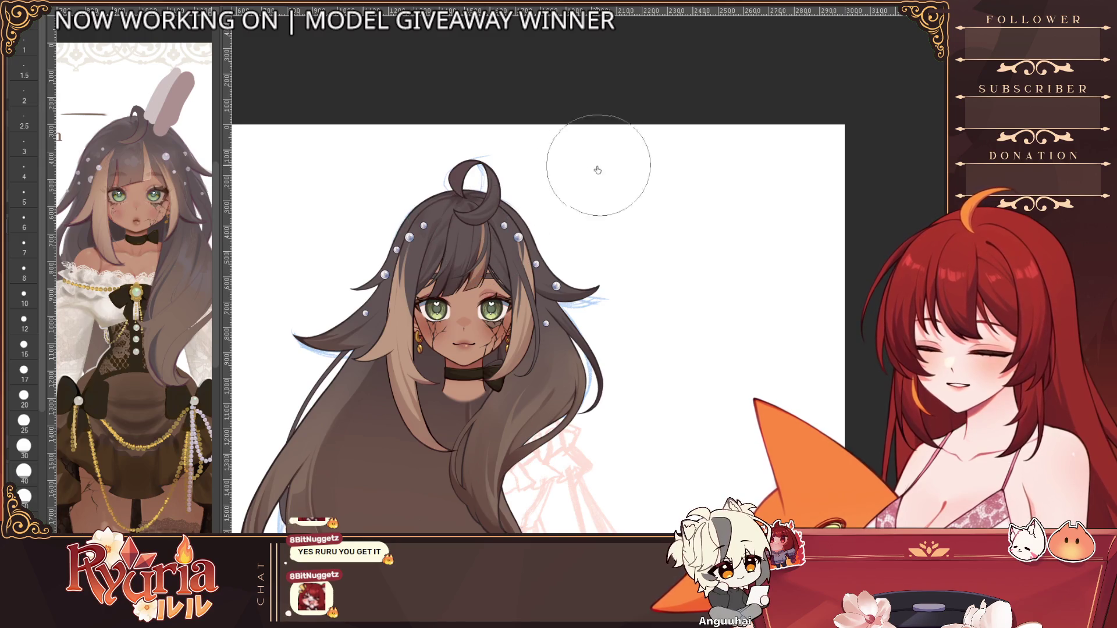
scroll(611, 256, down, 1)
scroll(566, 192, up, 2)
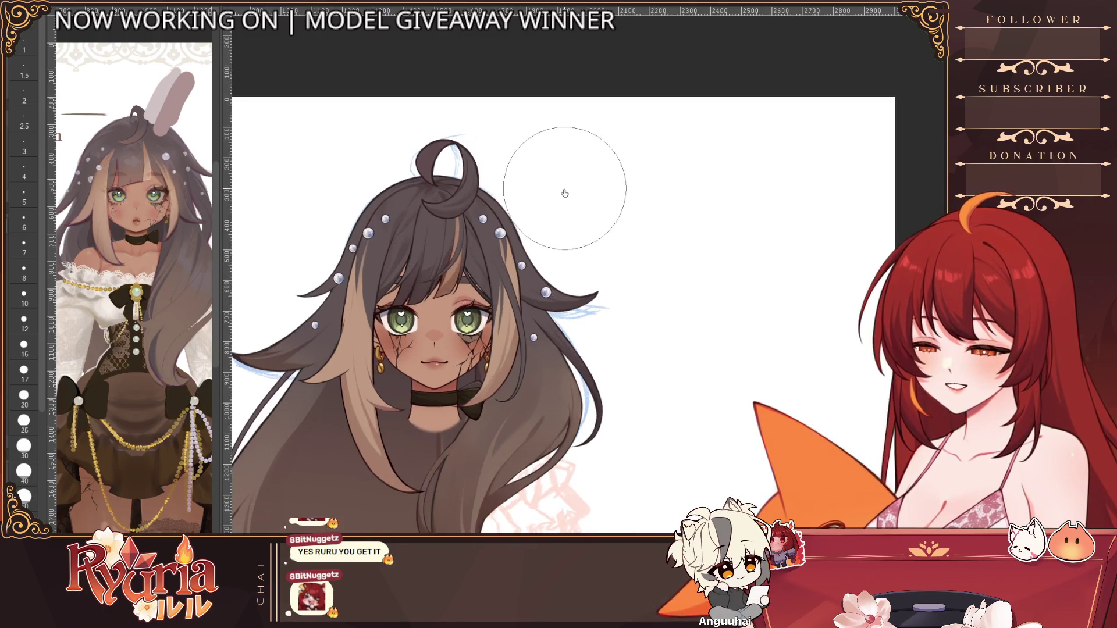
scroll(517, 451, down, 2)
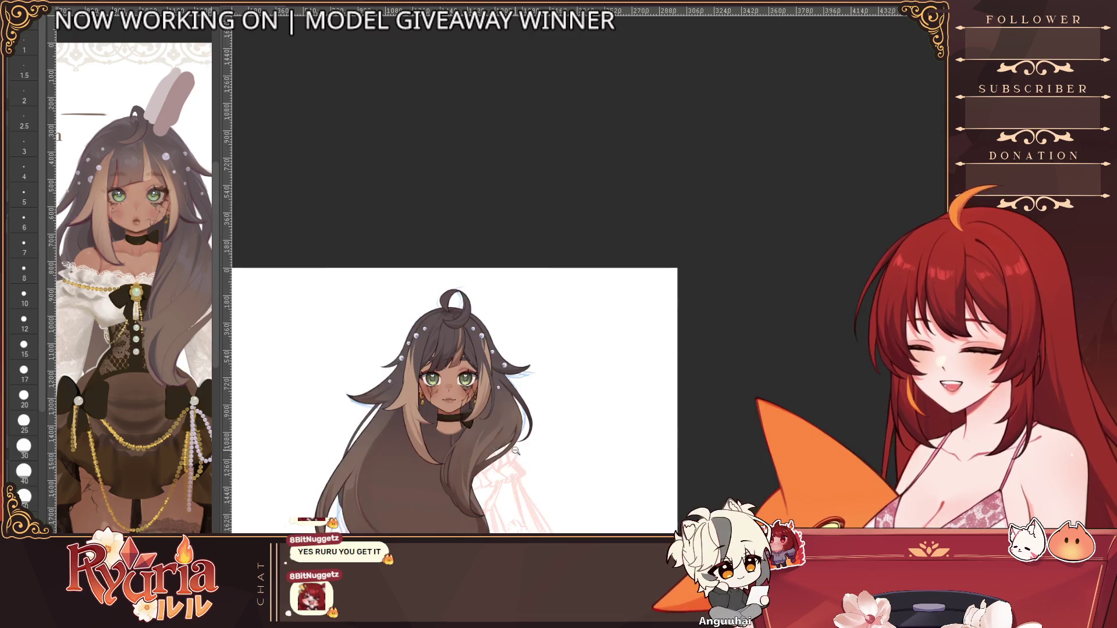
scroll(584, 392, down, 1)
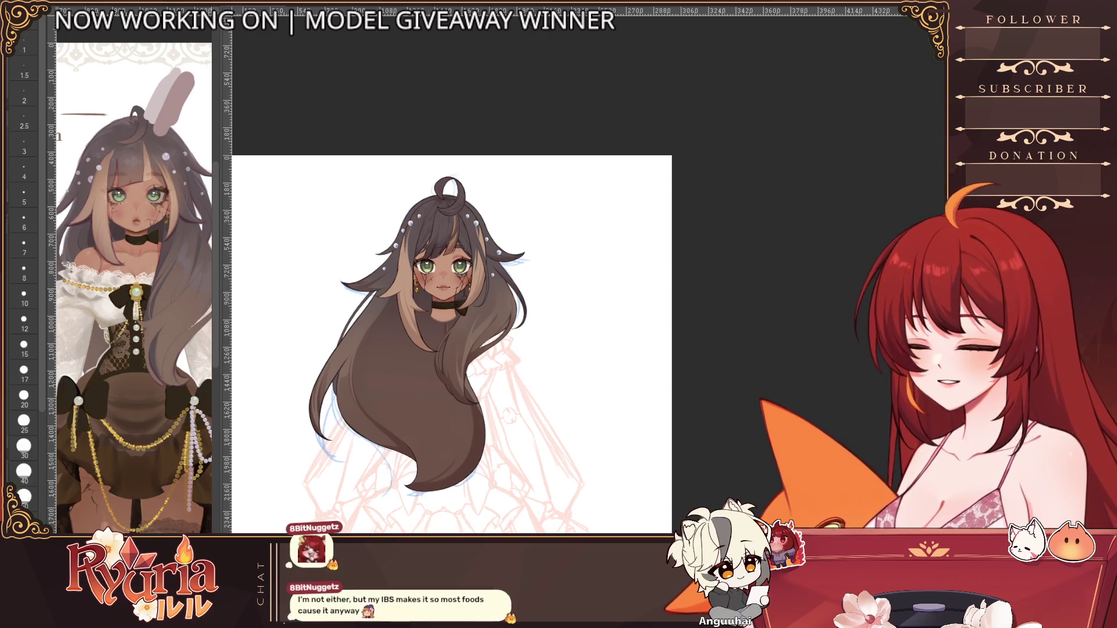
Step: Zoom into the lower hair and bring the brush size from 50 down to 15
scroll(378, 384, up, 1)
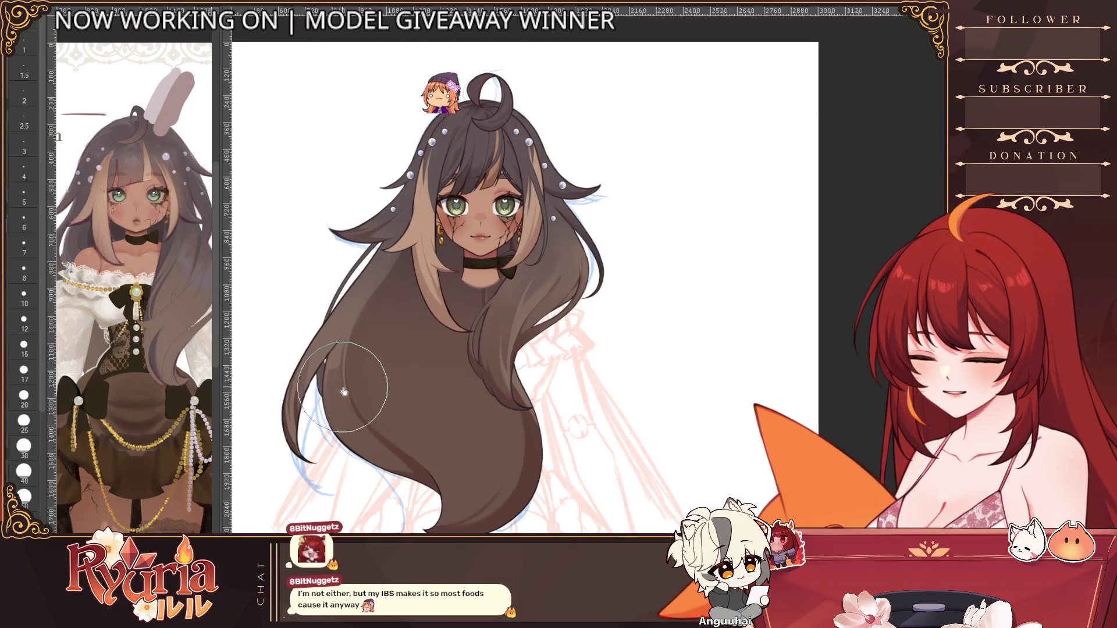
key(bracketright)
key(bracketright)
key(bracketright)
key(bracketleft)
key(bracketleft)
key(bracketleft)
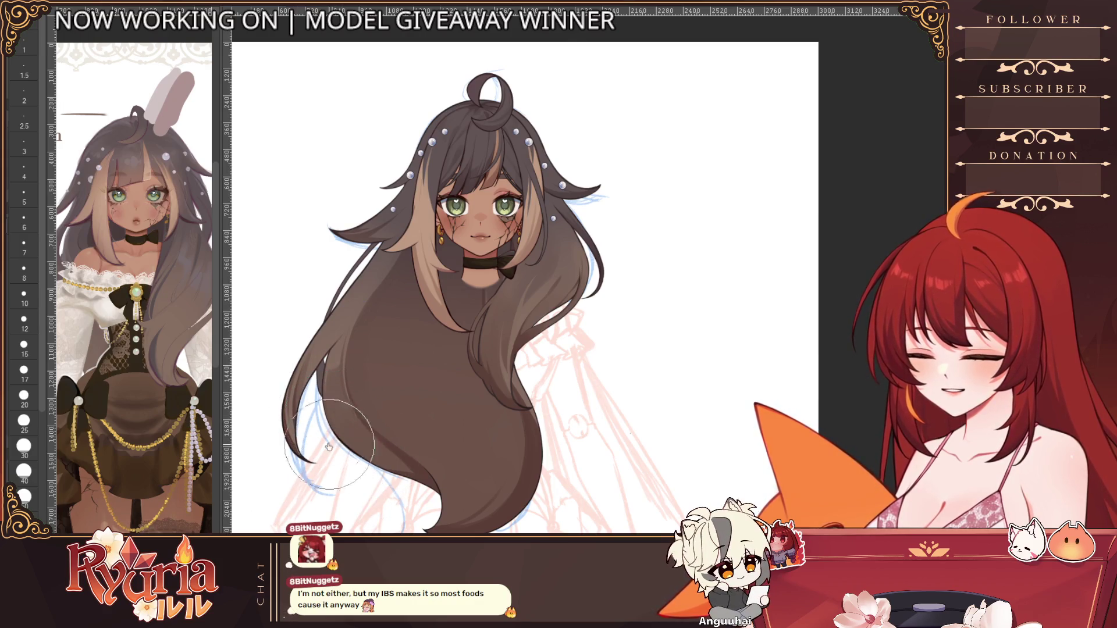
scroll(314, 428, up, 4)
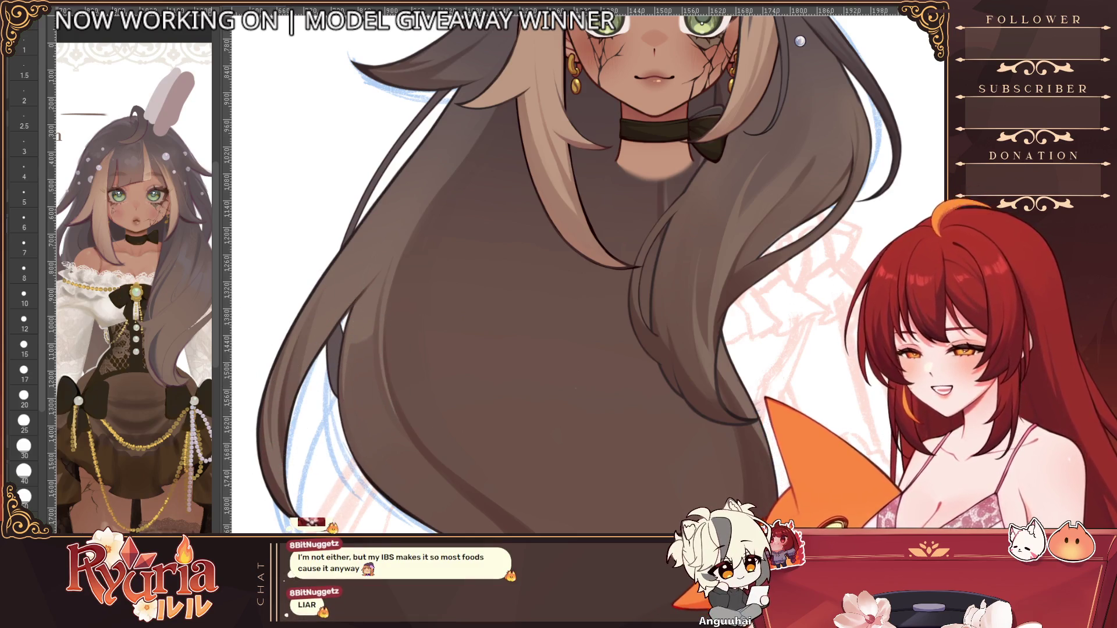
key(bracketright)
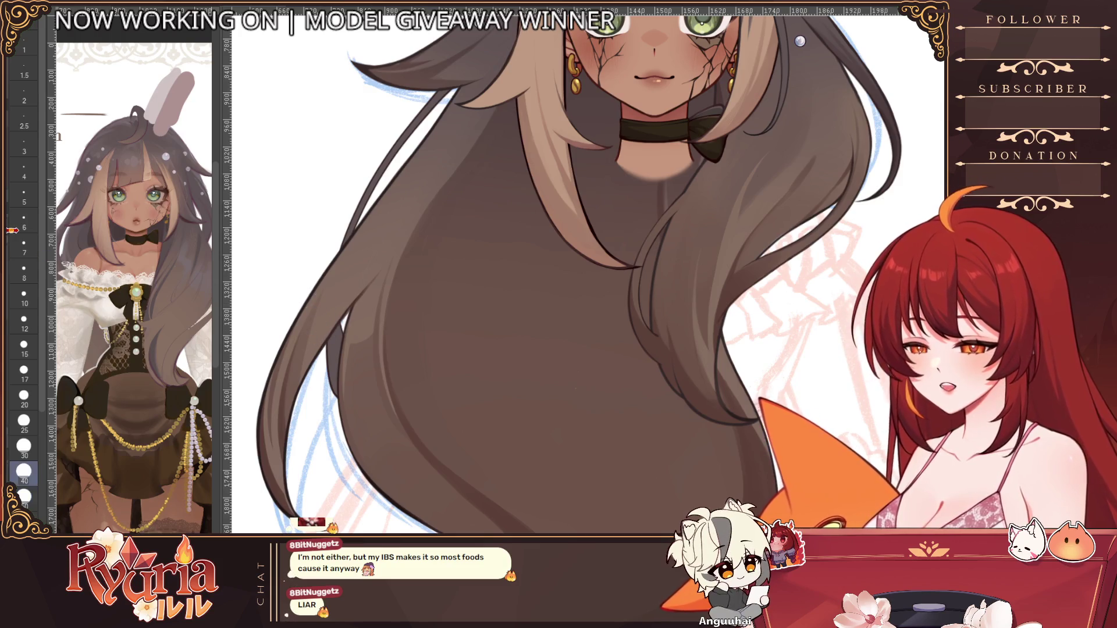
key(bracketleft)
key(bracketleft)
key(bracketleft)
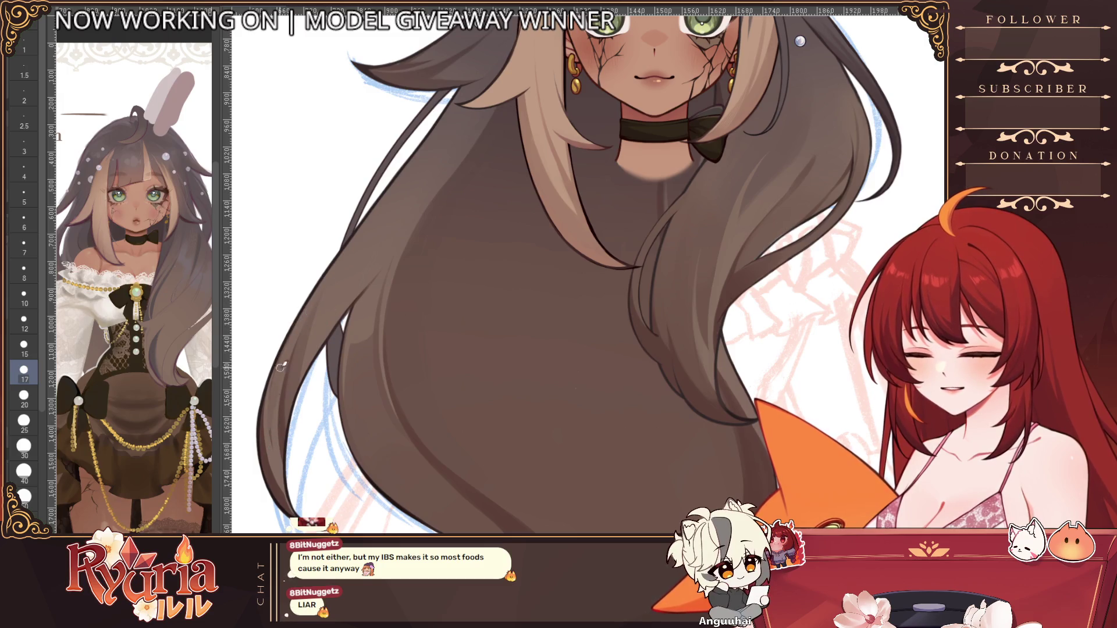
key(bracketleft)
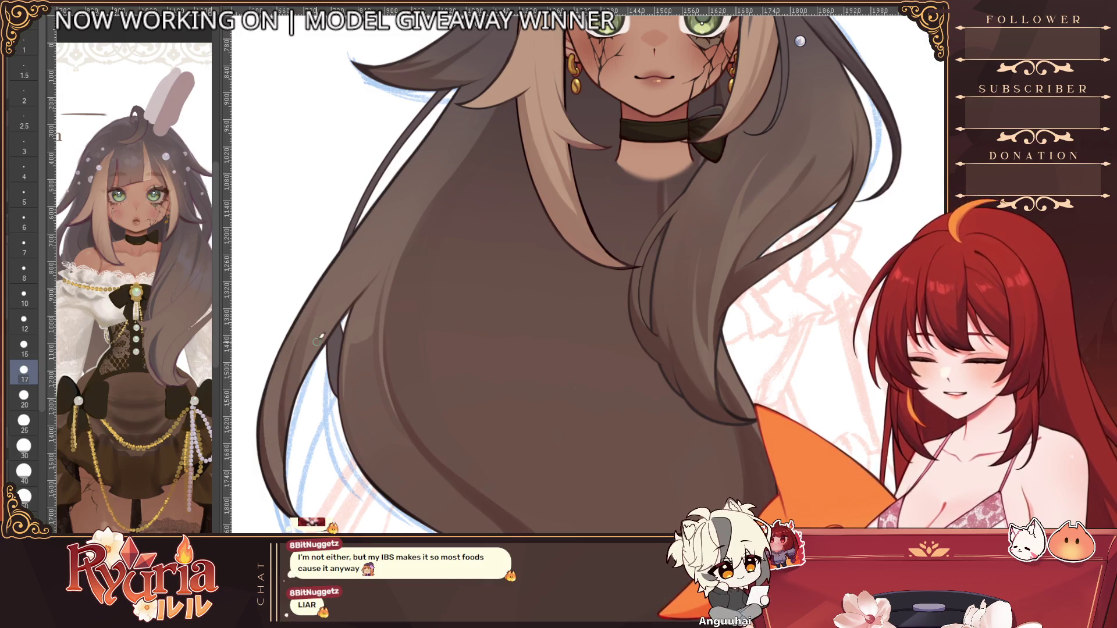
Step: Step the brush down to 8 and then 5, framing more of the lower hair
scroll(395, 347, down, 5)
scroll(394, 348, up, 5)
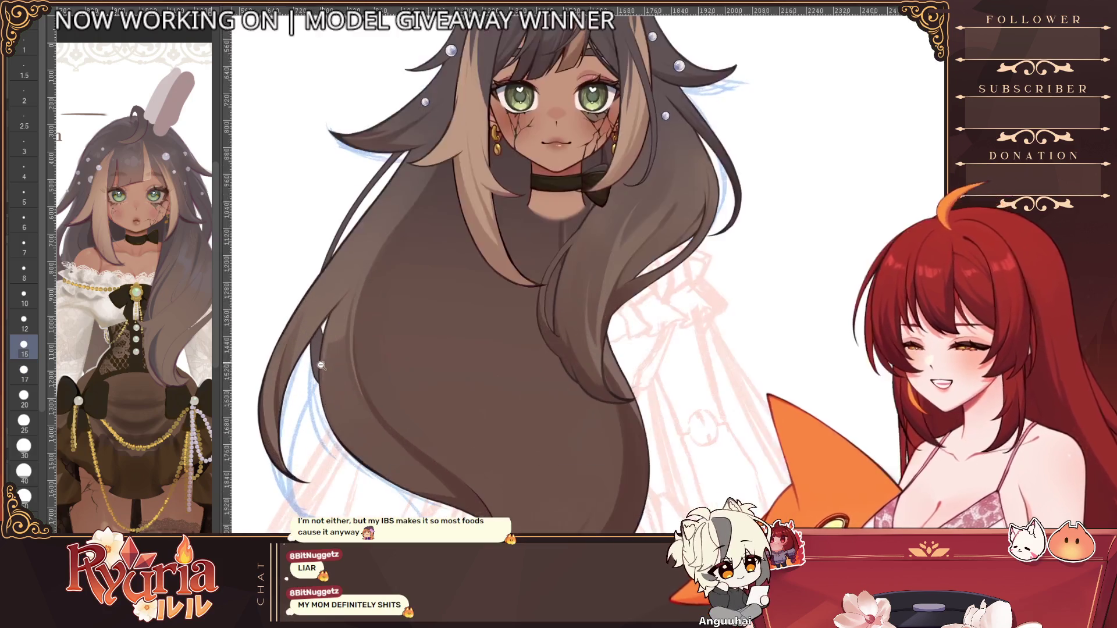
key(bracketleft)
key(bracketleft)
key(bracketleft)
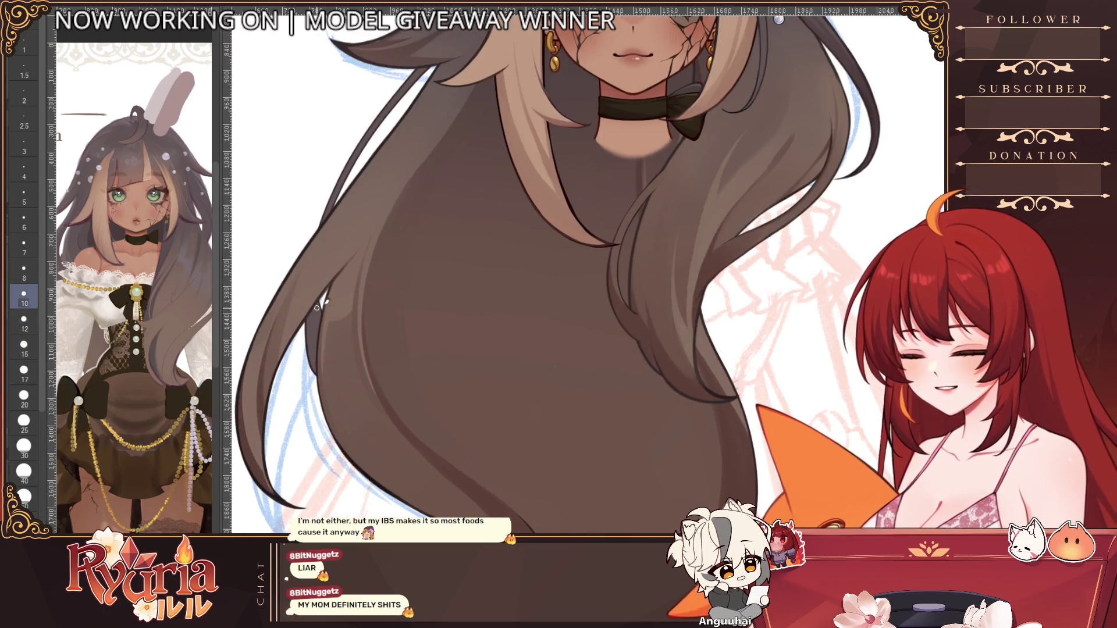
drag(309, 438, 340, 407)
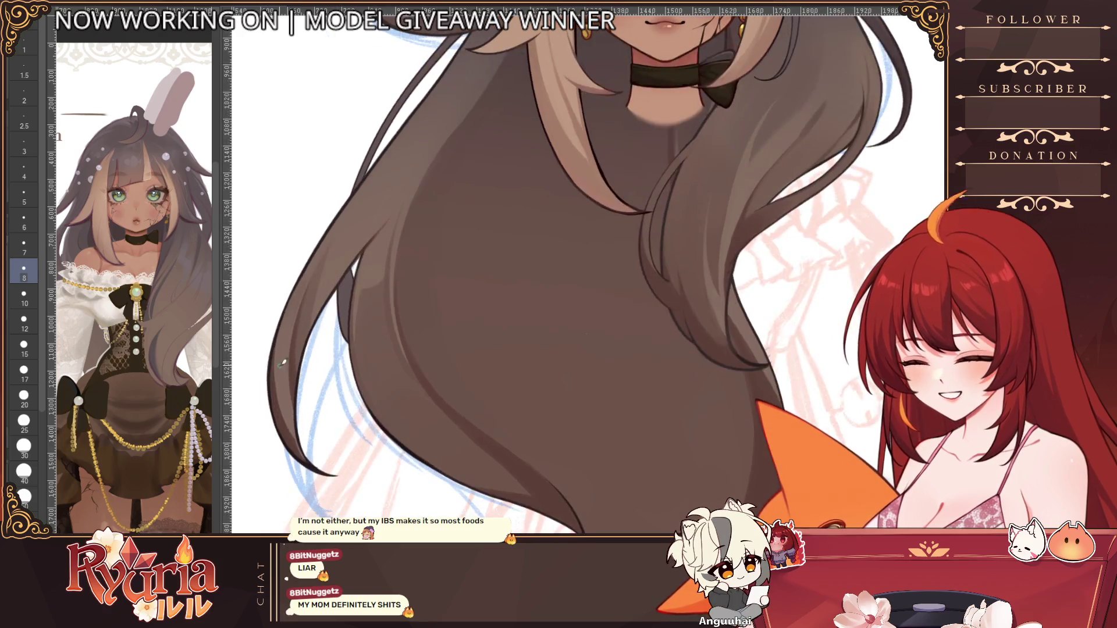
key(bracketleft)
key(bracketleft)
key(bracketleft)
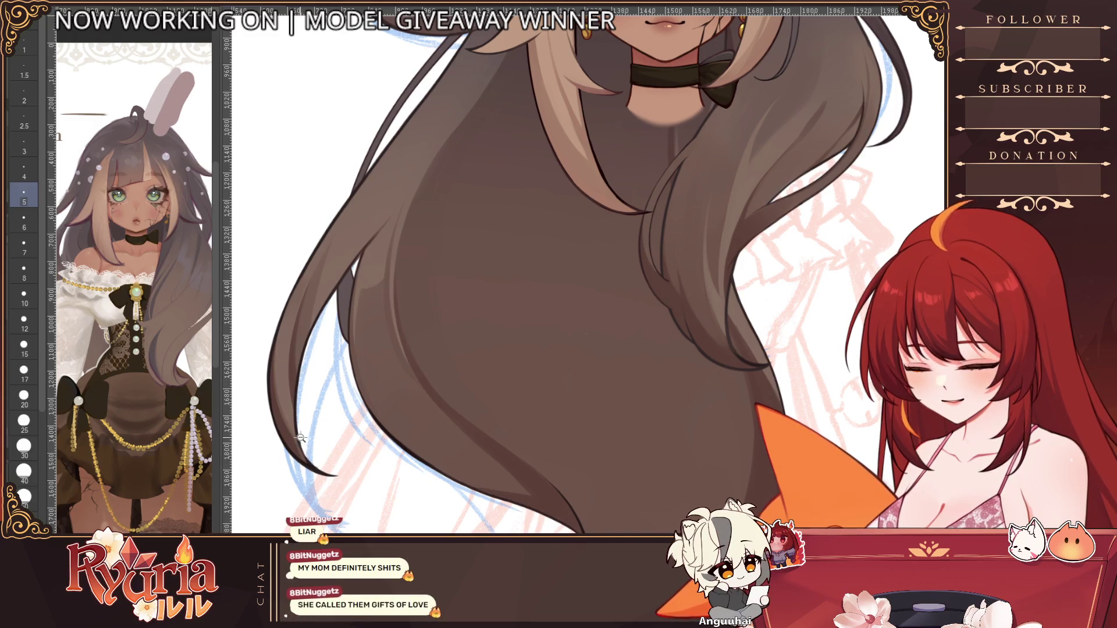
scroll(298, 432, down, 5)
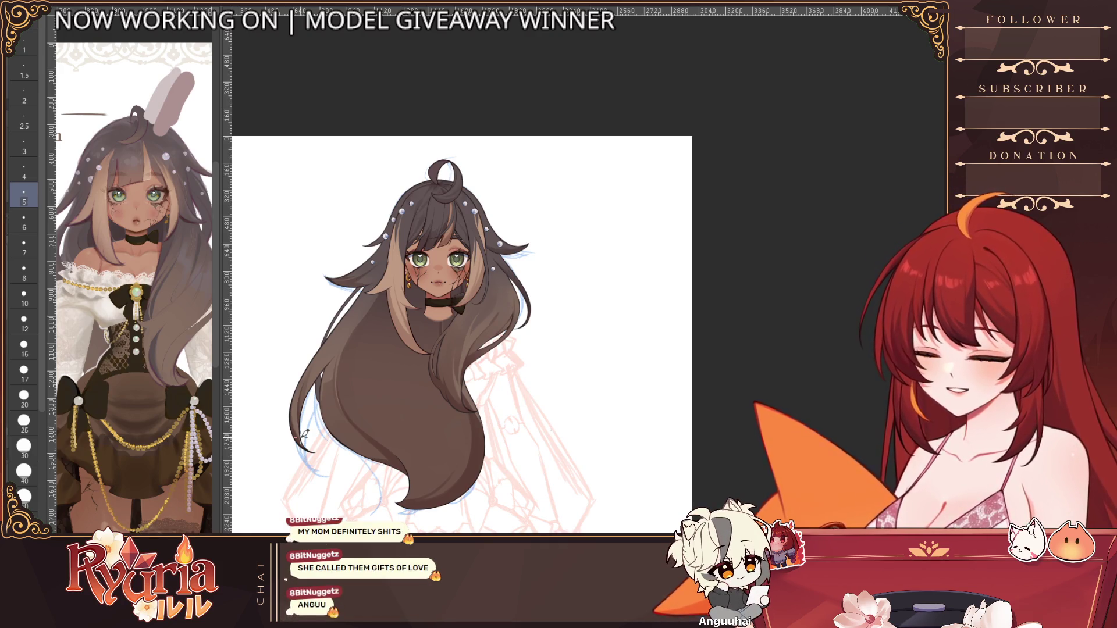
scroll(487, 416, down, 1)
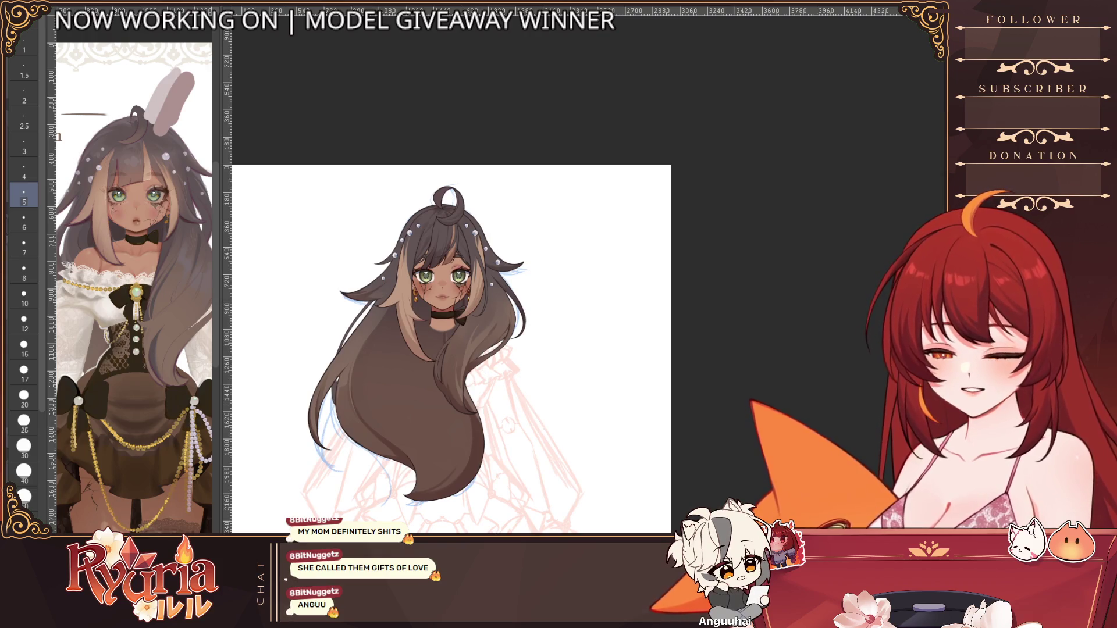
scroll(468, 358, down, 1)
scroll(164, 509, down, 1)
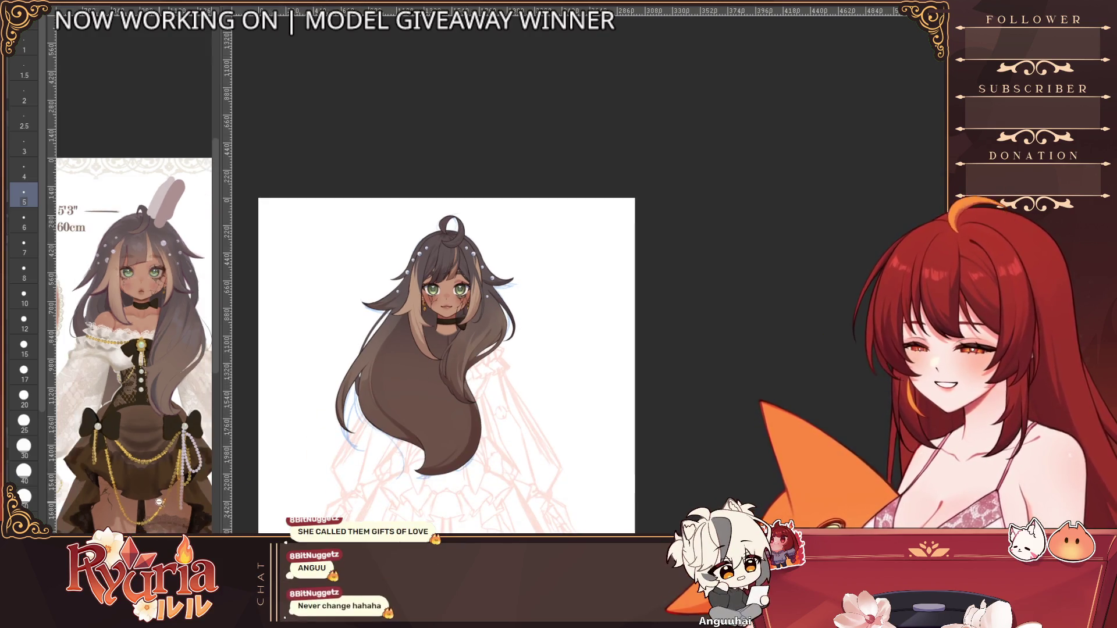
scroll(164, 510, down, 2)
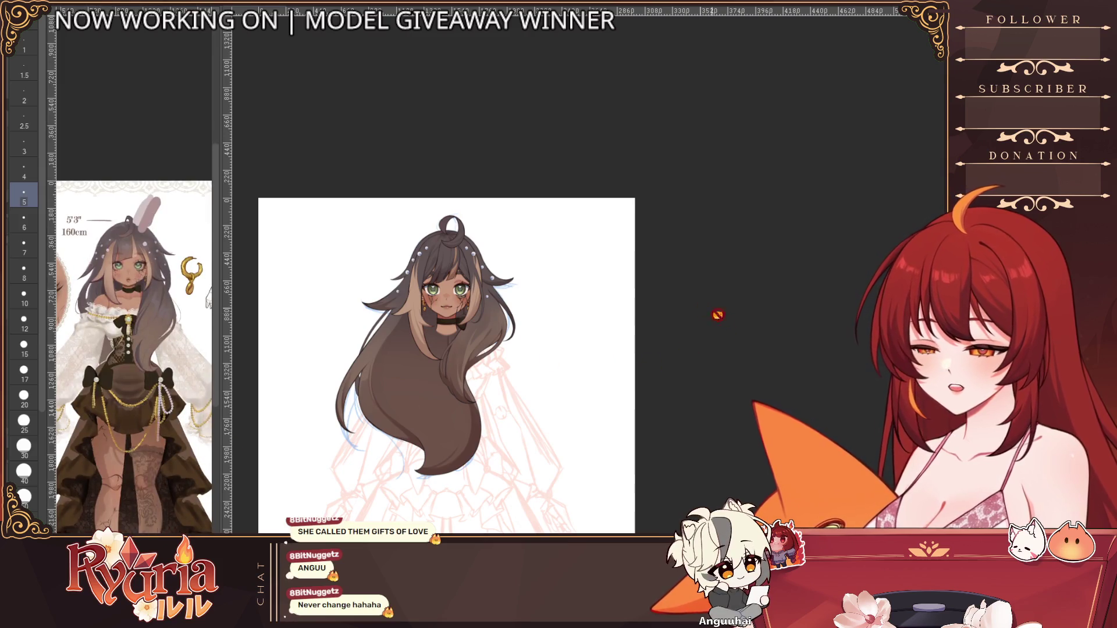
scroll(430, 300, up, 1)
scroll(430, 301, up, 1)
scroll(610, 255, up, 1)
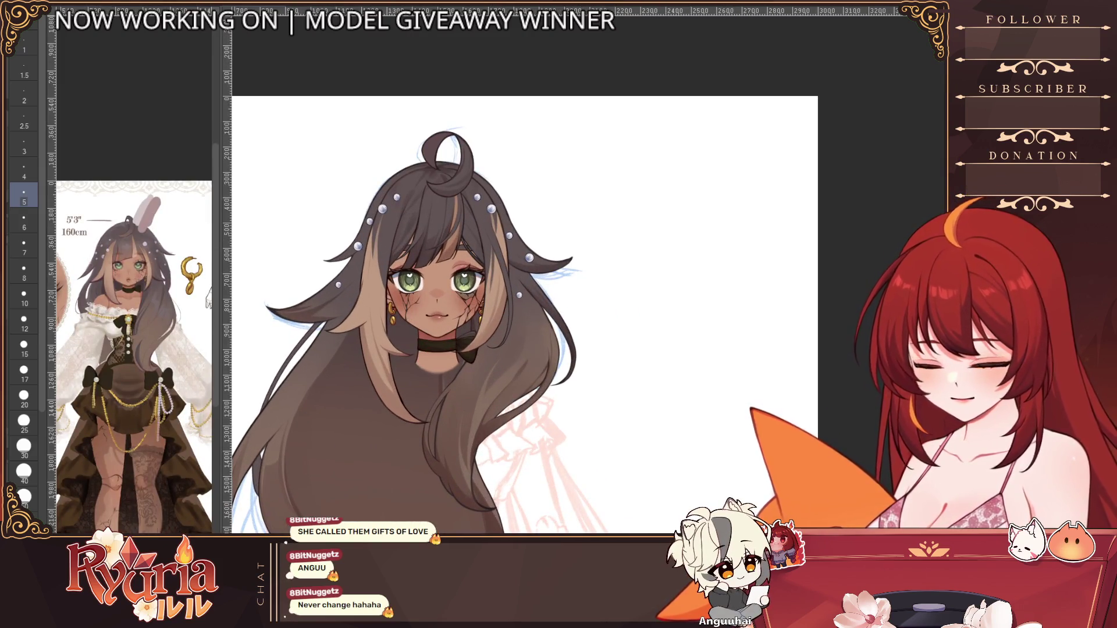
scroll(633, 436, down, 1)
scroll(633, 437, down, 1)
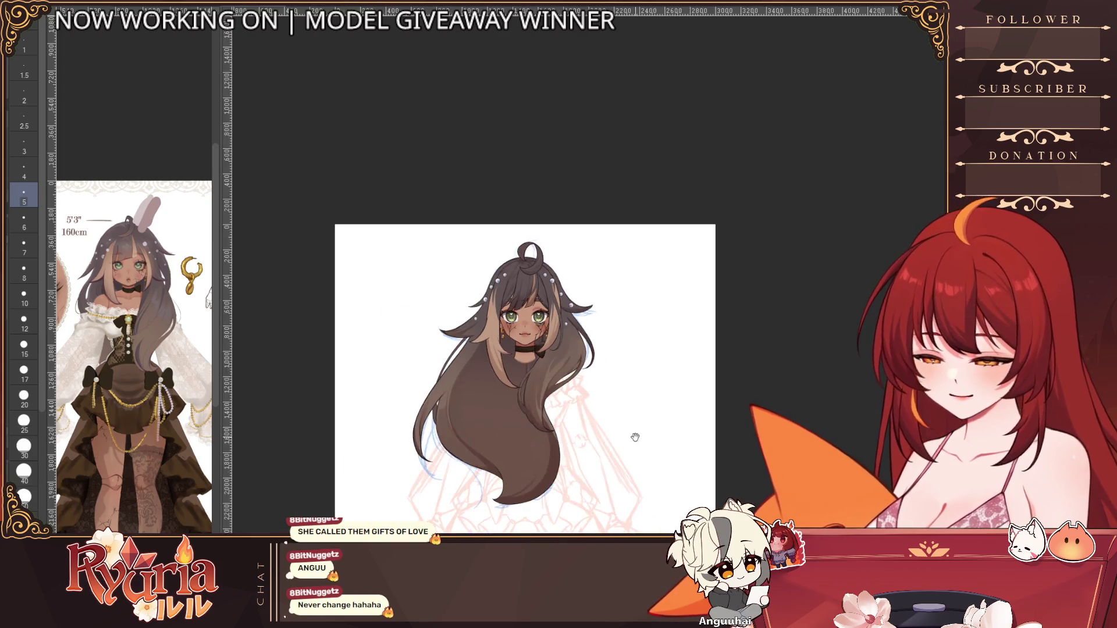
drag(633, 436, 549, 411)
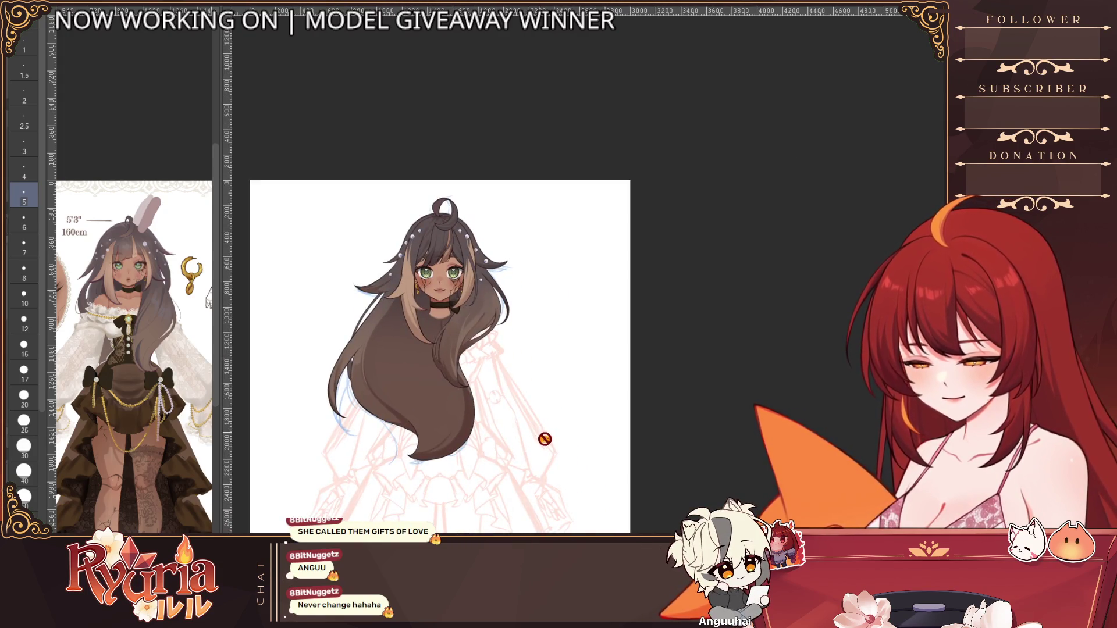
scroll(383, 305, up, 1)
scroll(383, 305, up, 1)
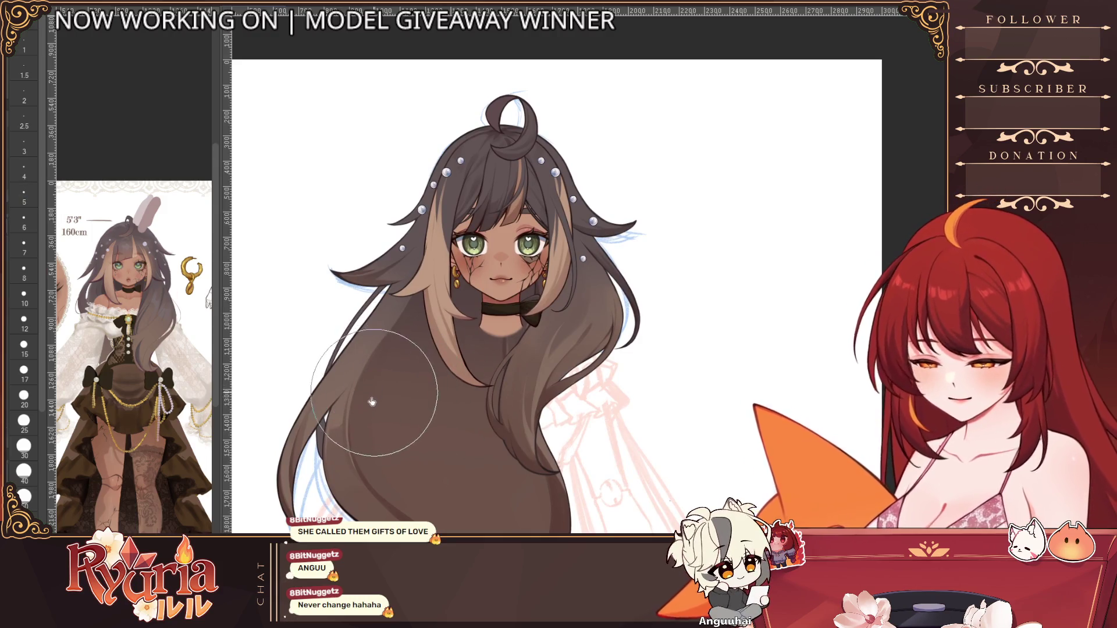
key(bracketleft)
key(bracketleft)
key(bracketleft)
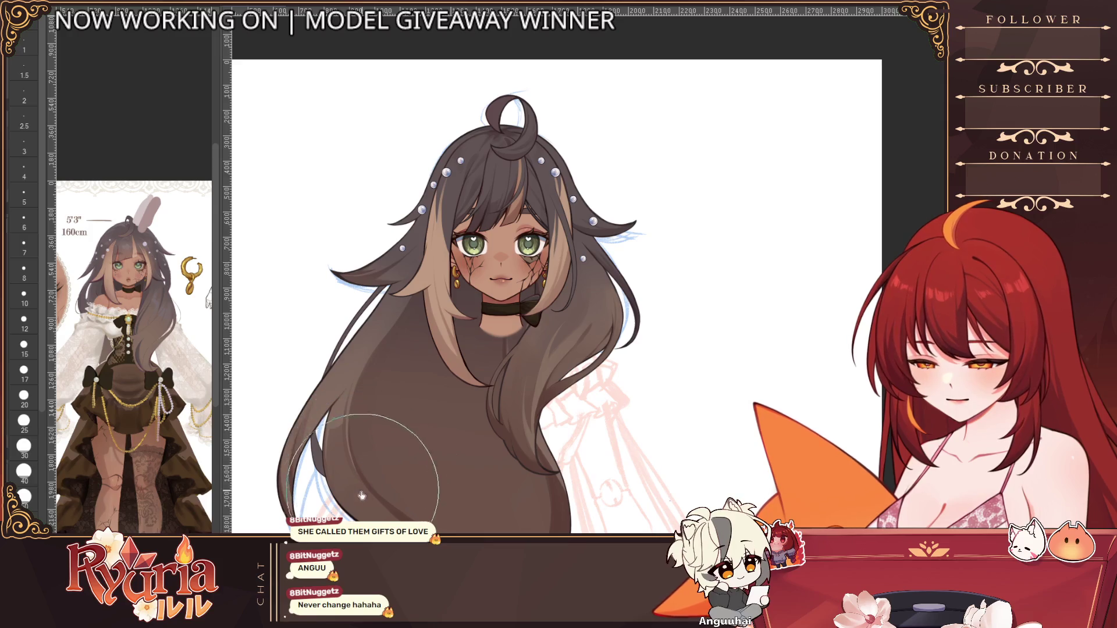
key(bracketright)
key(bracketright)
key(bracketright)
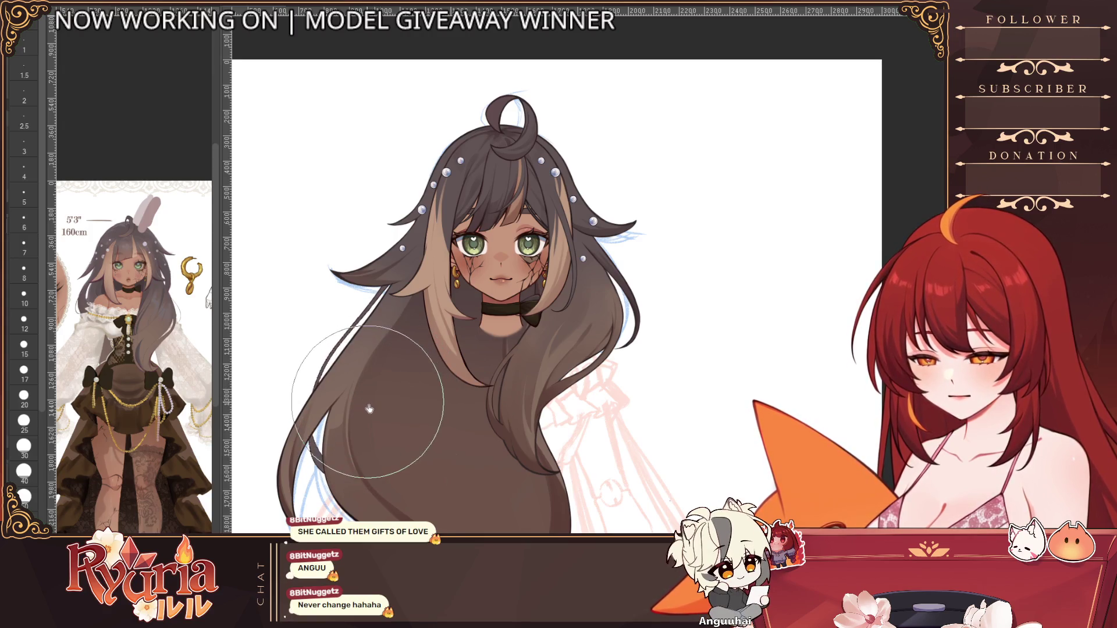
key(bracketleft)
key(bracketleft)
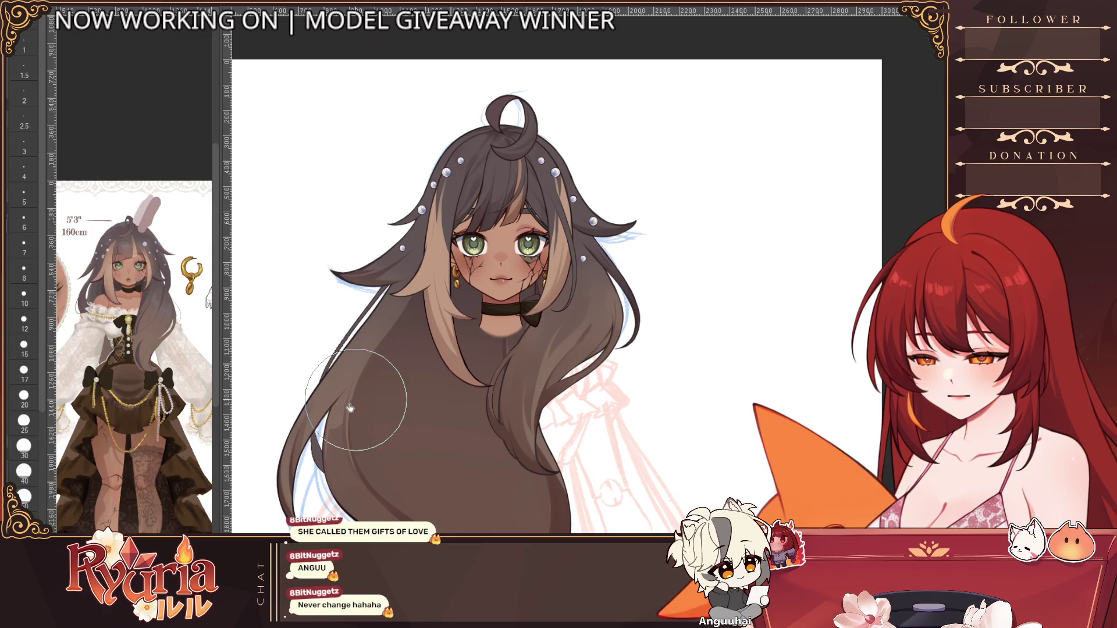
key(bracketright)
key(bracketright)
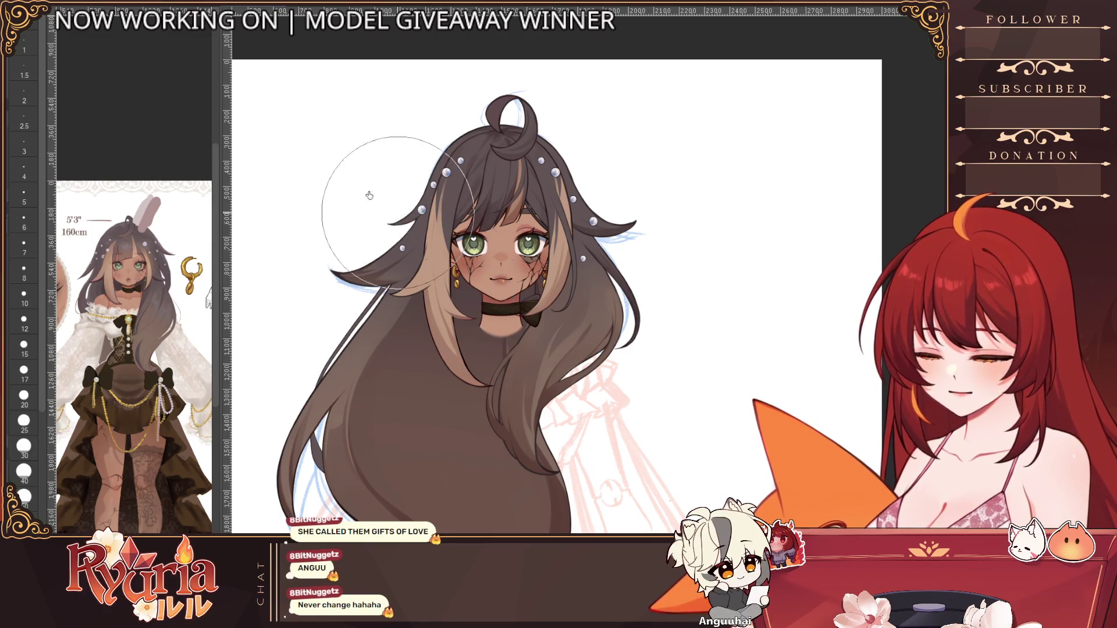
key(bracketright)
key(bracketleft)
key(bracketleft)
key(bracketright)
key(bracketright)
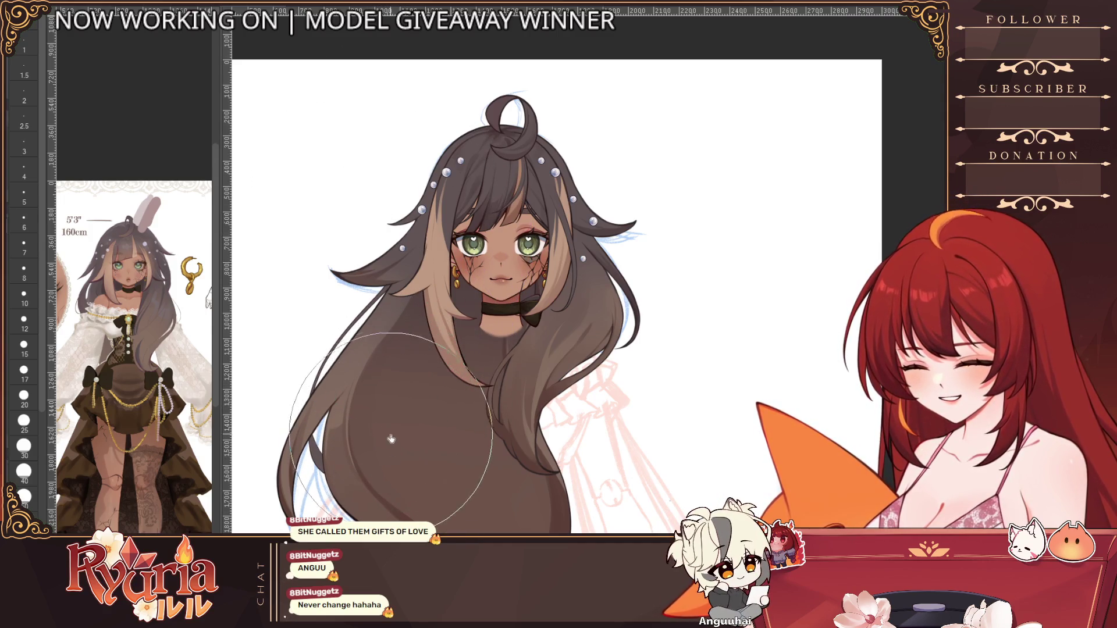
scroll(349, 462, up, 1)
scroll(461, 462, up, 4)
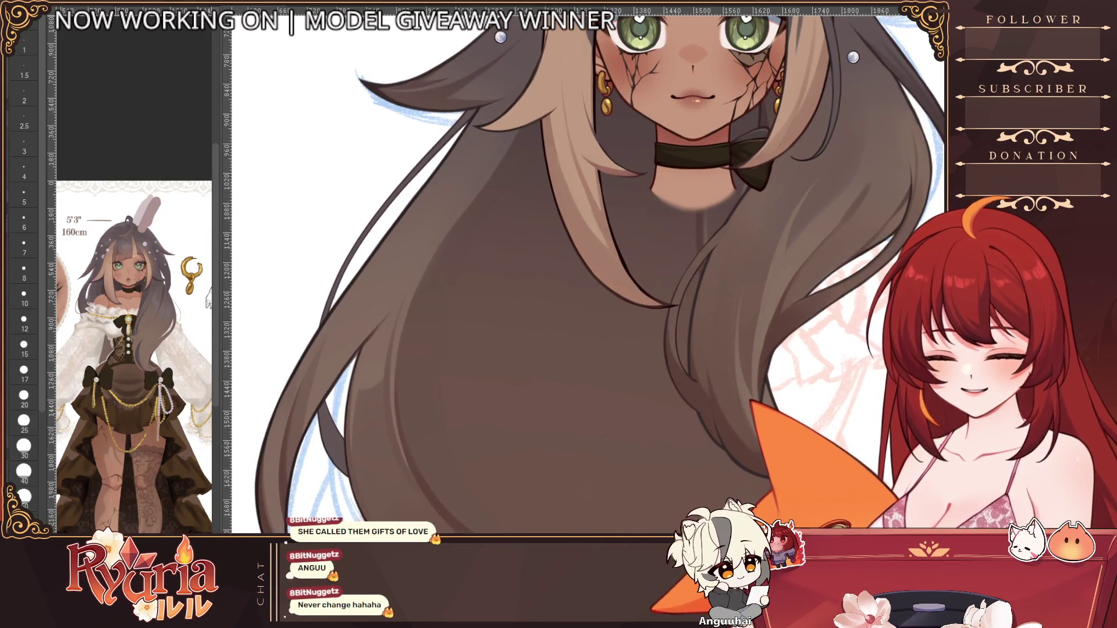
Step: Hide the flat hair fill and re-stroke the lower left hair outline with a small brush
key(ctrl+z)
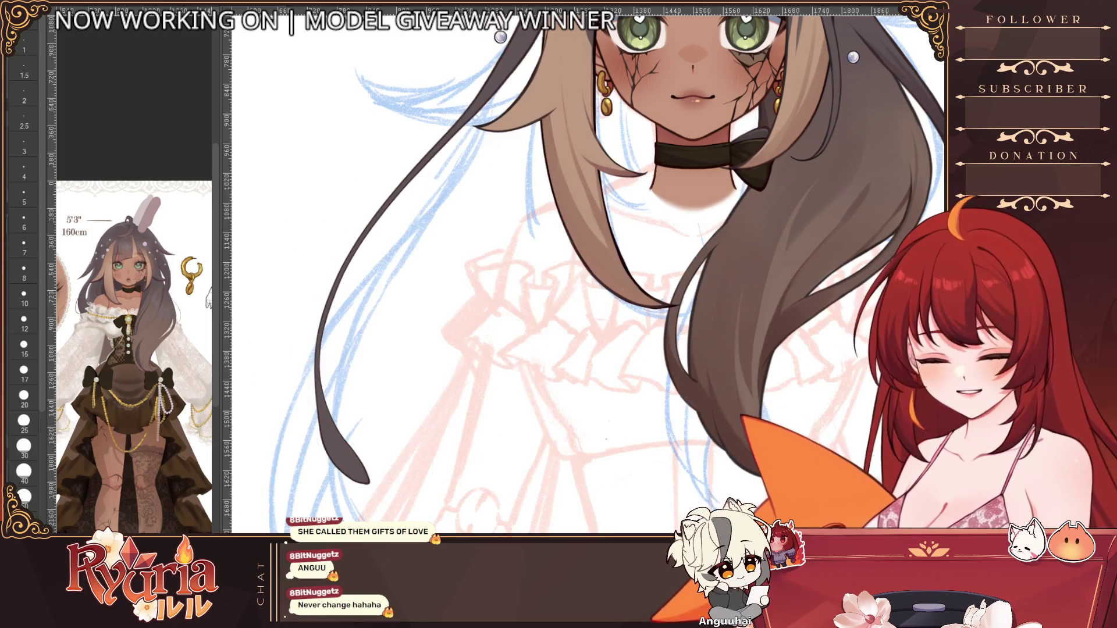
click(24, 347)
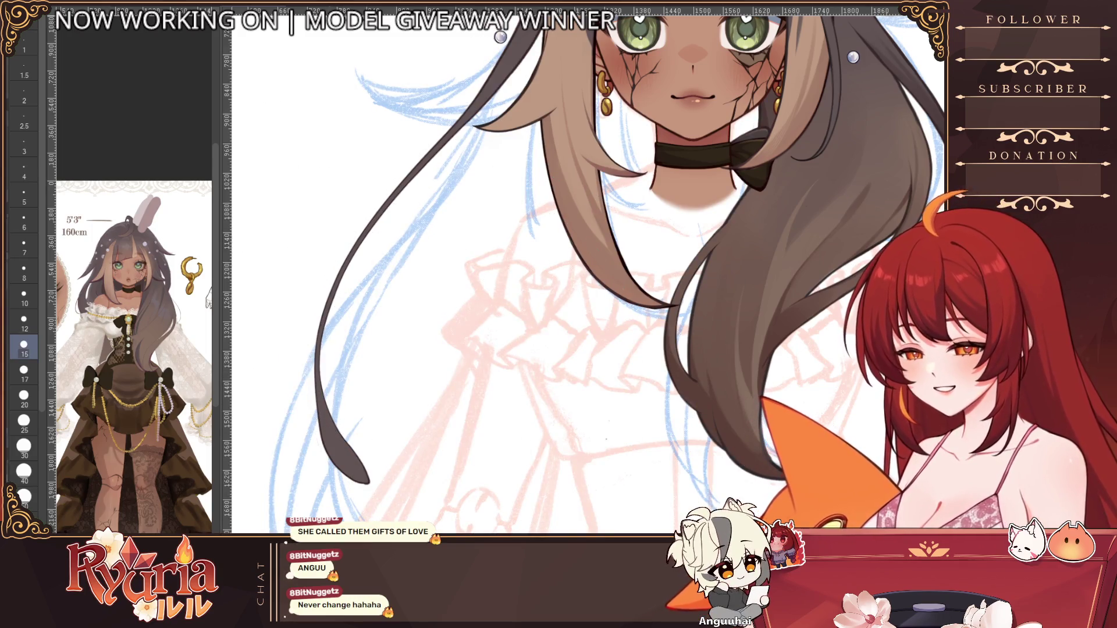
scroll(364, 233, up, 2)
key(bracketleft)
key(bracketleft)
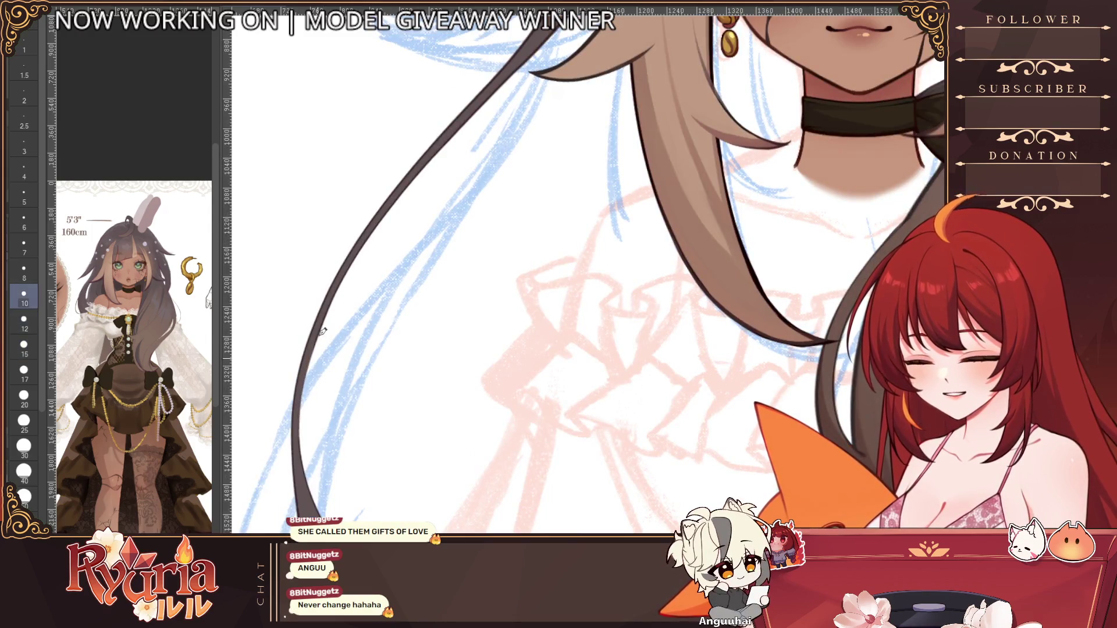
drag(311, 367, 301, 463)
drag(311, 390, 304, 512)
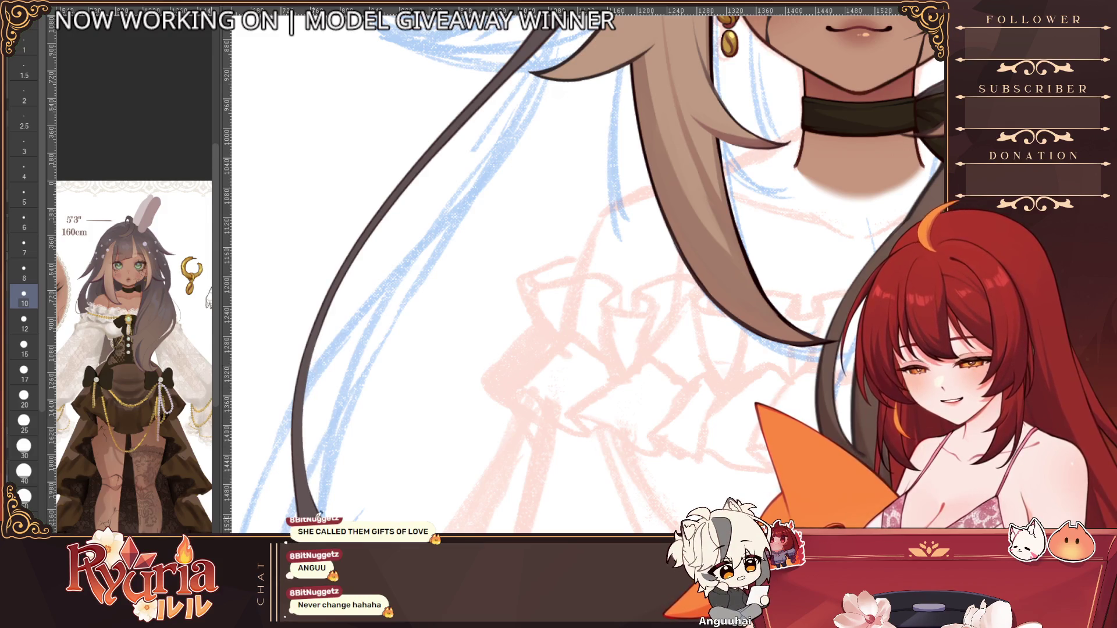
scroll(374, 426, down, 2)
Step: Re-ink the long left hair outline with a thinner brush, redoing the uneven stroke
drag(402, 503, 402, 413)
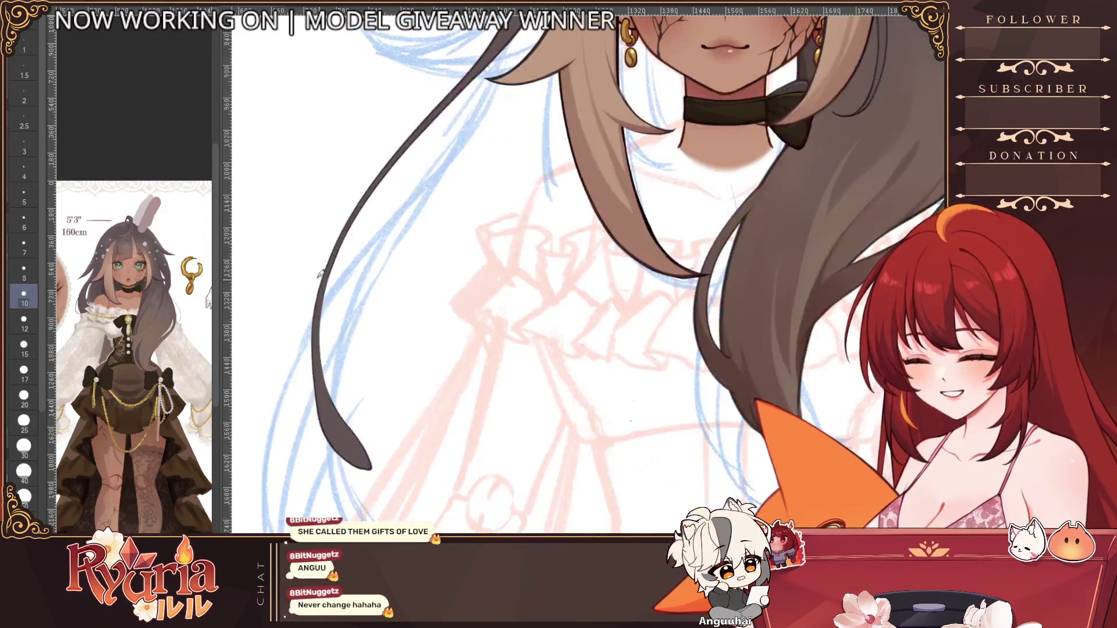
scroll(402, 413, up, 1)
key(bracketleft)
key(bracketleft)
key(bracketleft)
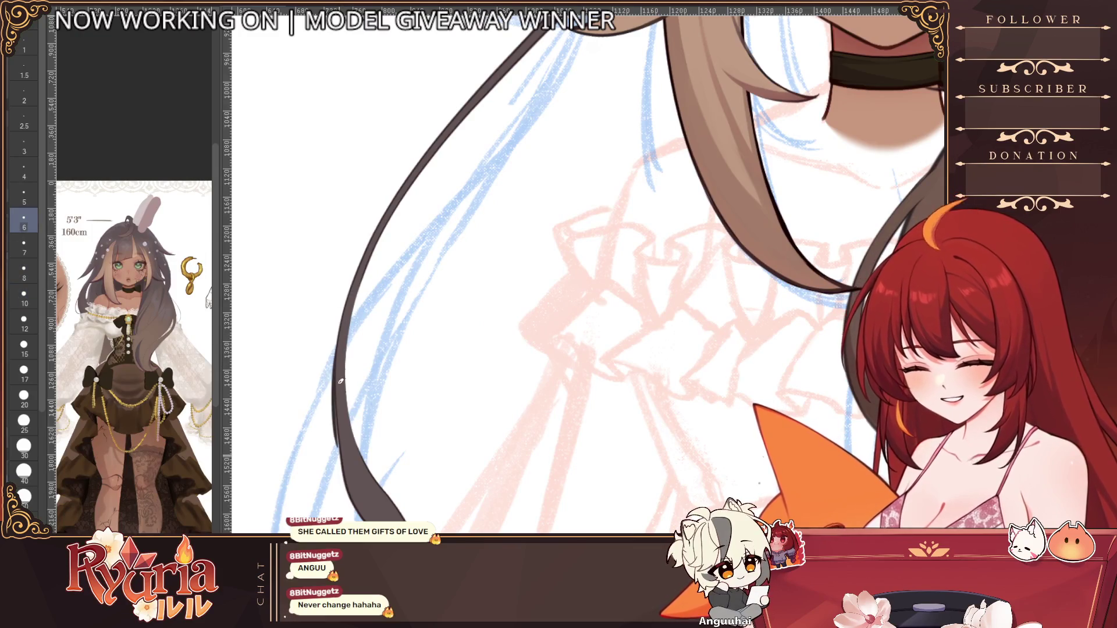
drag(343, 354, 340, 466)
key(ctrl+z)
drag(337, 424, 355, 521)
Step: Fine-tune the brush to a smaller size and recentre the view on the head
key(bracketright)
key(bracketright)
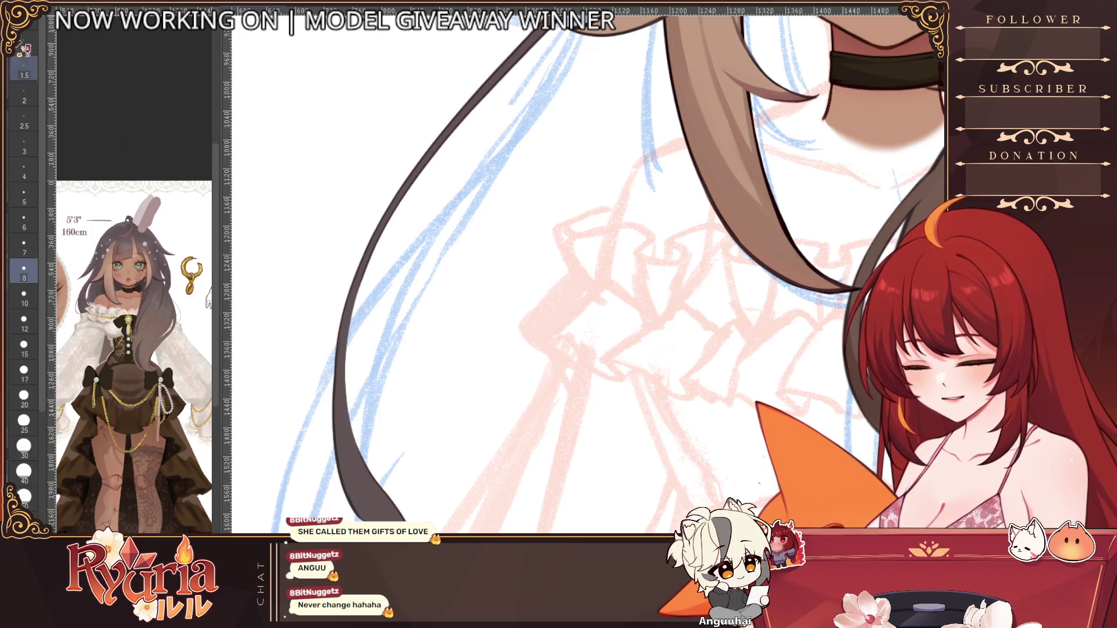
key(bracketleft)
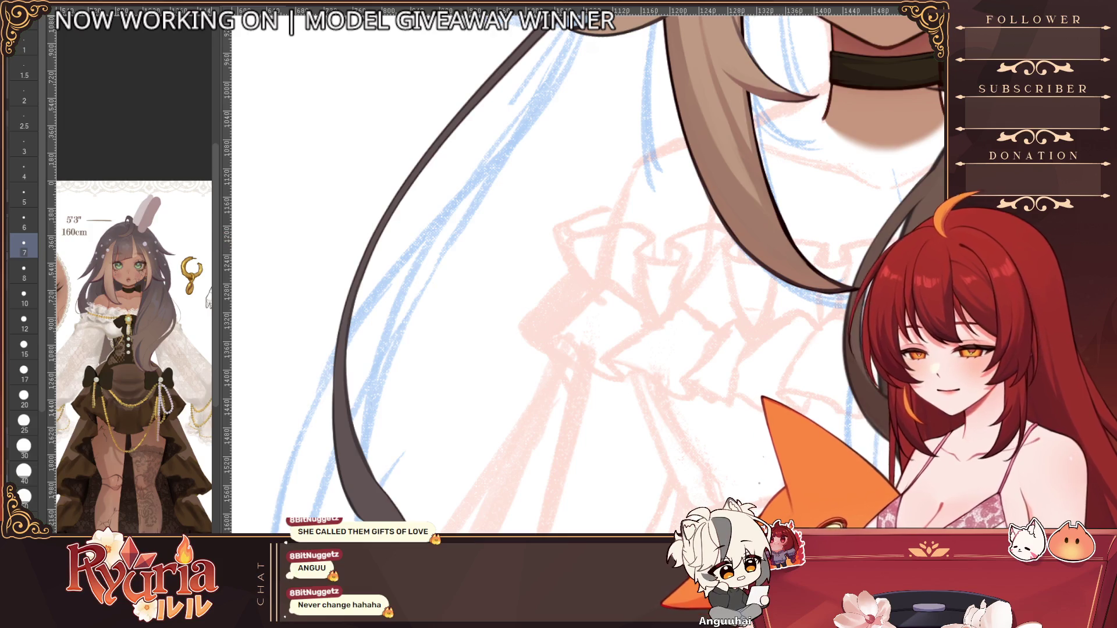
key(bracketleft)
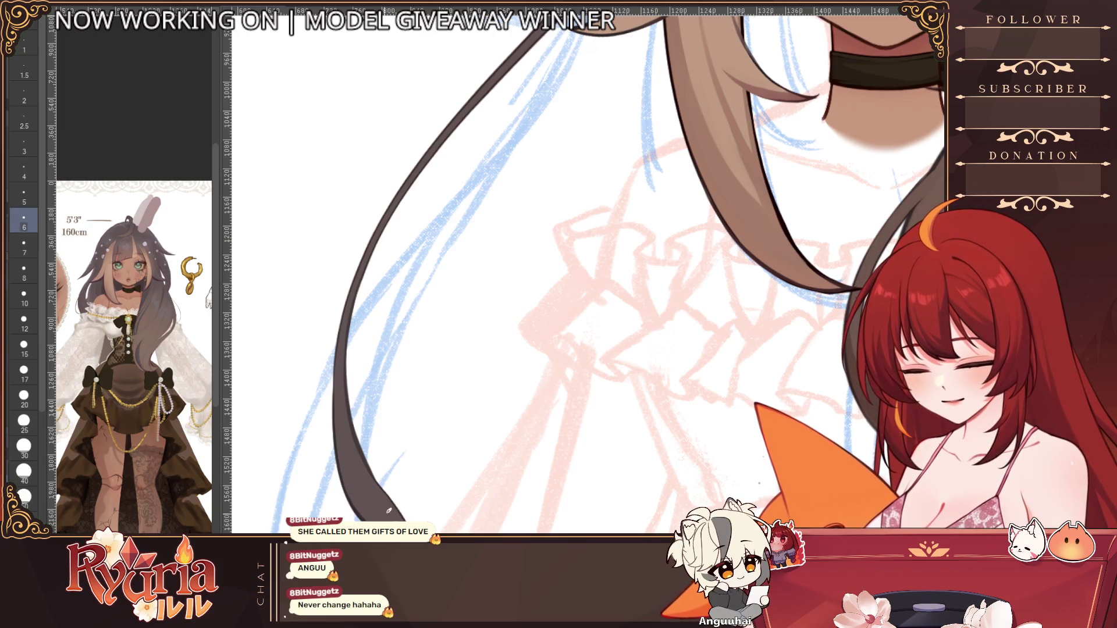
scroll(406, 517, down, 5)
drag(434, 500, 400, 475)
key(bracketleft)
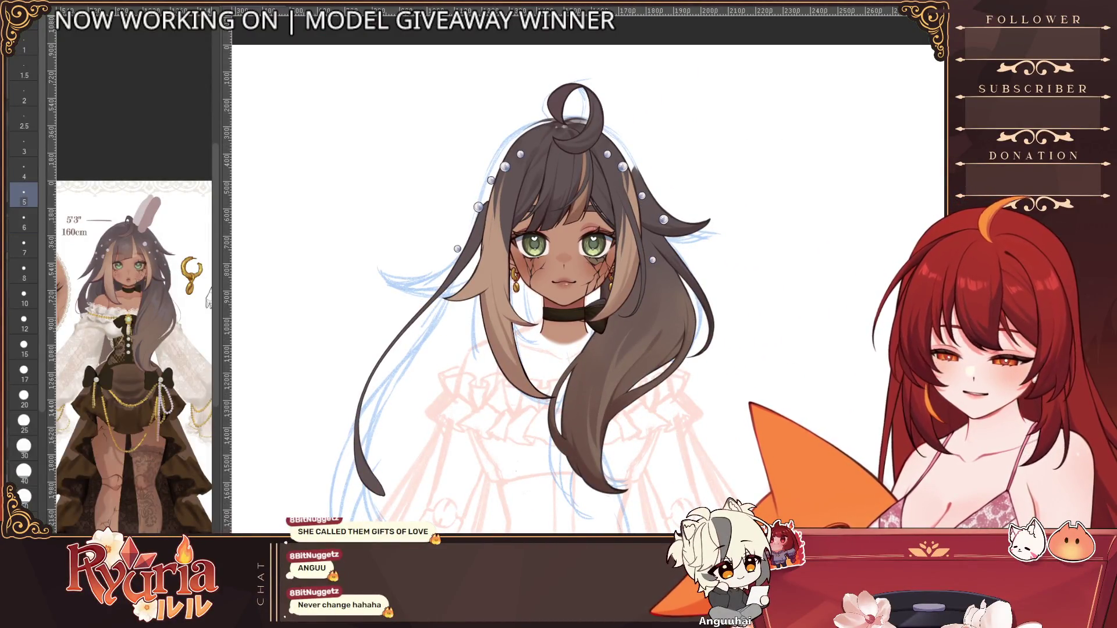
scroll(617, 508, down, 4)
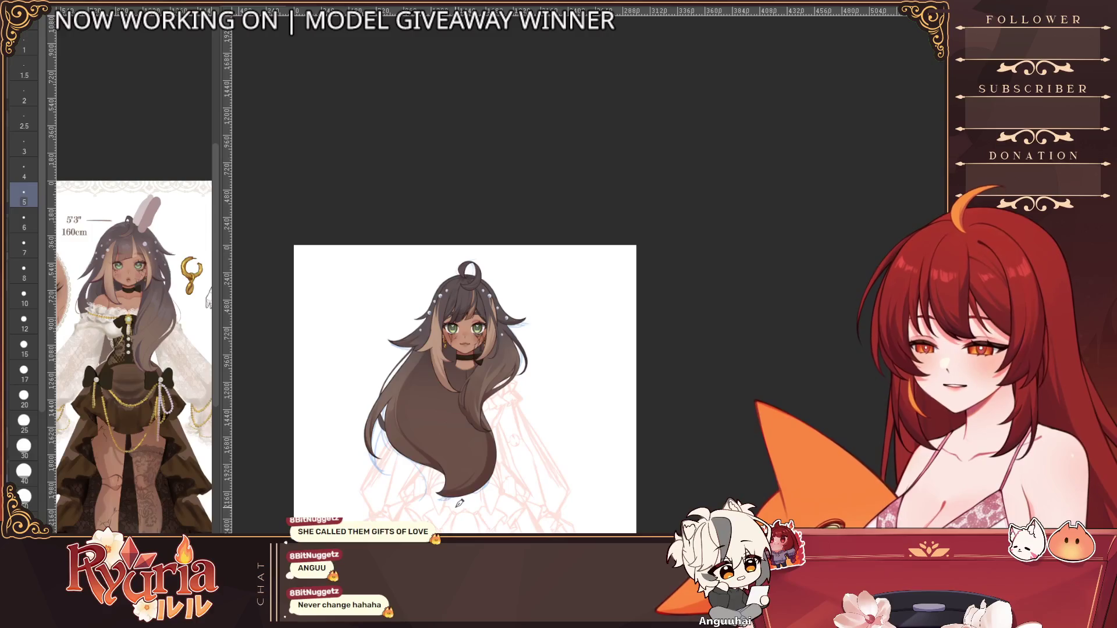
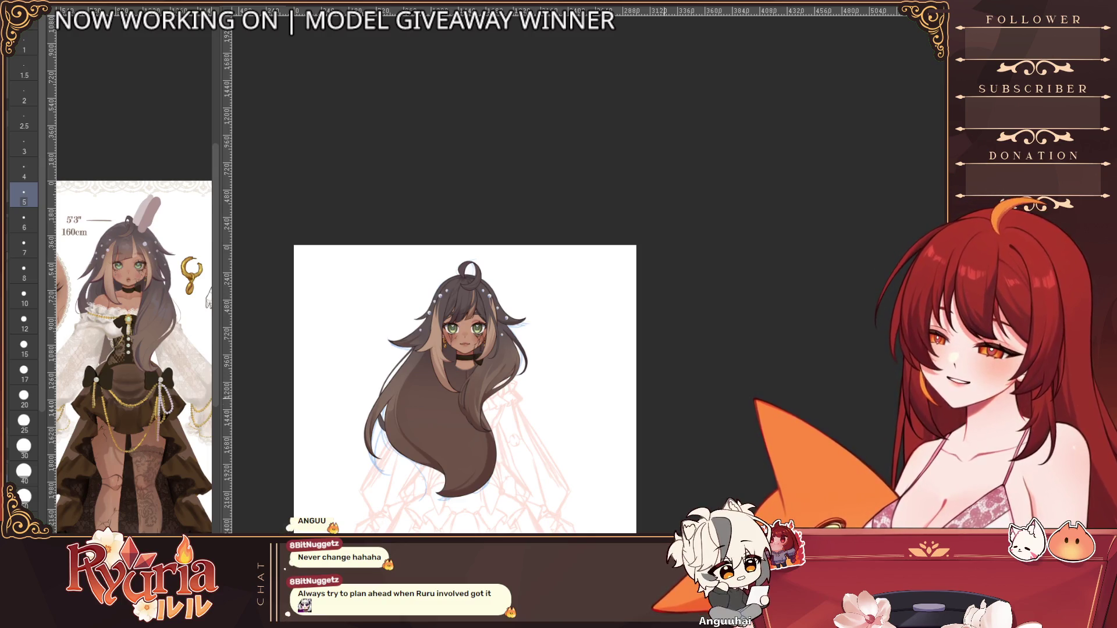
Step: Zoom in on the hair and face, nudging the brush size up two steps
scroll(484, 402, up, 4)
scroll(484, 402, up, 2)
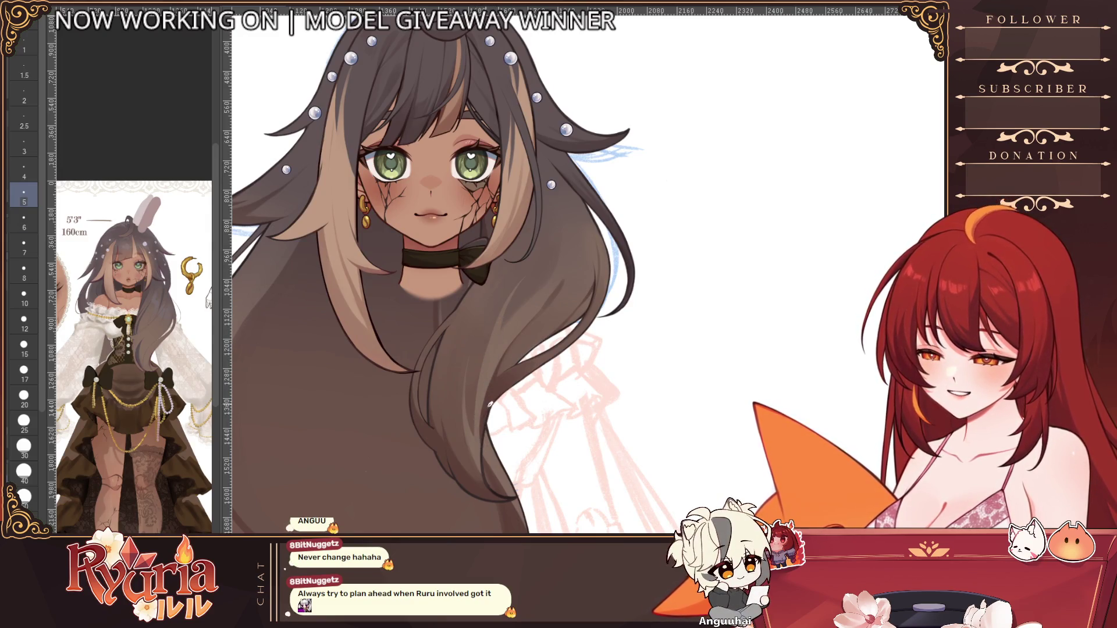
key(bracketright)
scroll(566, 315, down, 1)
scroll(558, 320, up, 3)
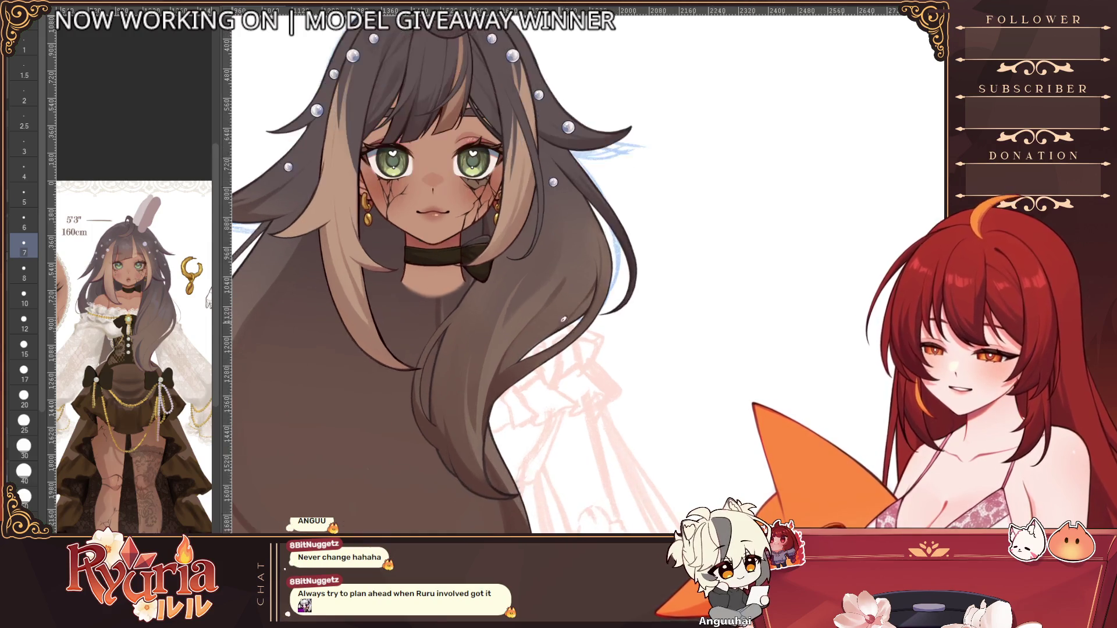
key(bracketright)
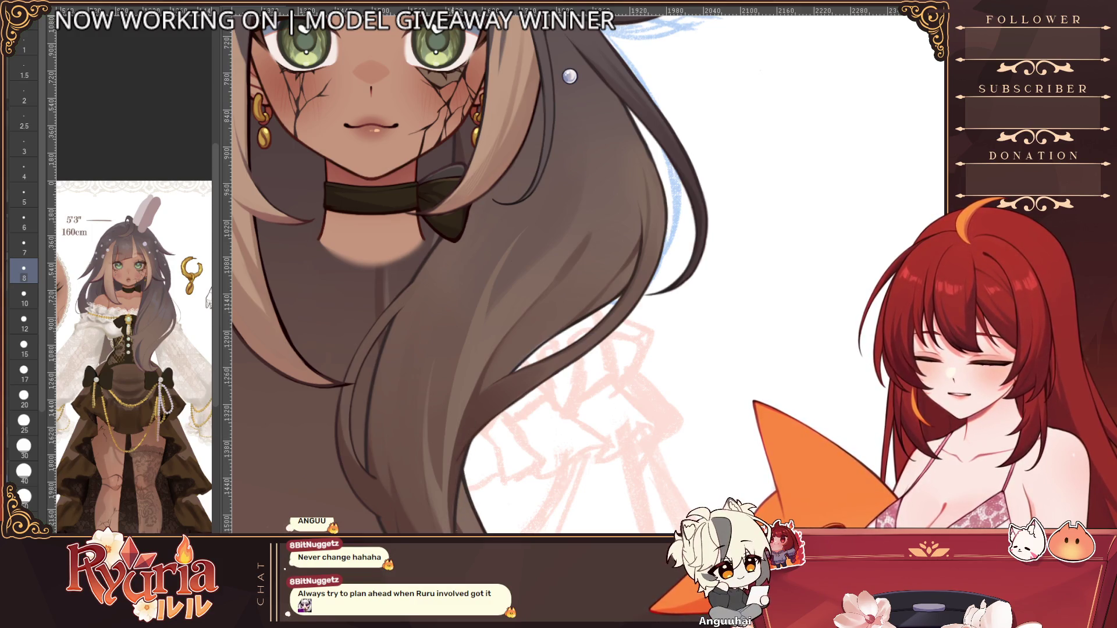
Step: Try large, small and medium brush sizes while inspecting the hair, settling on the 17 preset
scroll(472, 445, up, 2)
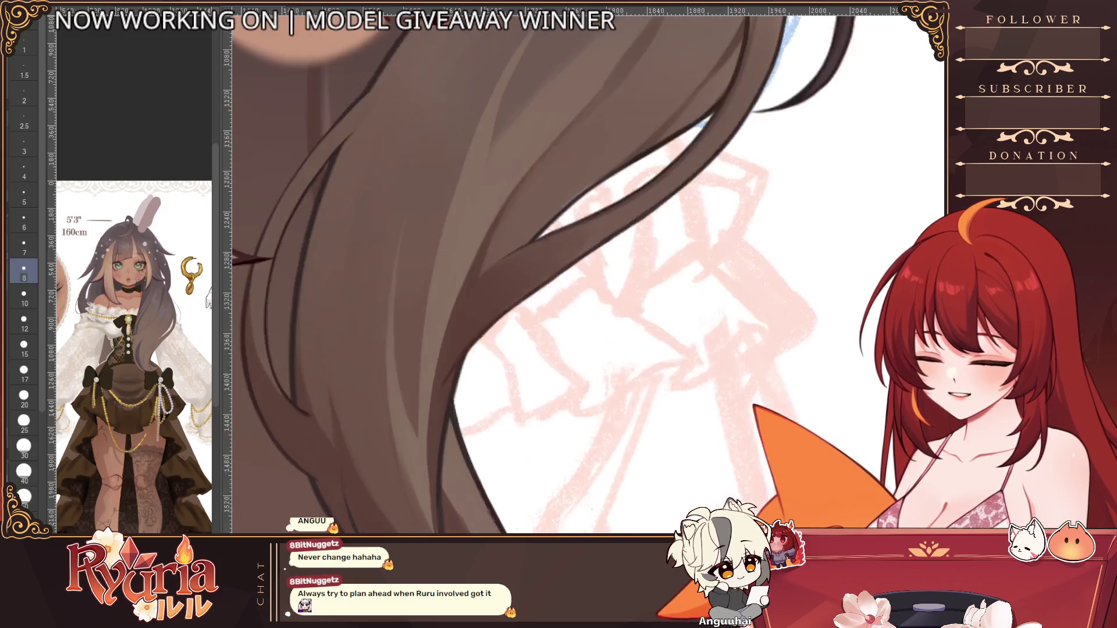
key(bracketright)
key(bracketright)
key(bracketright)
key(bracketleft)
key(bracketleft)
key(bracketleft)
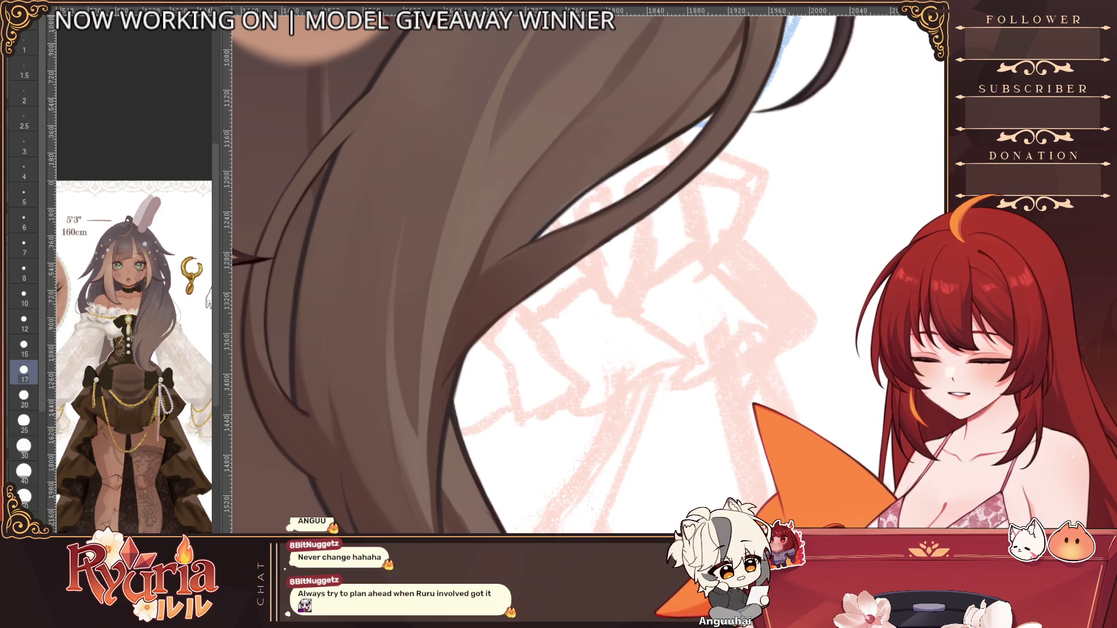
scroll(546, 397, down, 4)
scroll(545, 397, up, 3)
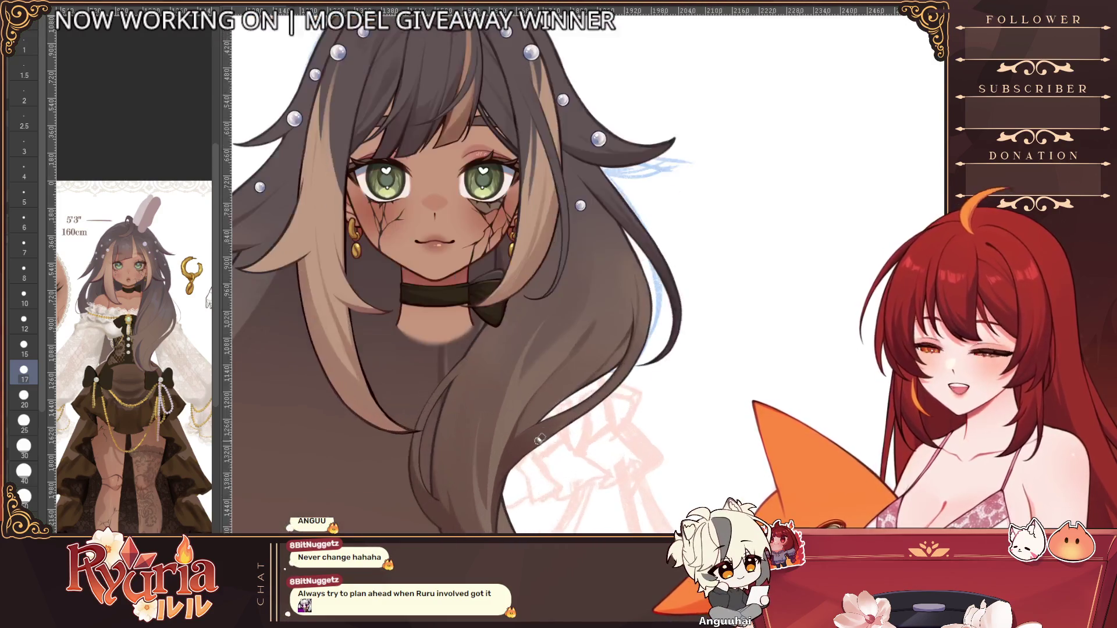
scroll(545, 396, down, 4)
scroll(546, 397, up, 4)
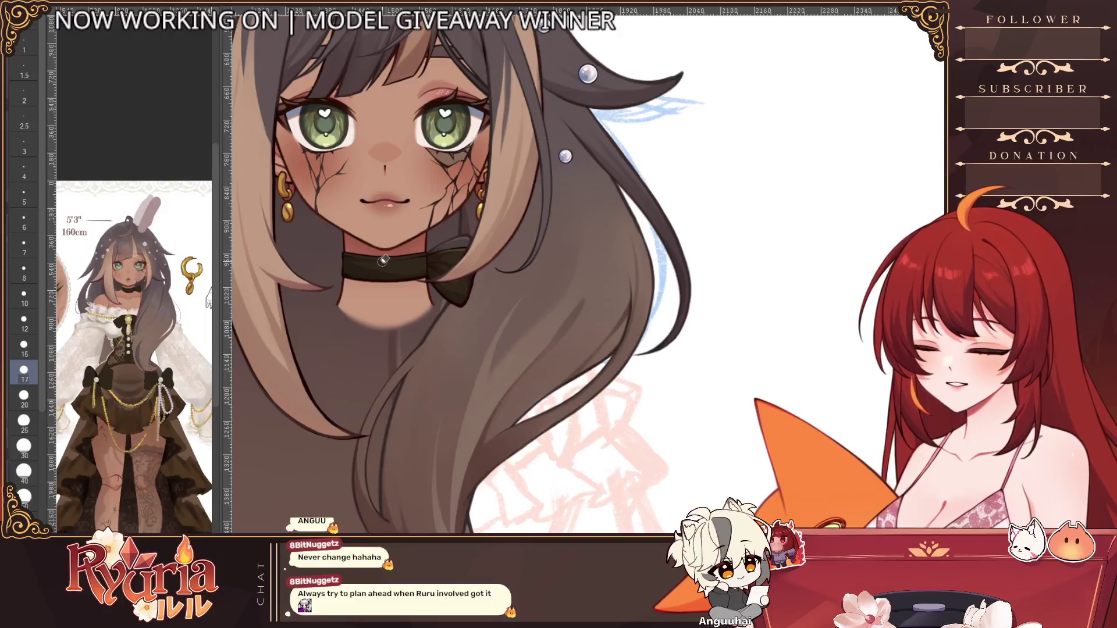
key(bracketleft)
key(bracketleft)
key(bracketleft)
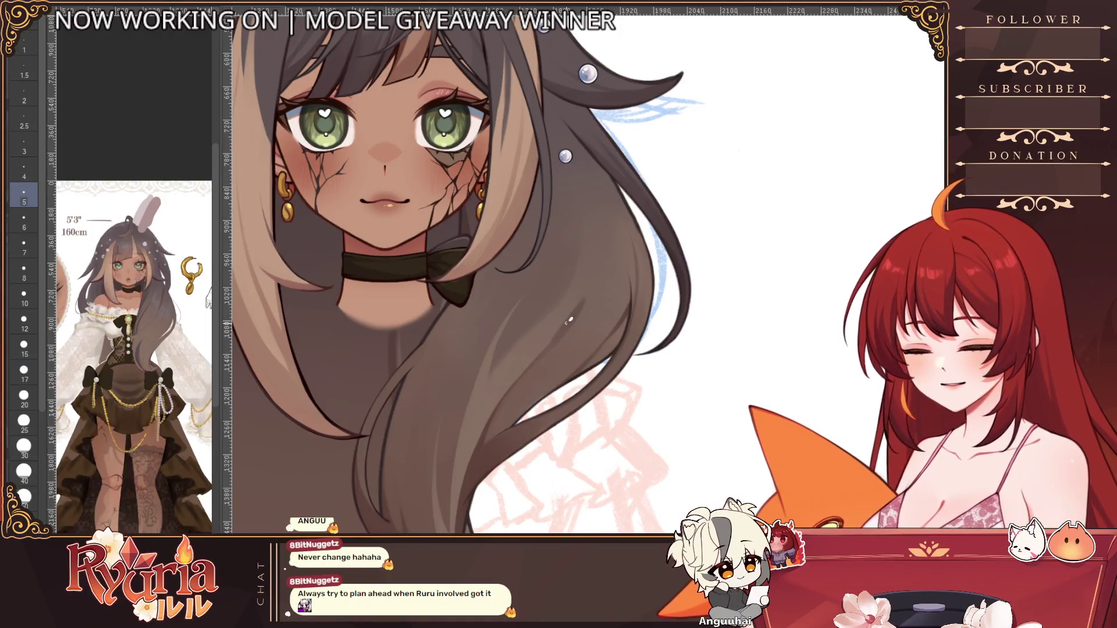
key(bracketright)
key(bracketright)
key(bracketright)
key(bracketleft)
key(bracketleft)
key(bracketleft)
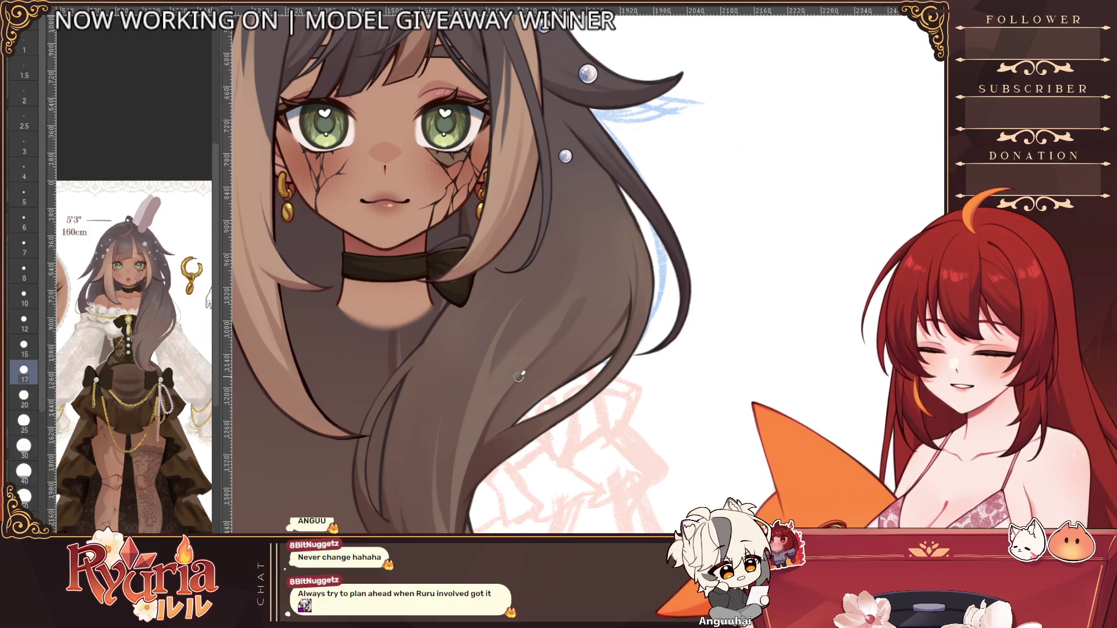
scroll(558, 343, down, 3)
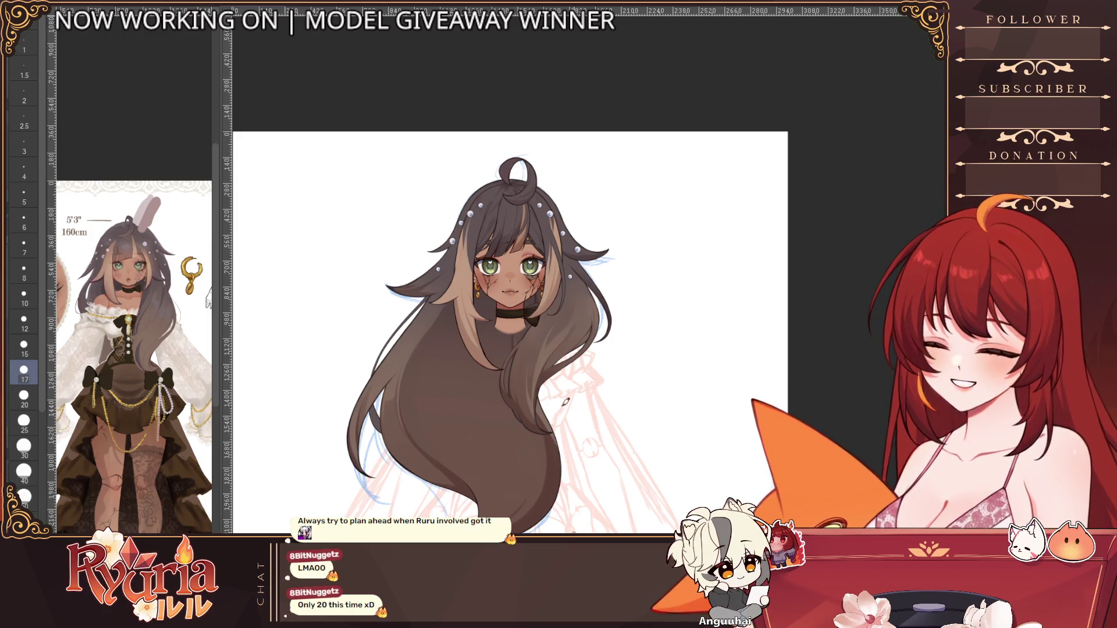
Step: Take the brush from the 17 preset down to 10, then to 7, and zoom back out
scroll(504, 348, up, 5)
mouse_move(504, 348)
mouse_down()
mouse_move(540, 386)
mouse_move(512, 361)
mouse_up()
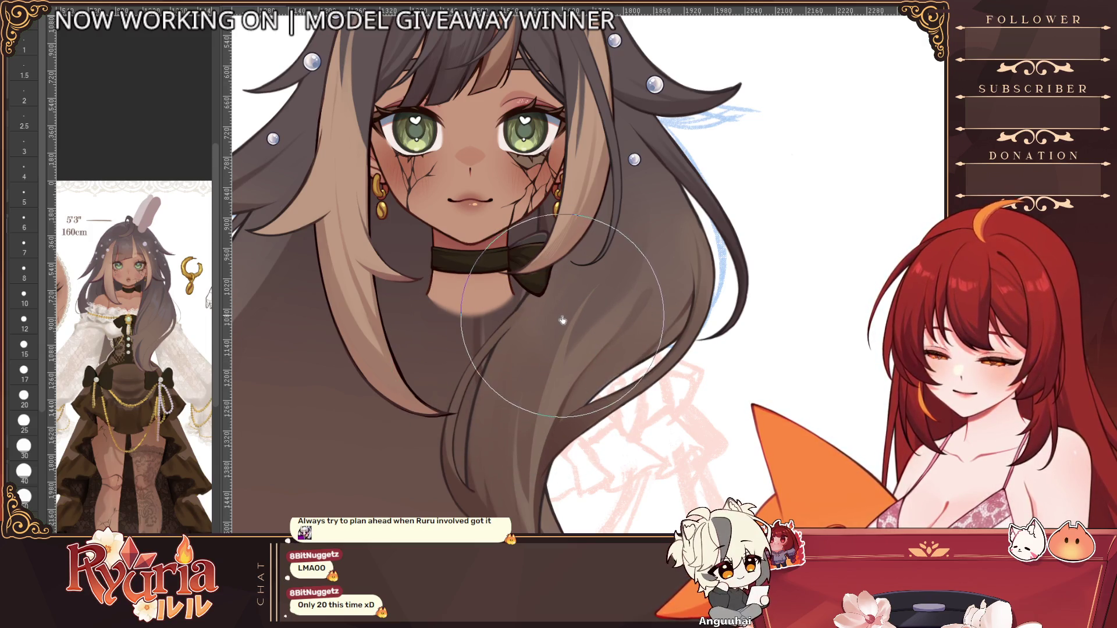
scroll(560, 316, up, 1)
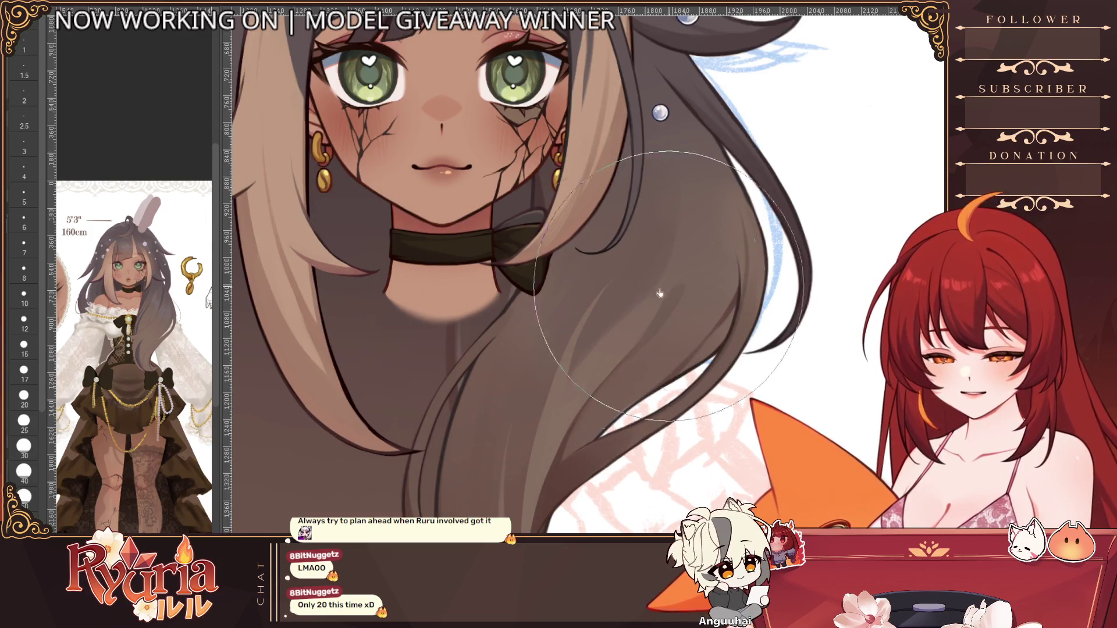
click(24, 372)
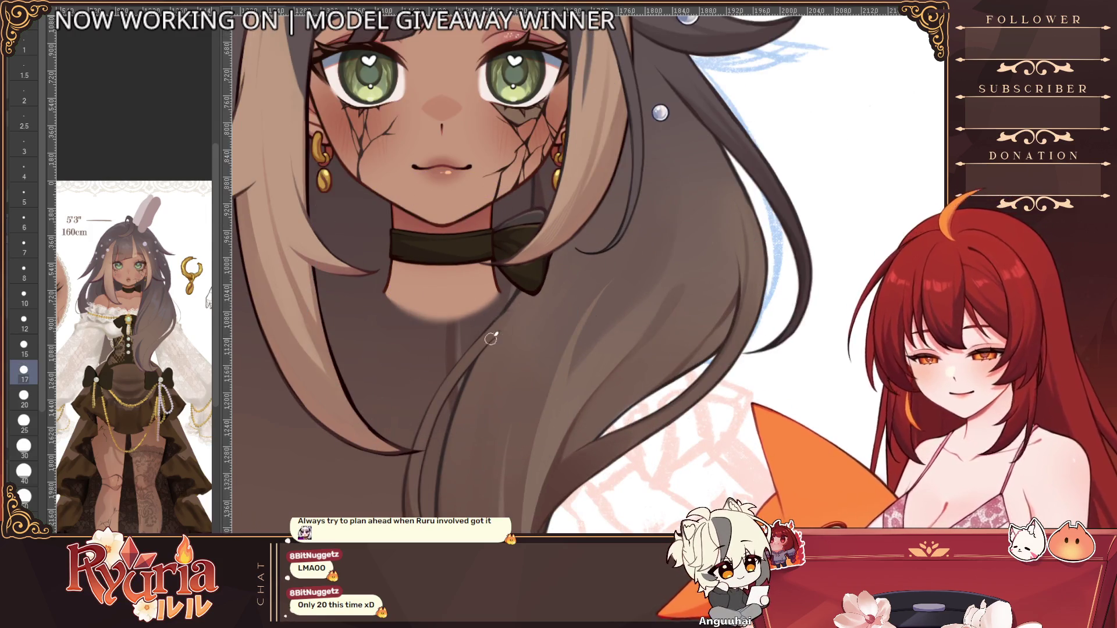
drag(495, 322, 532, 293)
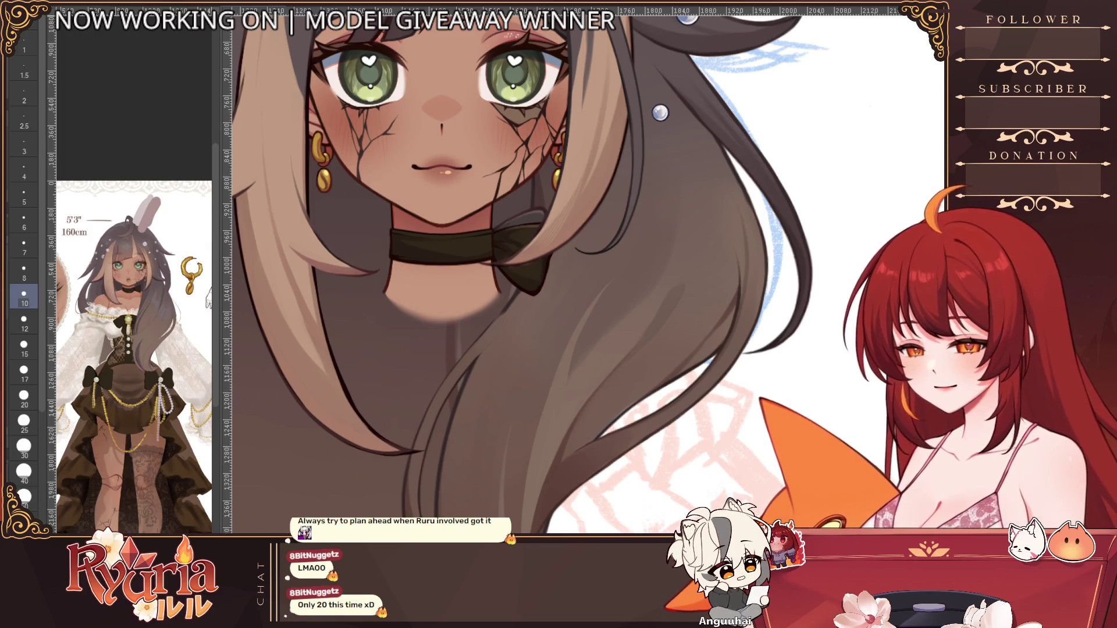
key(bracketleft)
key(bracketleft)
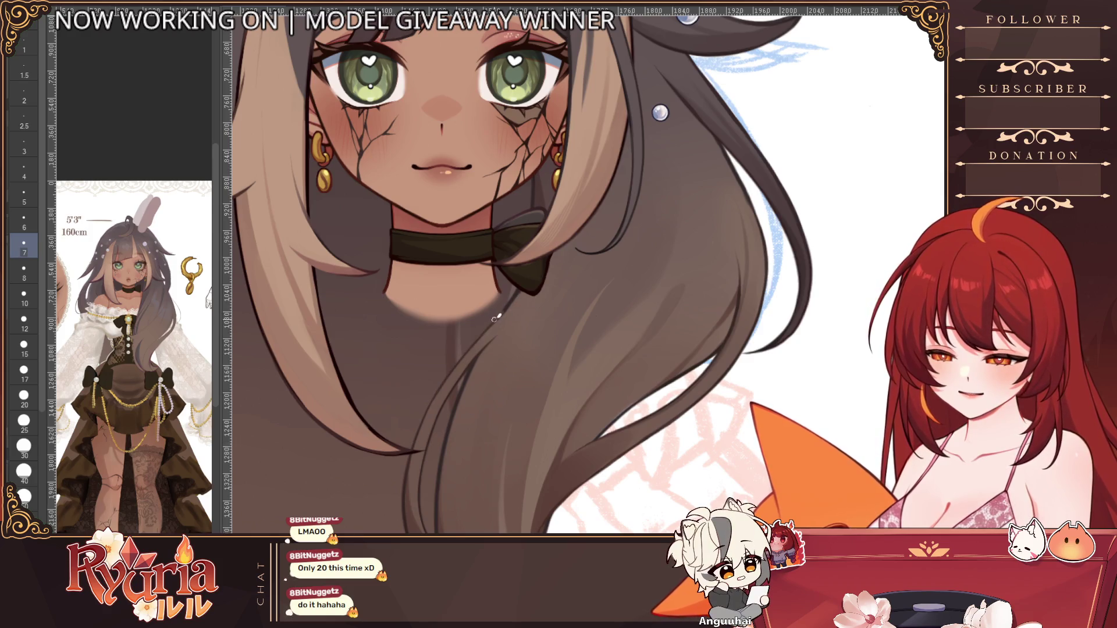
ctrl+alt+click(517, 417)
ctrl+alt+click(518, 418)
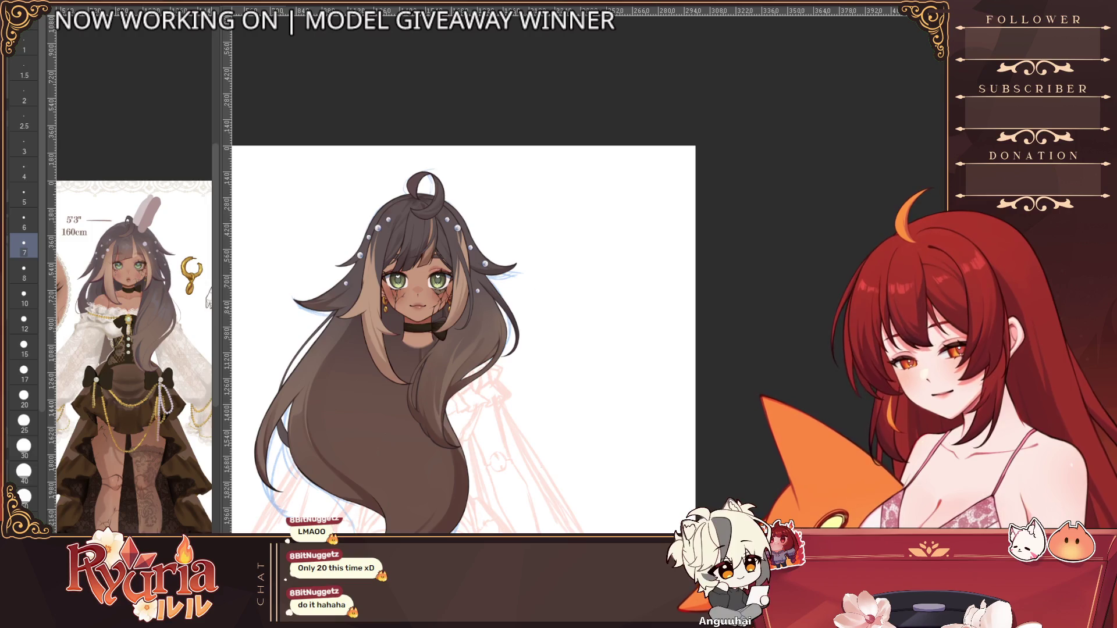
Step: Enlarge the airbrush and sweep soft shading across the long hair, undoing one stroke
key(bracketright)
key(bracketright)
key(bracketright)
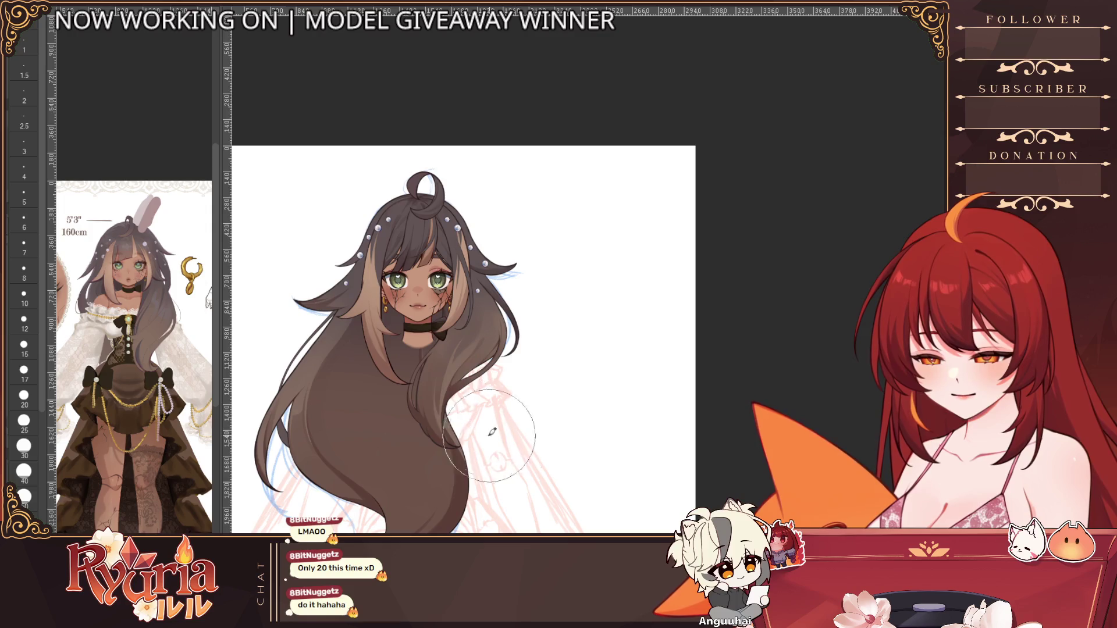
mouse_move(340, 345)
mouse_down()
mouse_move(494, 309)
mouse_move(378, 349)
mouse_move(326, 303)
mouse_move(521, 347)
mouse_move(512, 373)
mouse_move(408, 349)
mouse_move(302, 349)
mouse_move(472, 379)
mouse_up()
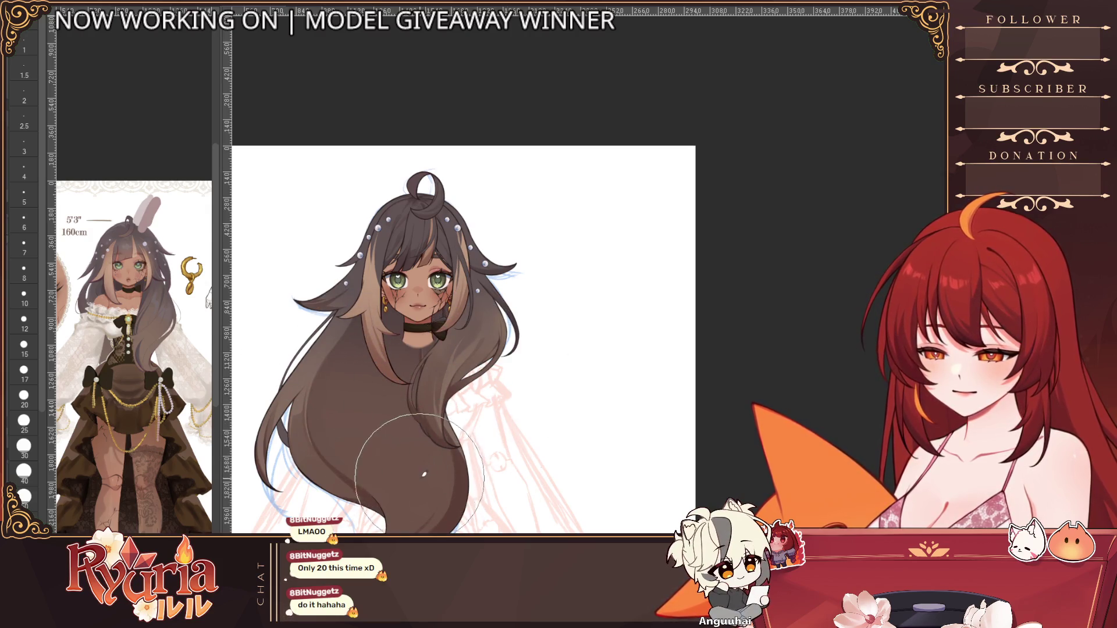
scroll(440, 365, down, 1)
scroll(440, 366, up, 3)
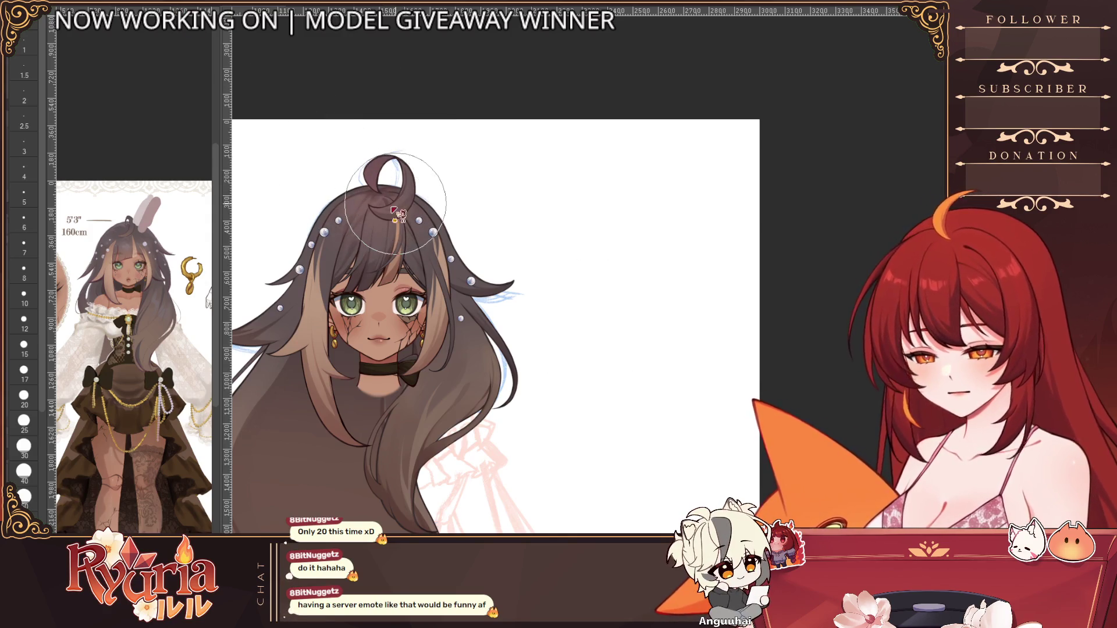
scroll(431, 262, down, 3)
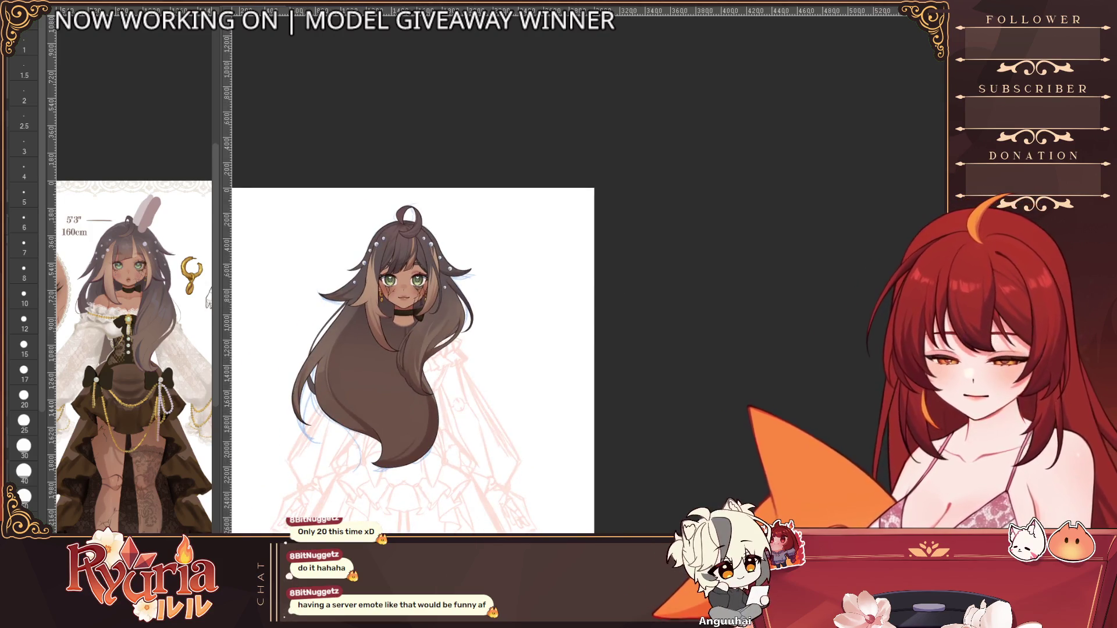
scroll(395, 296, up, 2)
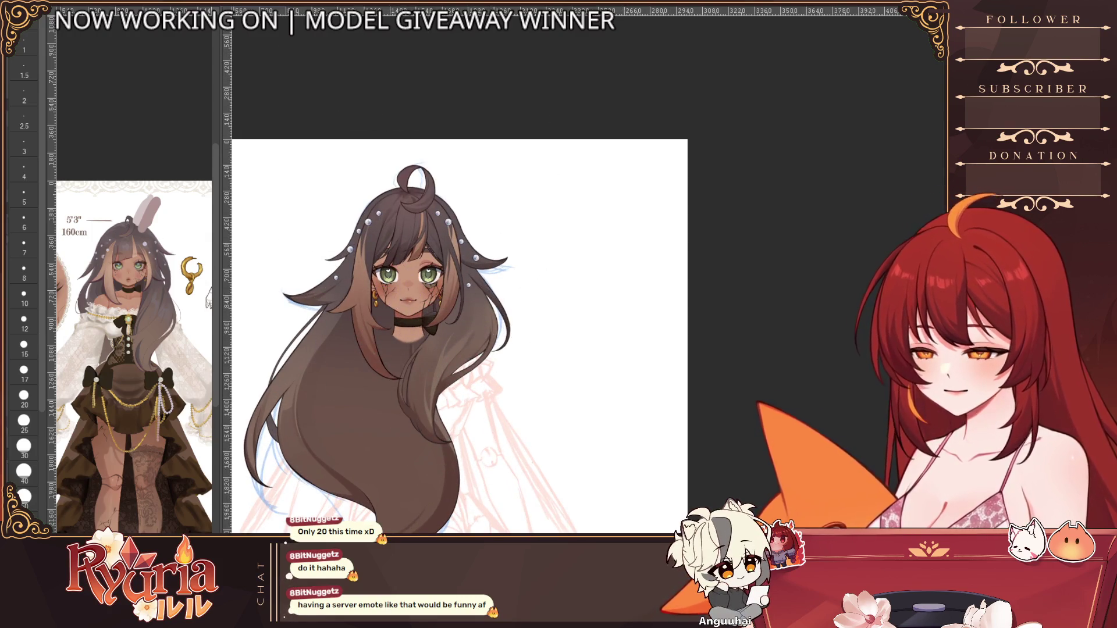
key(ctrl+z)
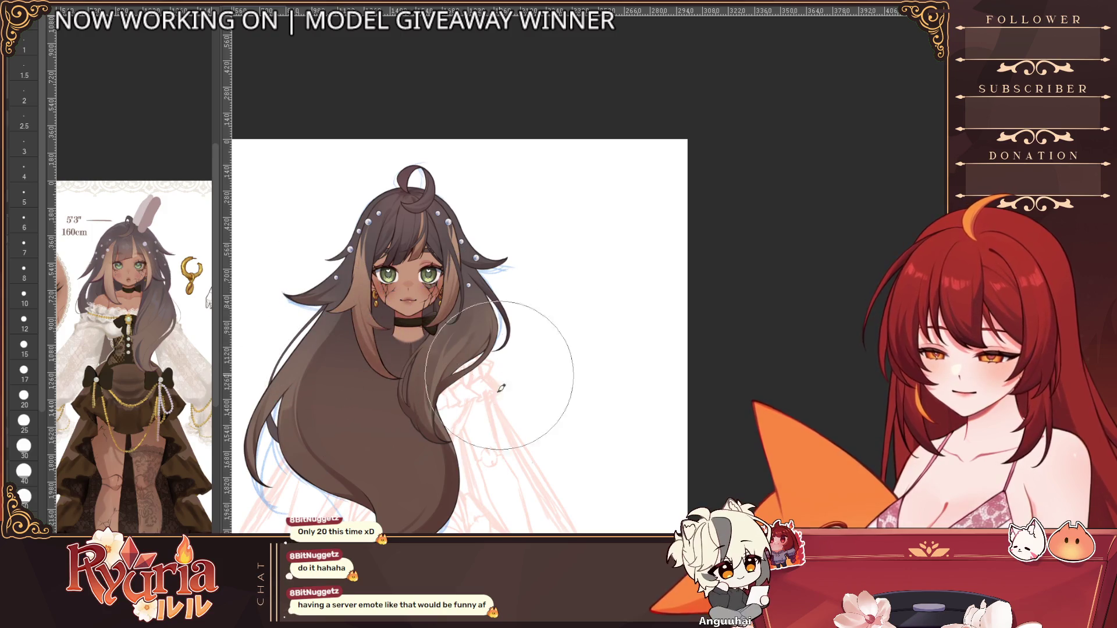
key(ctrl+minus)
key(ctrl+minus)
scroll(488, 454, up, 2)
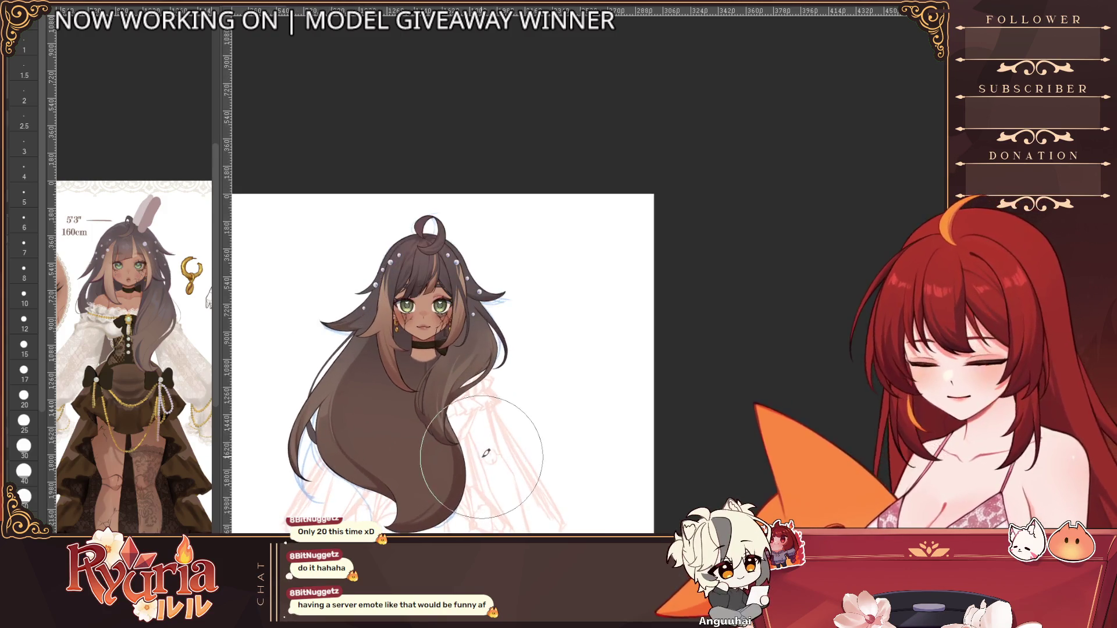
scroll(387, 221, up, 2)
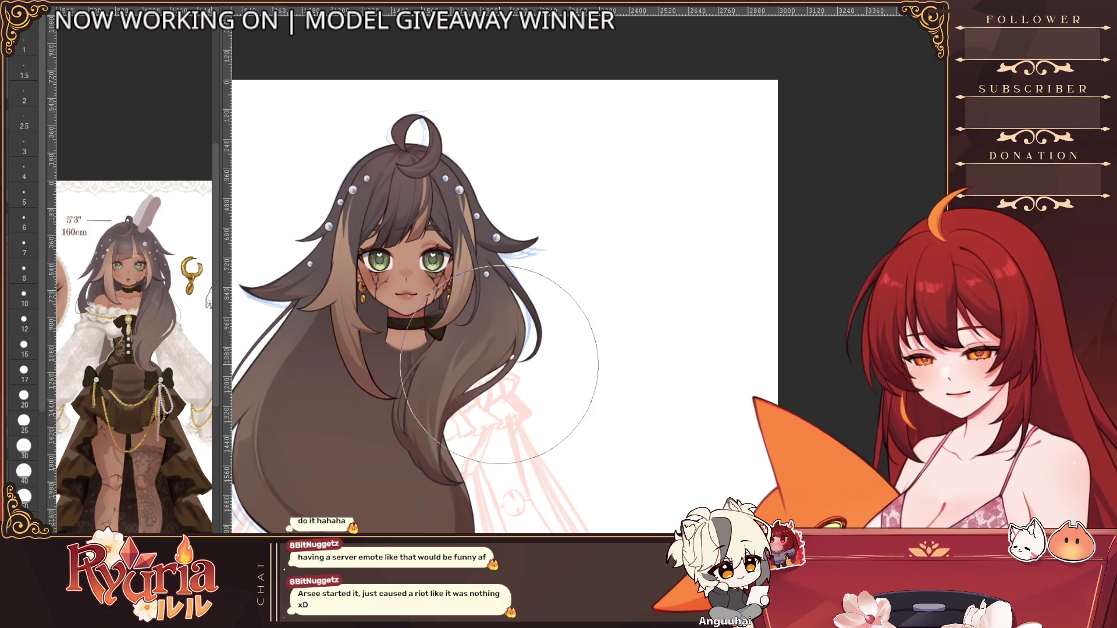
scroll(359, 397, down, 3)
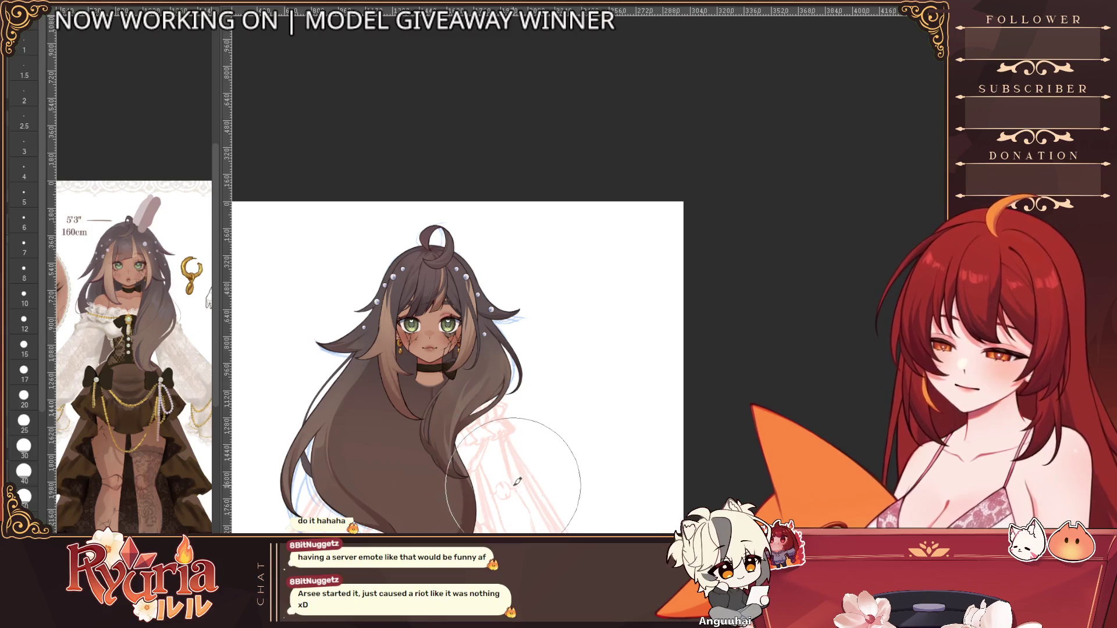
scroll(471, 472, down, 1)
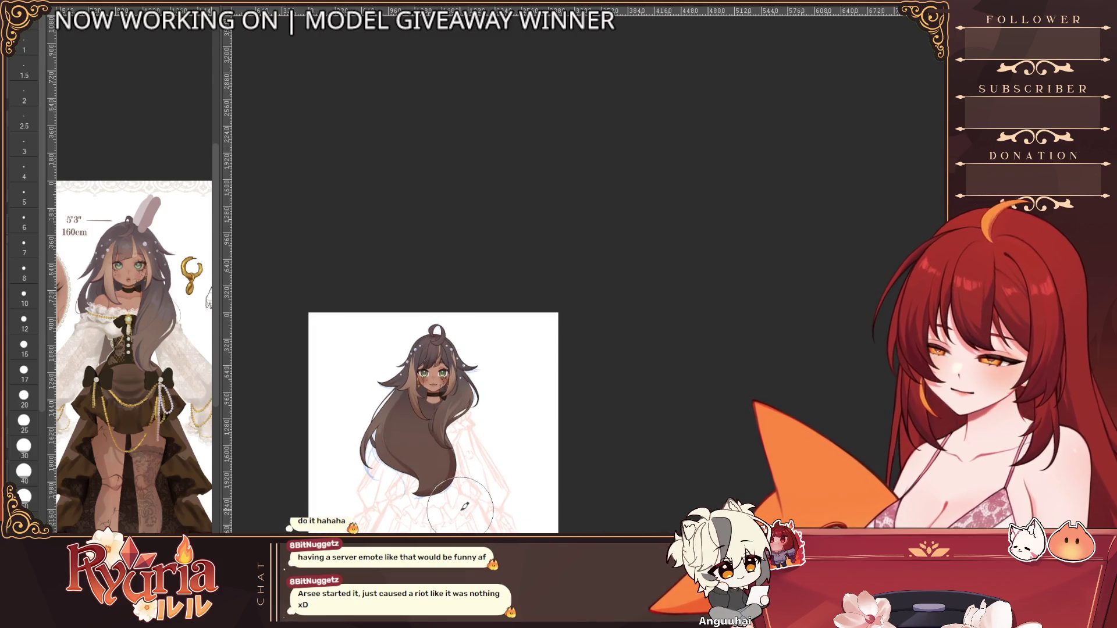
scroll(463, 512, up, 1)
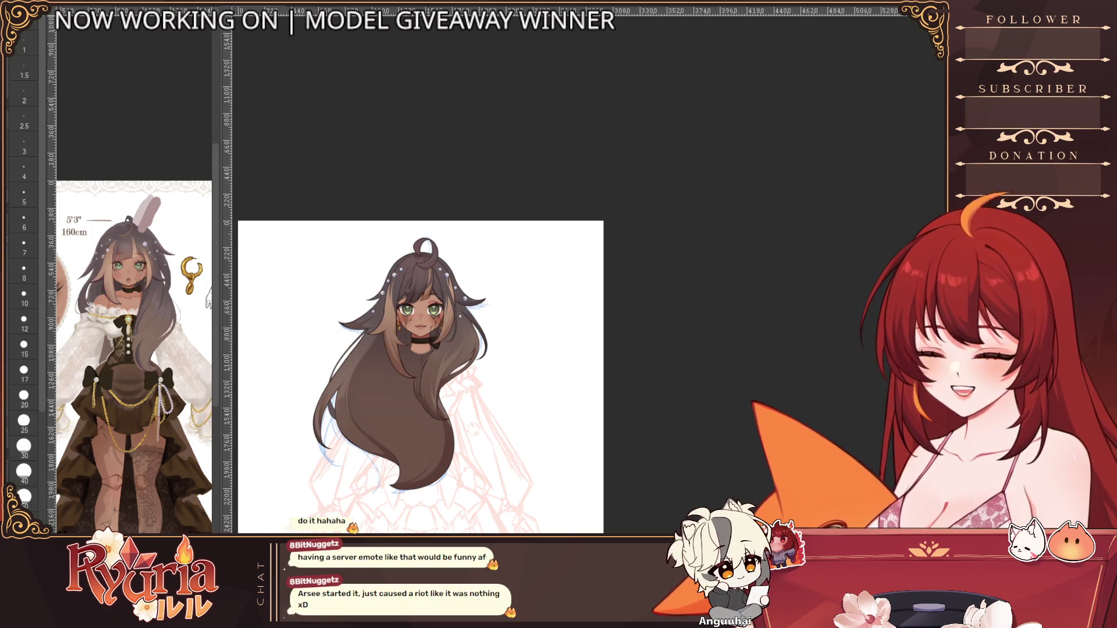
scroll(452, 365, up, 1)
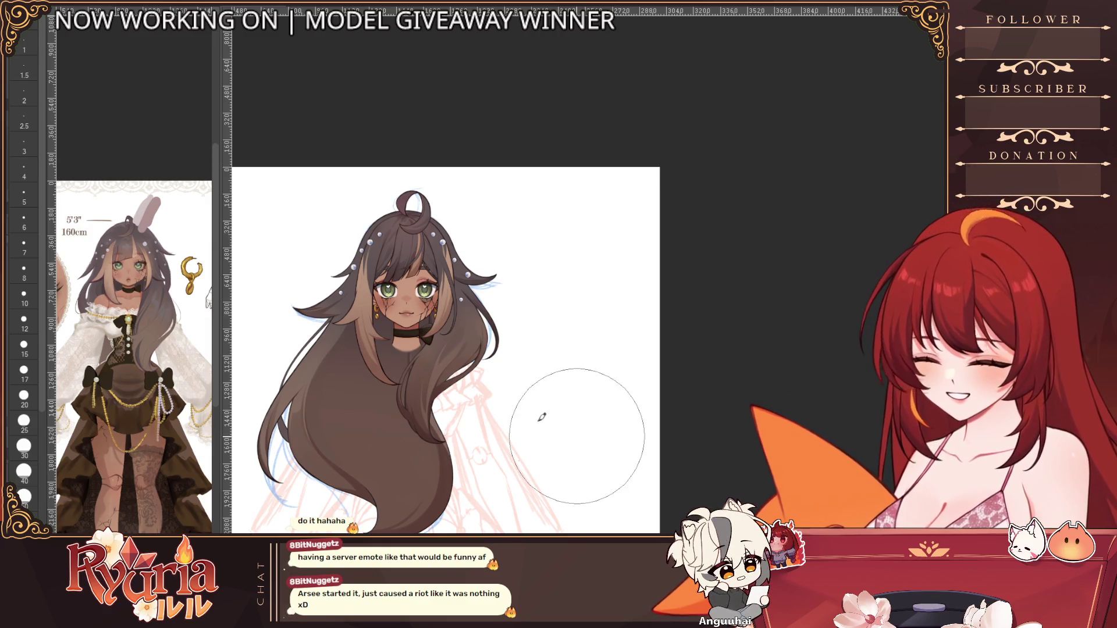
key(ctrl+minus)
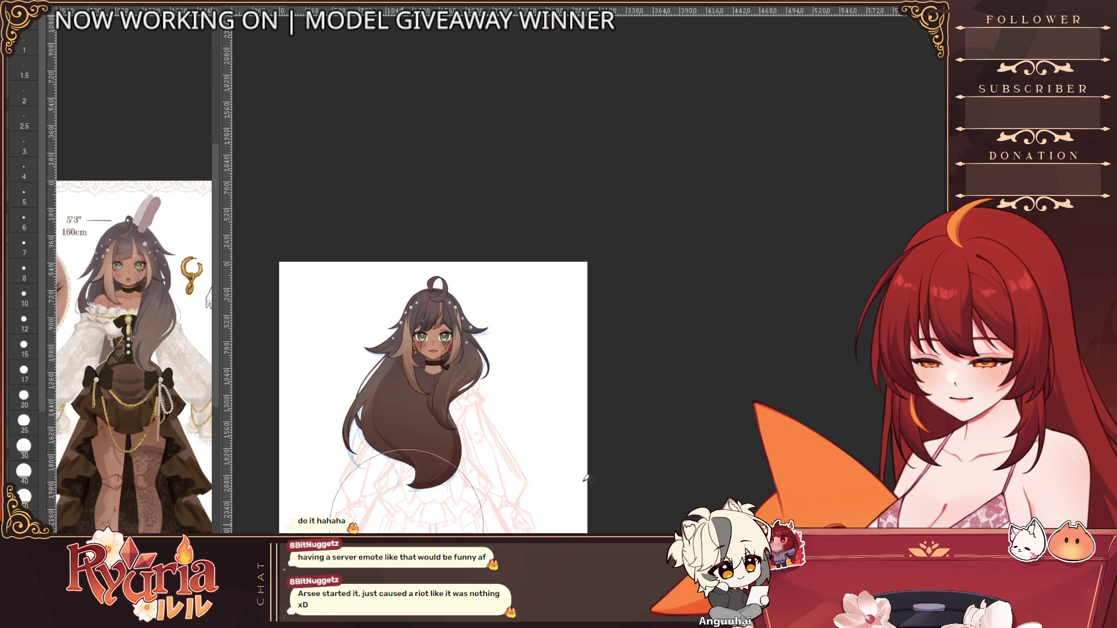
key(bracketleft)
key(bracketleft)
key(bracketleft)
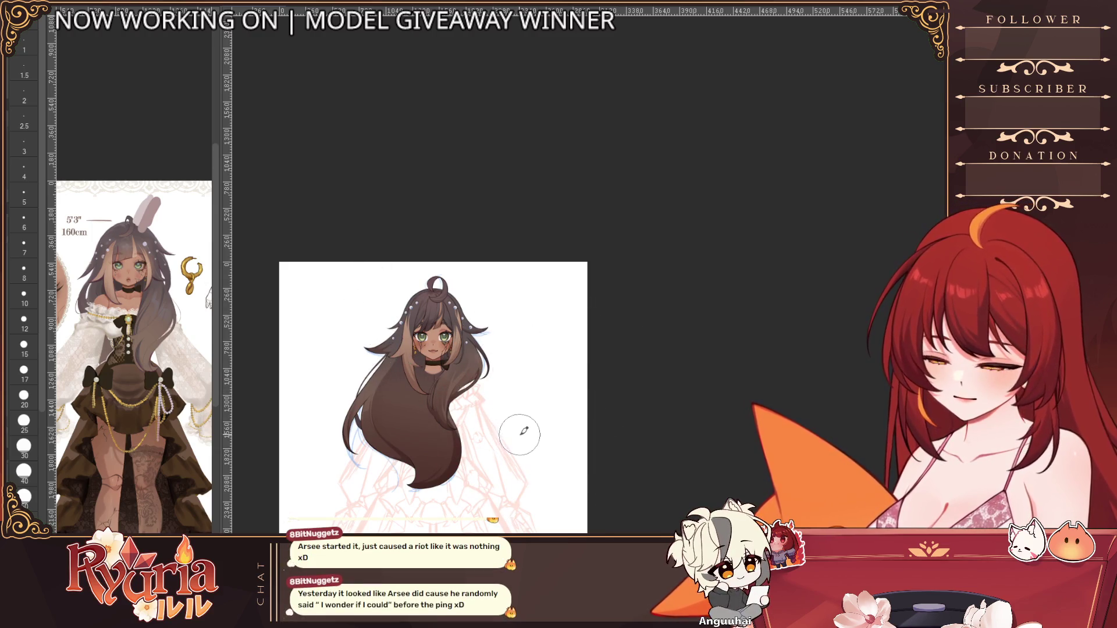
scroll(519, 451, up, 2)
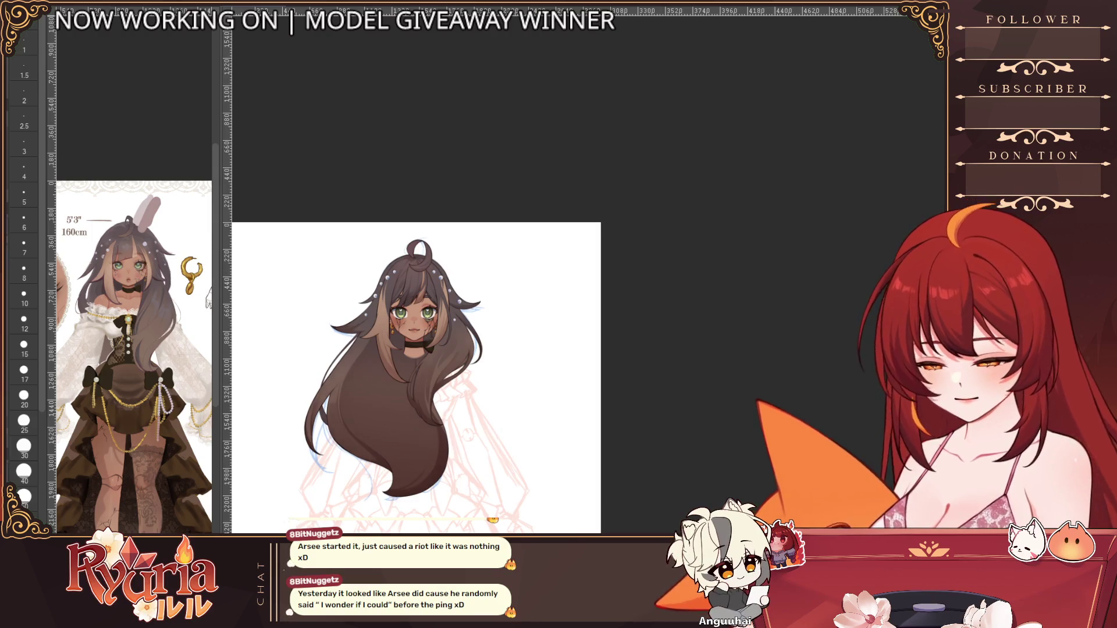
scroll(472, 412, down, 2)
scroll(479, 410, up, 3)
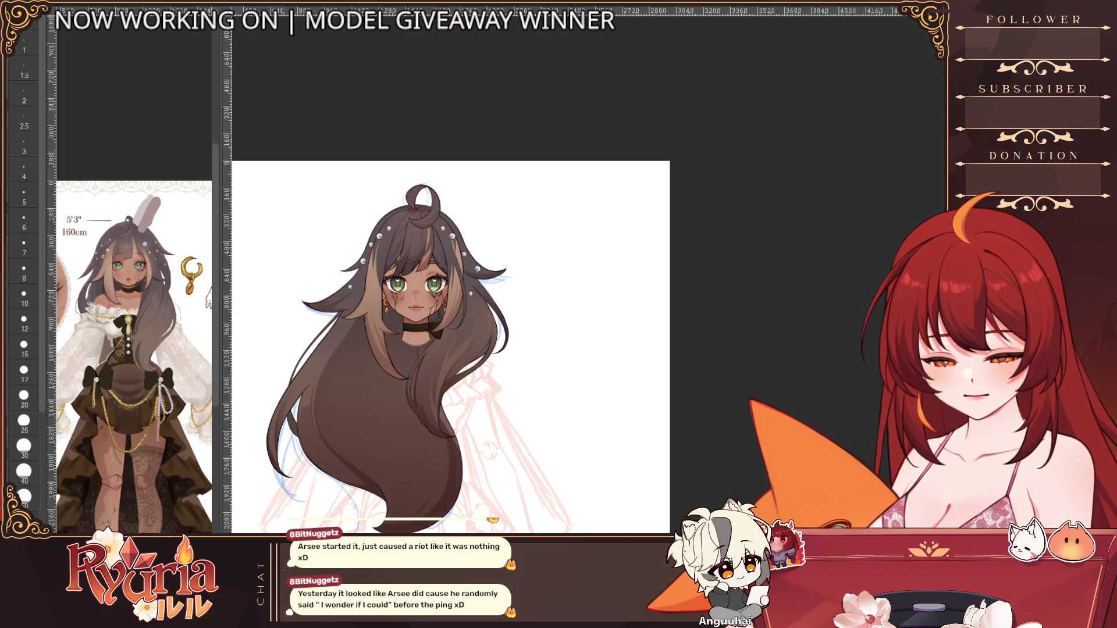
key(ctrl+z)
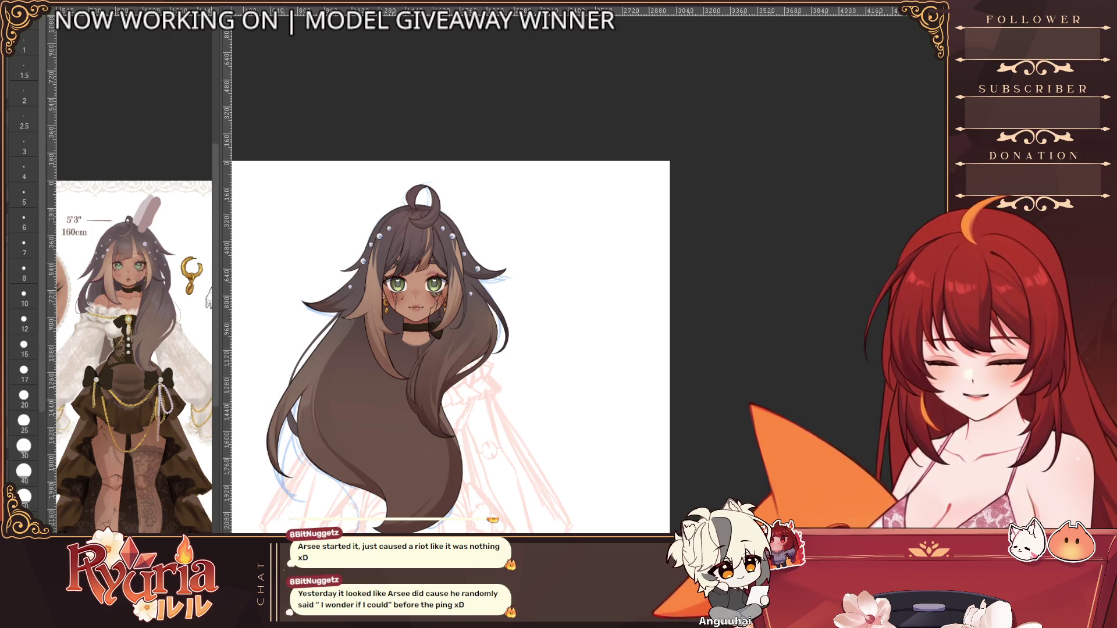
key(ctrl+z)
key(ctrl+y)
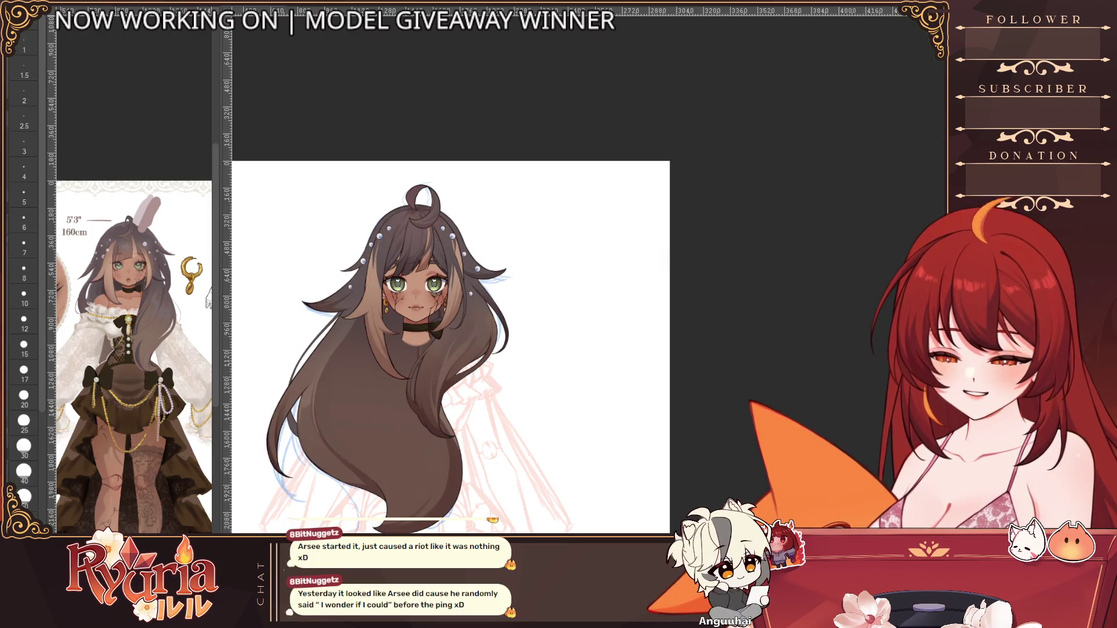
key(ctrl+y)
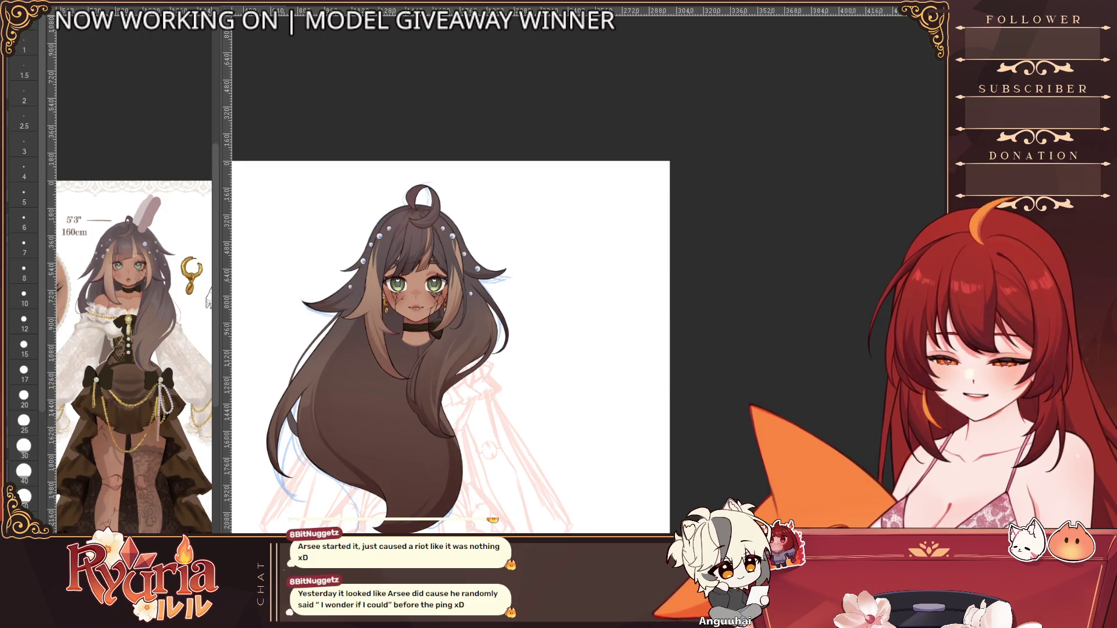
key(ctrl+y)
key(ctrl+z)
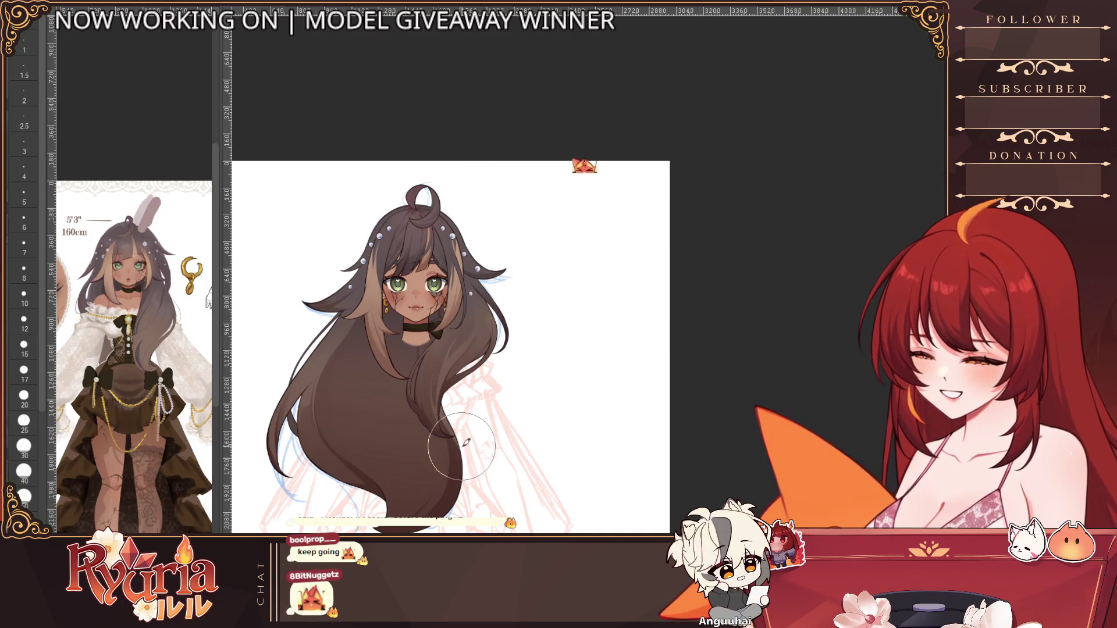
scroll(466, 513, down, 3)
scroll(465, 513, up, 1)
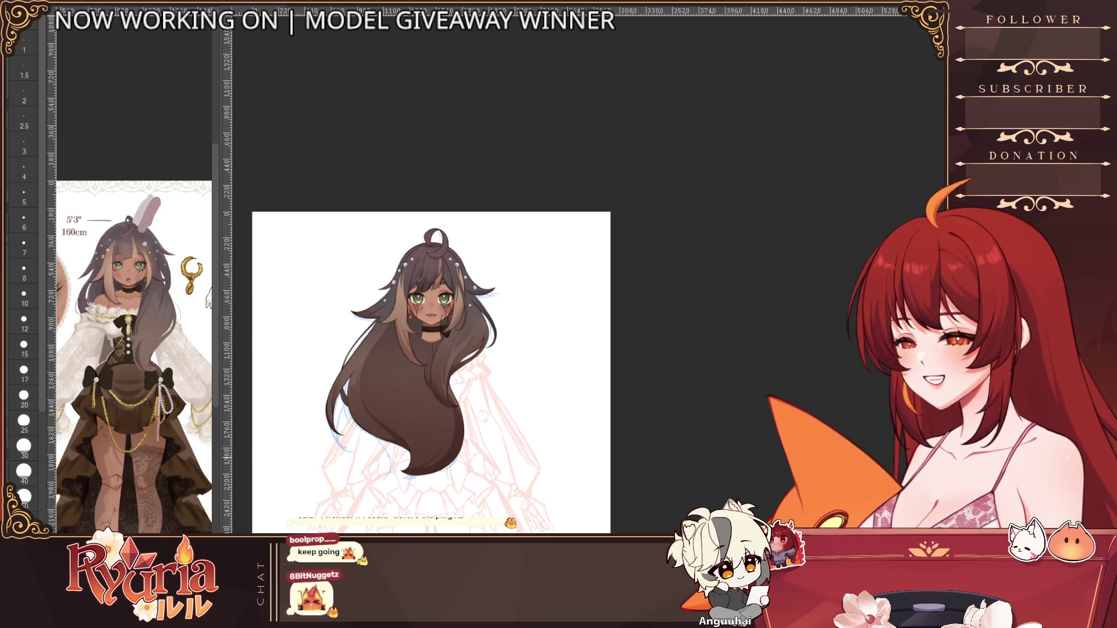
key(m)
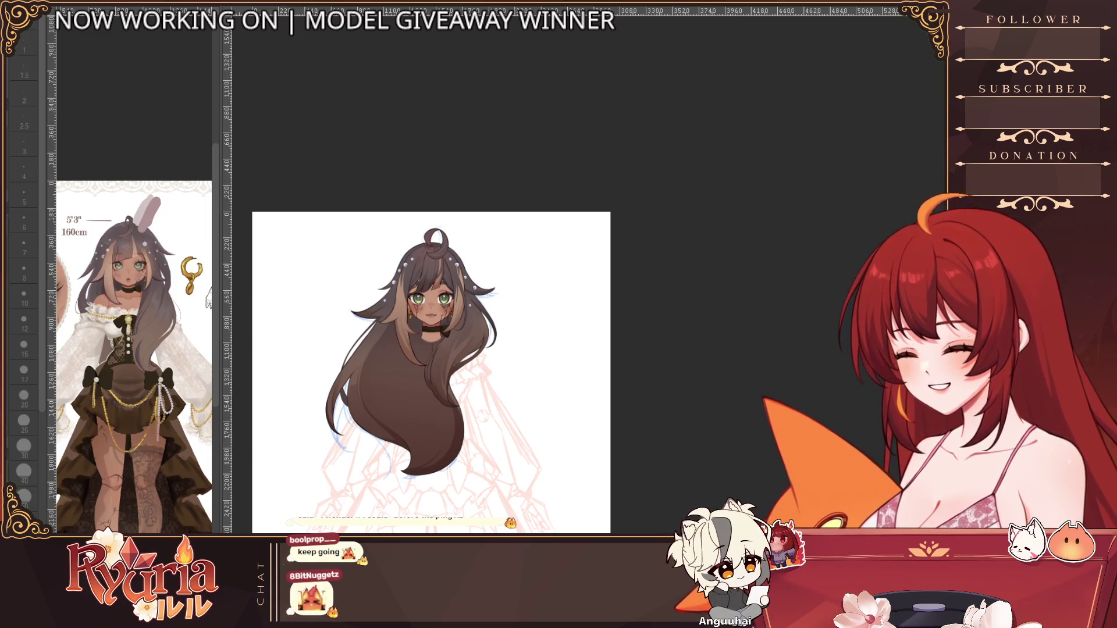
click(490, 430)
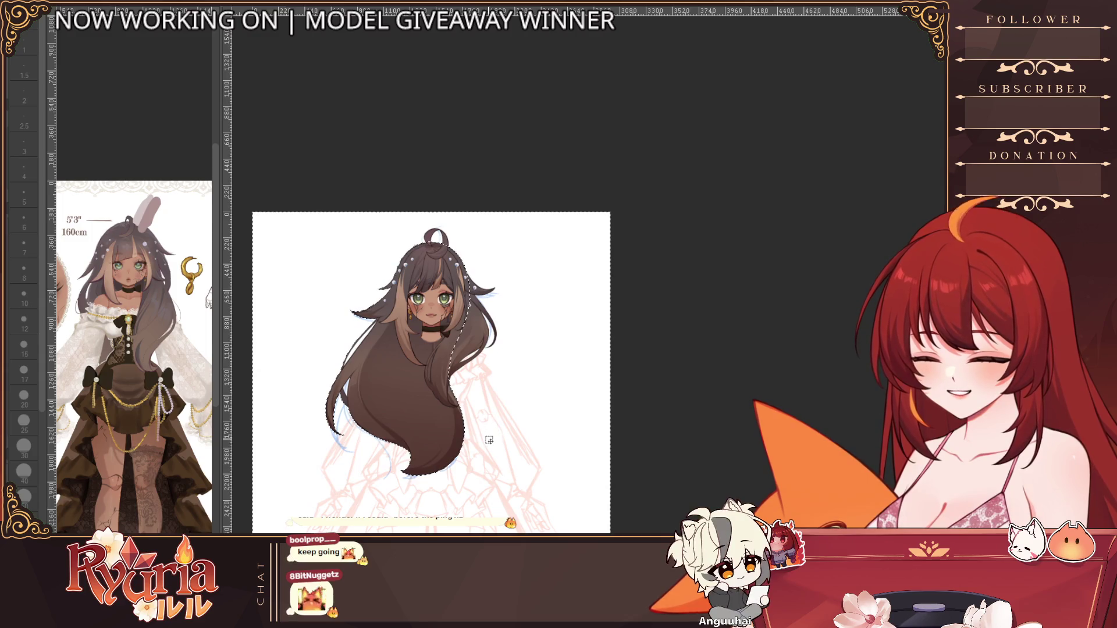
key(ctrl+d)
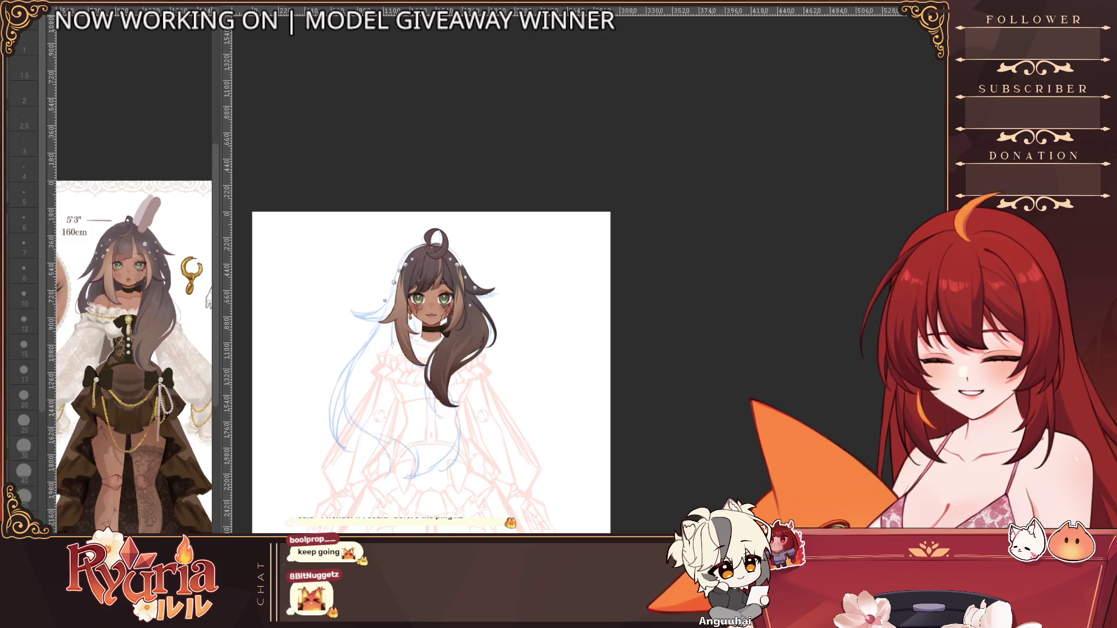
scroll(467, 397, down, 2)
scroll(467, 396, up, 2)
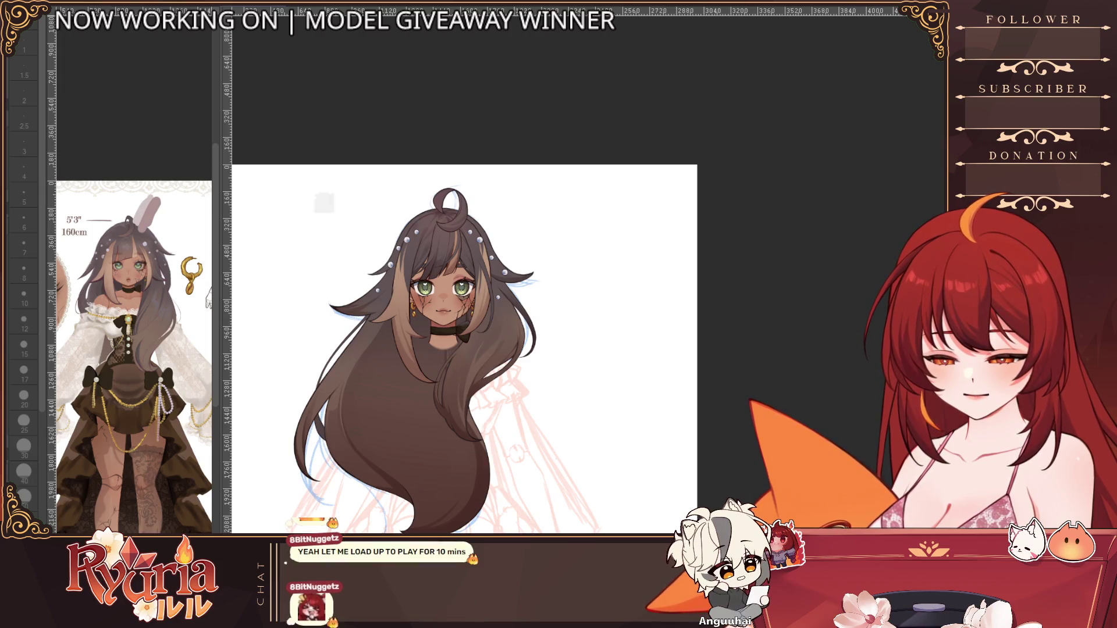
Step: Recentre the view on the character and undo the right-side hair shading stroke
scroll(521, 390, down, 2)
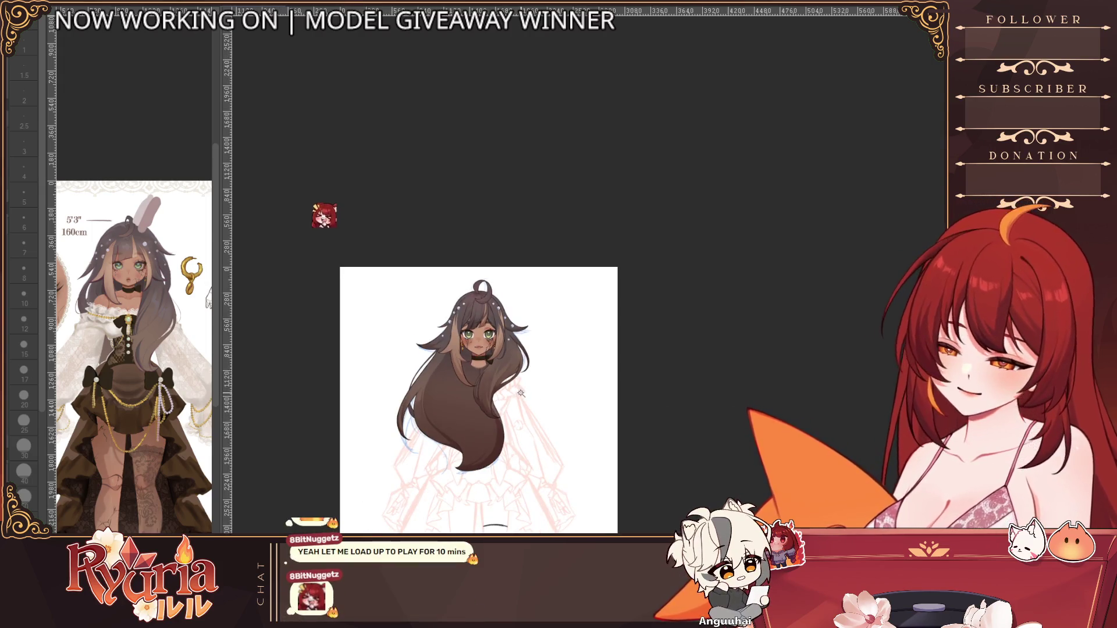
scroll(520, 393, up, 1)
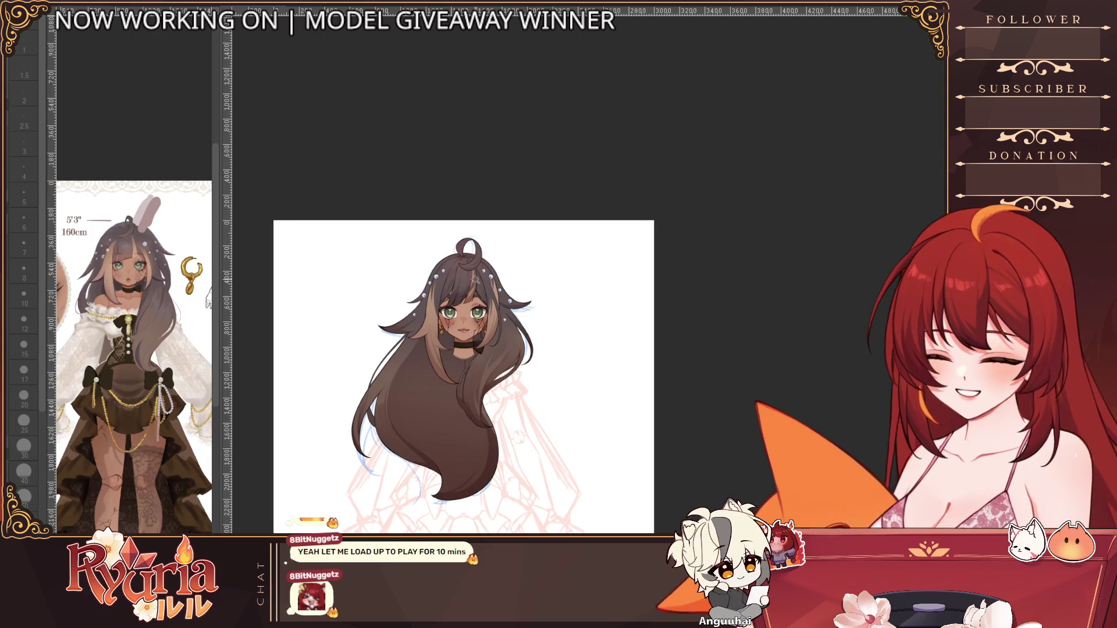
scroll(442, 285, up, 5)
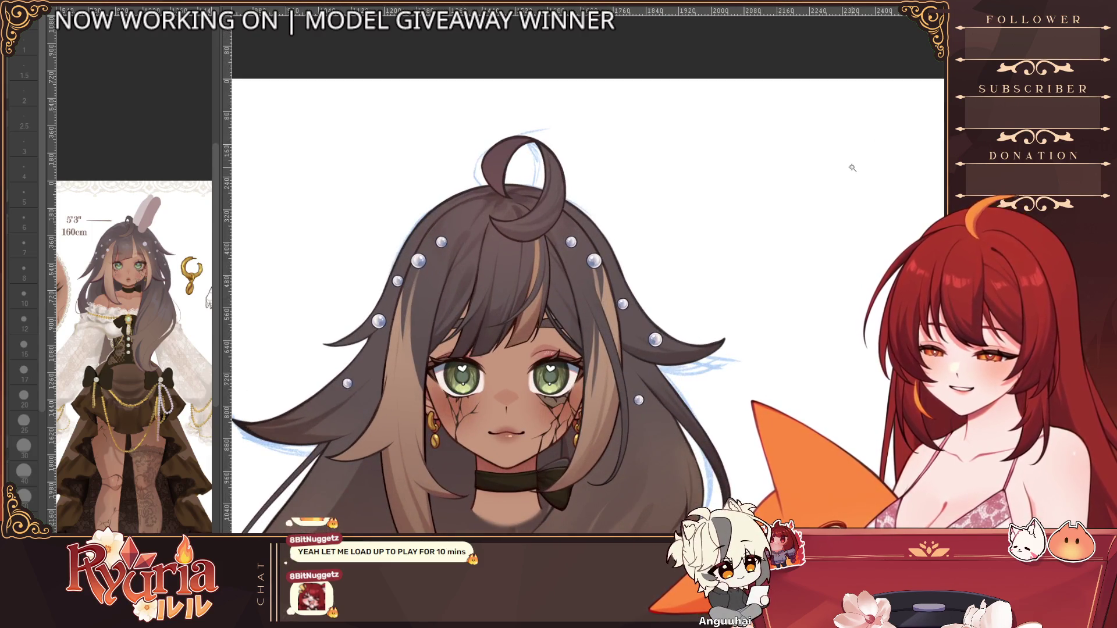
scroll(855, 194, down, 2)
drag(794, 254, 712, 192)
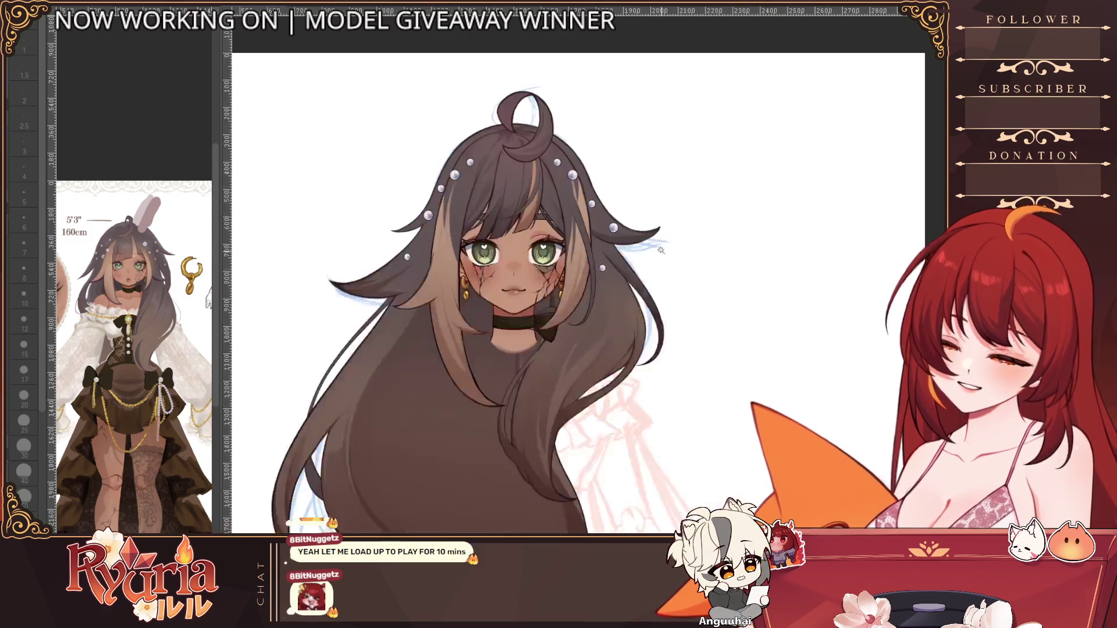
scroll(655, 325, down, 2)
scroll(655, 325, up, 2)
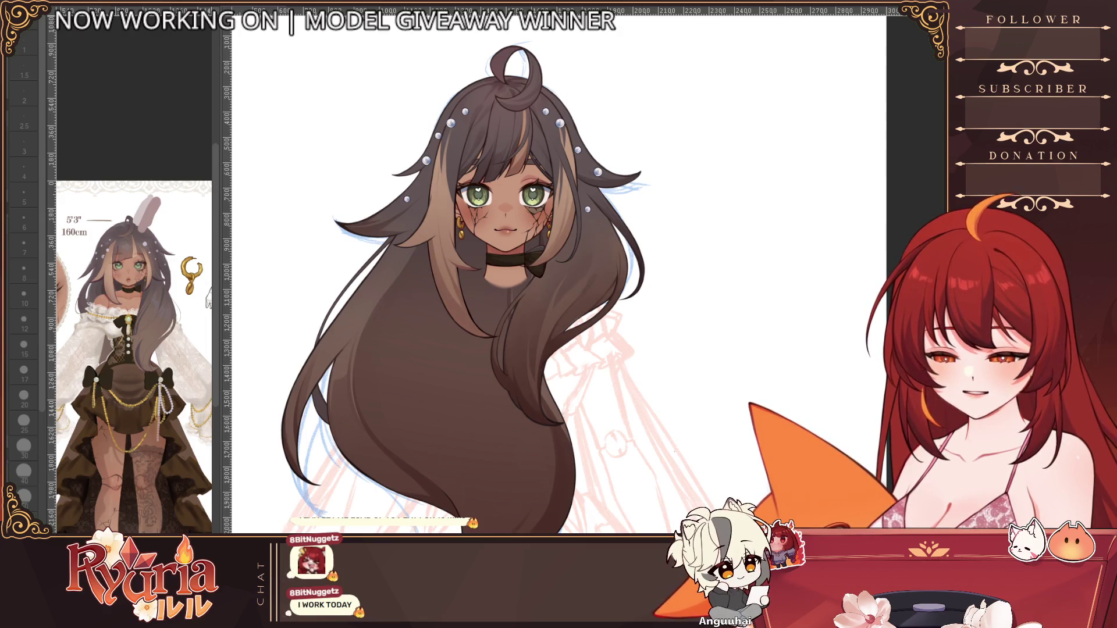
key(ctrl+z)
Step: Undo another shading stroke to lighten the hair in several areas
scroll(591, 345, down, 2)
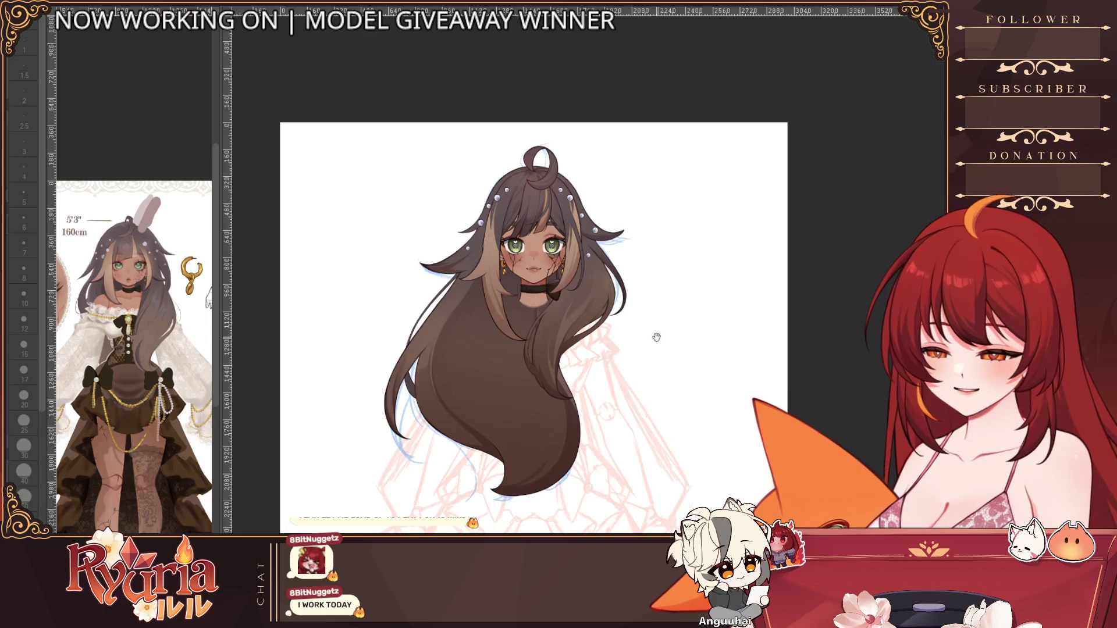
scroll(656, 337, up, 1)
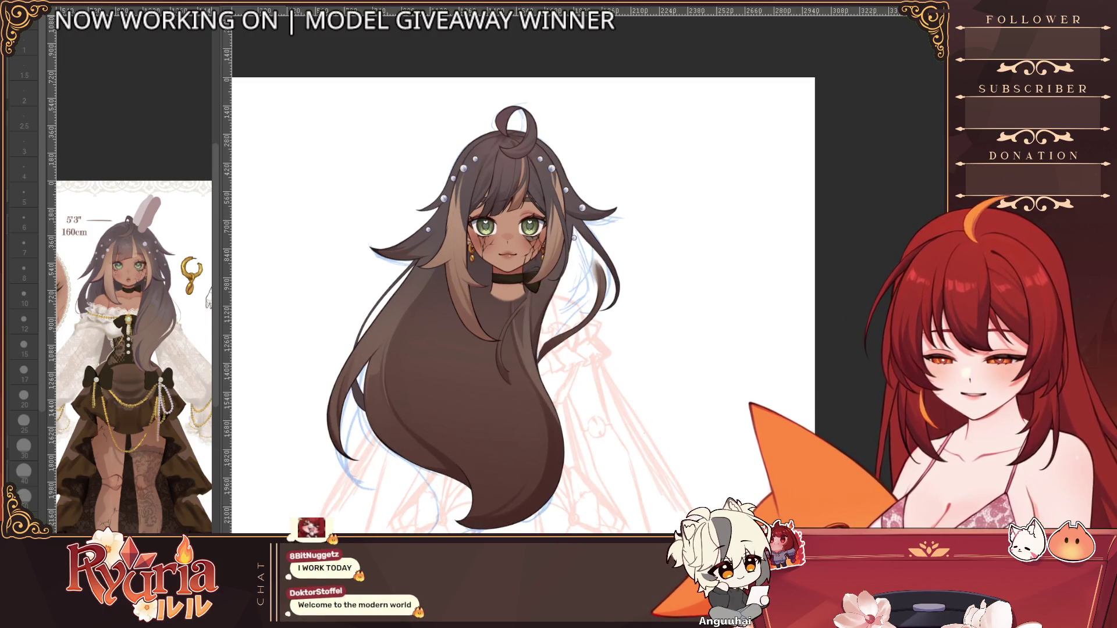
scroll(487, 304, down, 2)
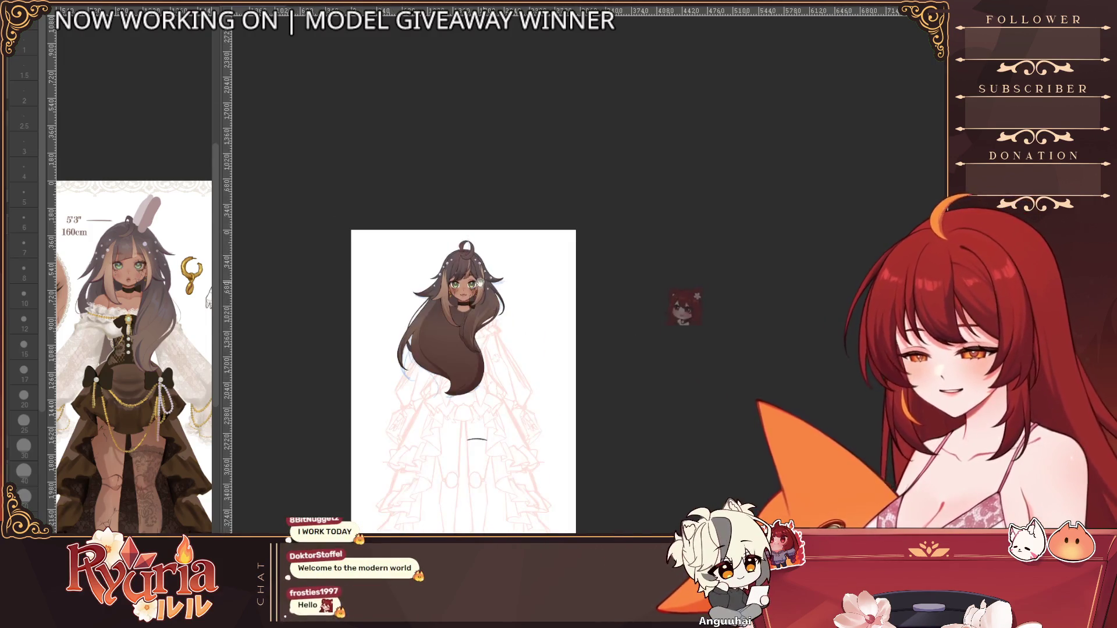
scroll(487, 305, up, 1)
scroll(494, 326, up, 2)
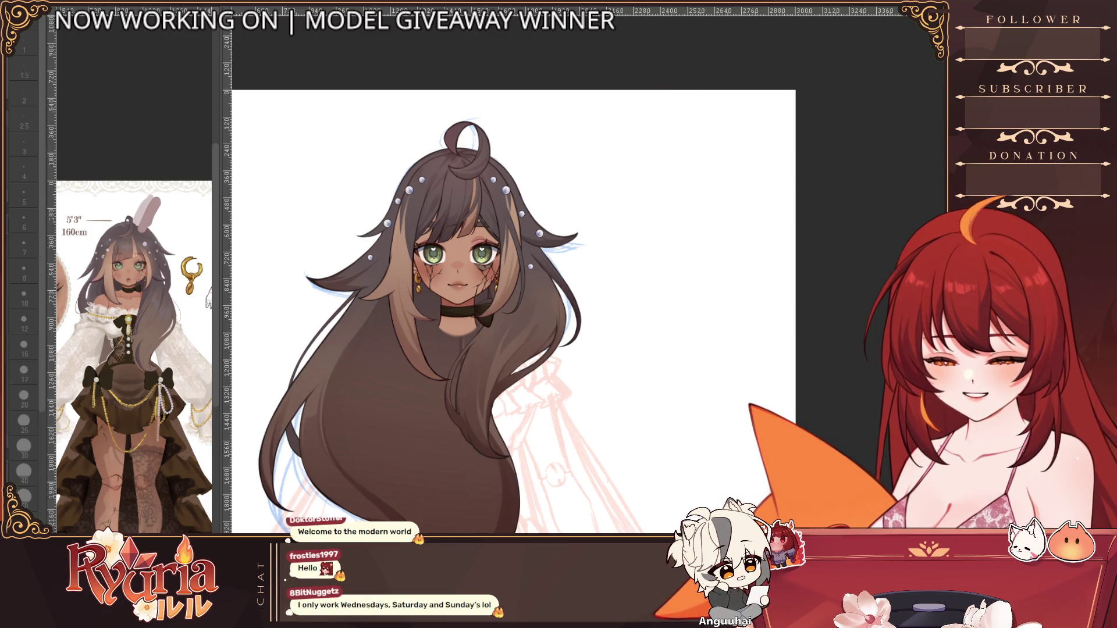
key(ctrl+z)
key(ctrl+z)
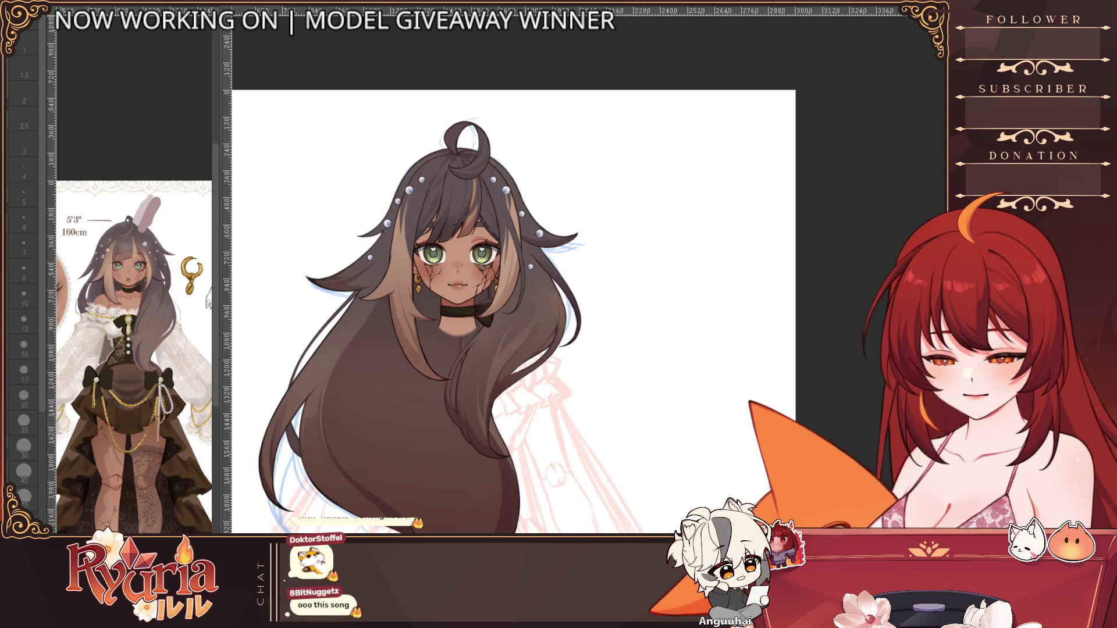
Step: Select hair and face areas and trial Free Transform, cancelling each time so shapes stay put
drag(349, 317, 392, 368)
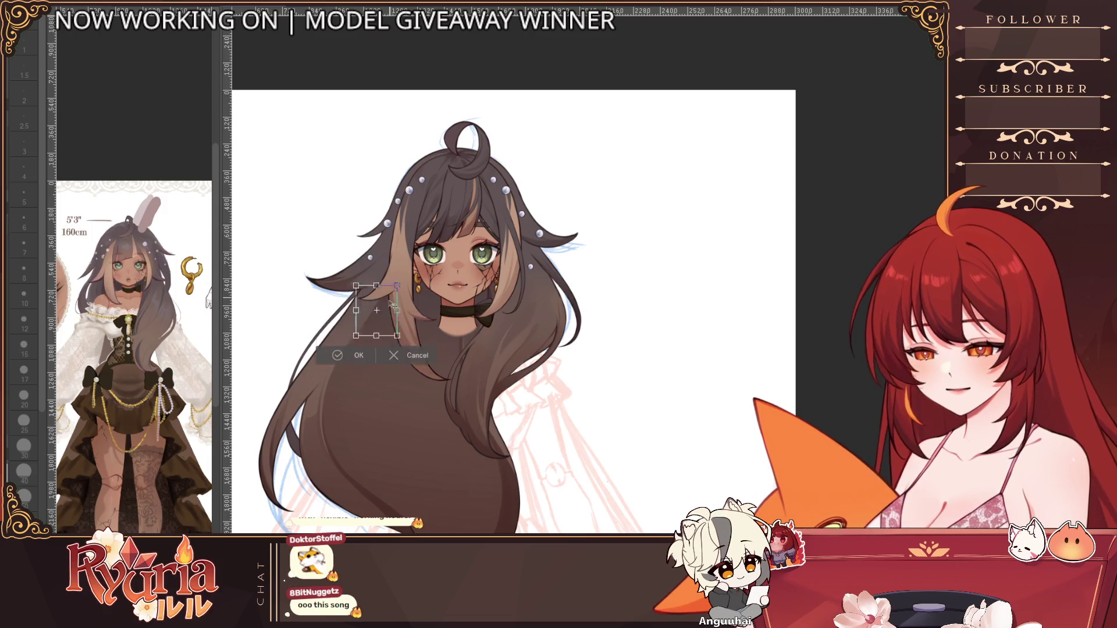
key(ctrl+t)
click(408, 388)
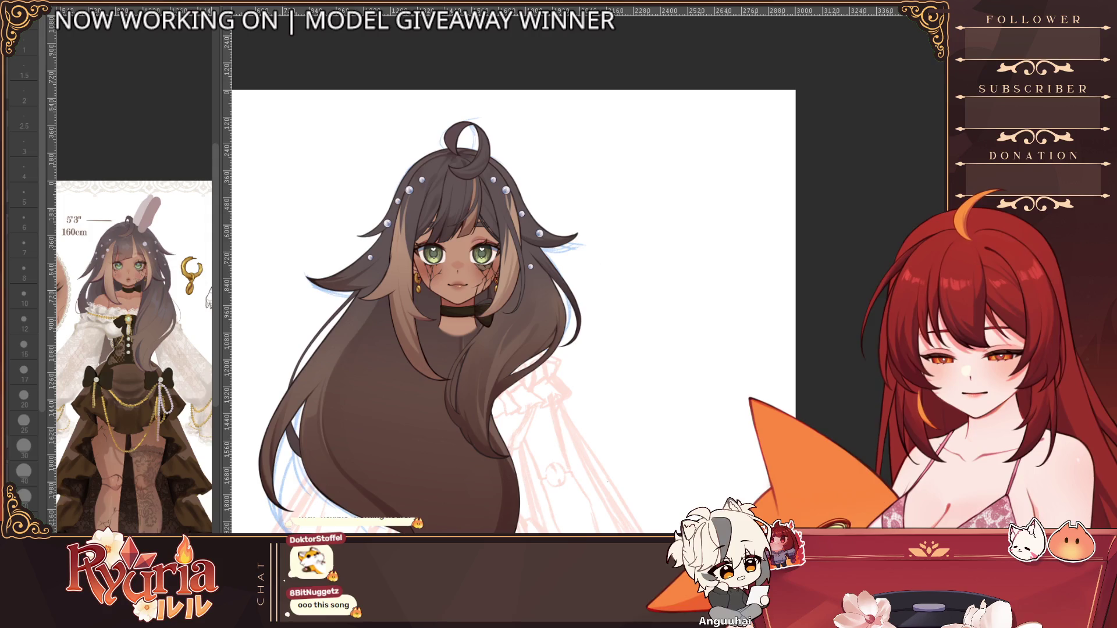
key(ctrl+t)
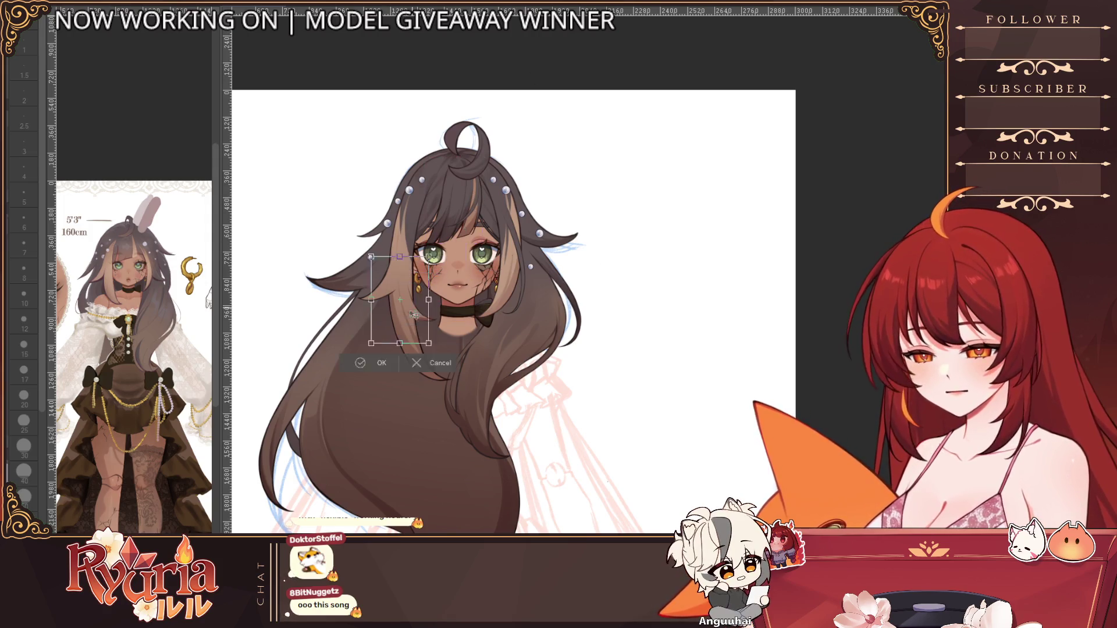
click(444, 384)
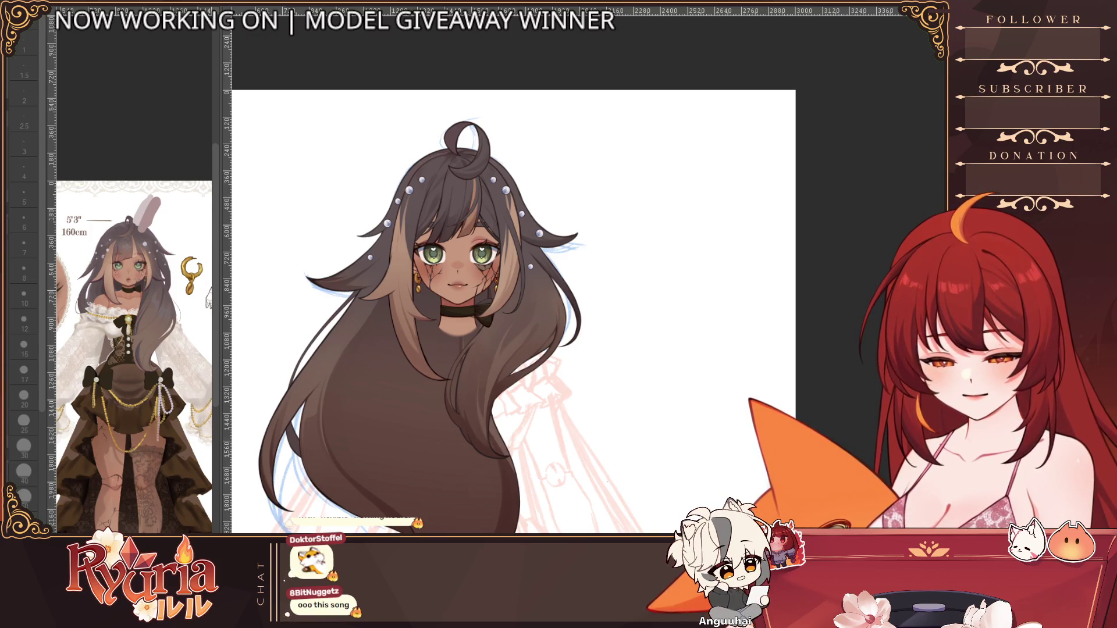
key(ctrl+t)
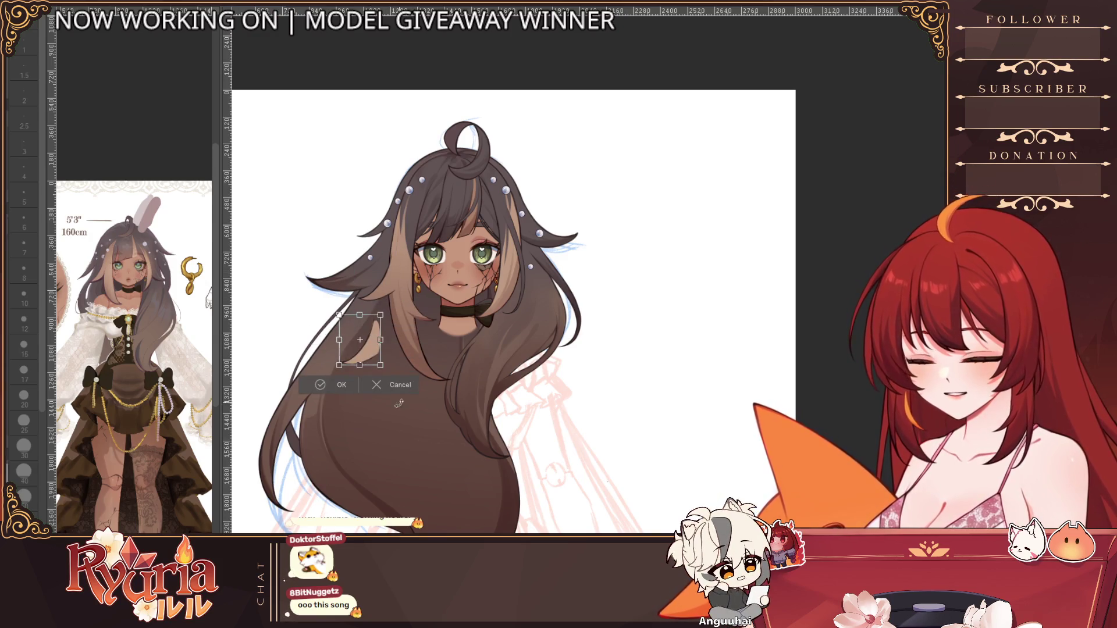
click(399, 385)
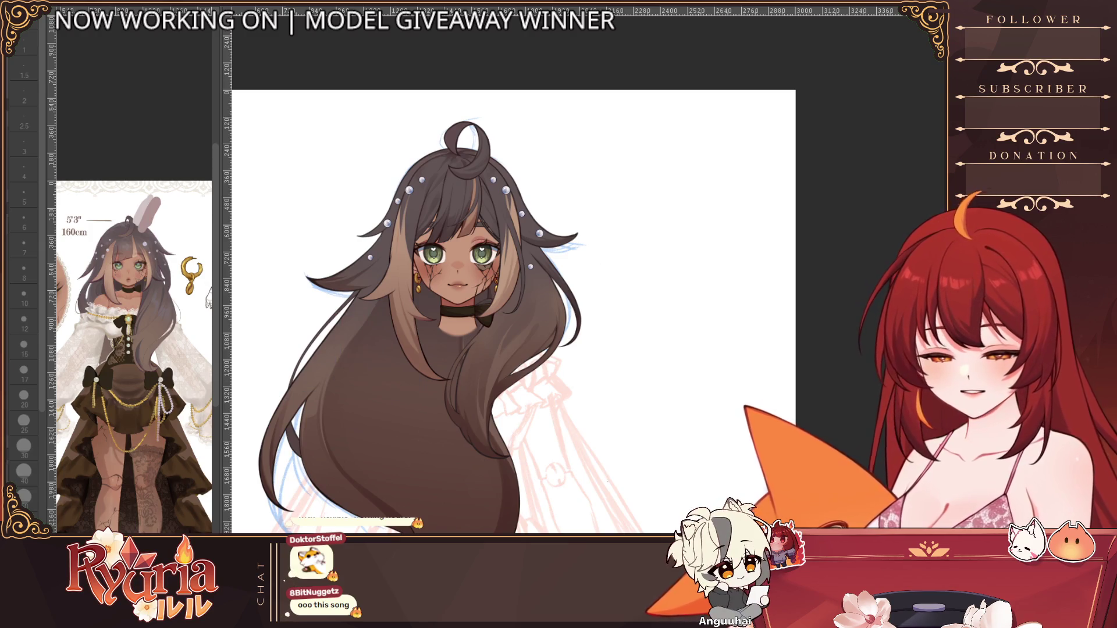
drag(453, 153, 546, 381)
key(ctrl+d)
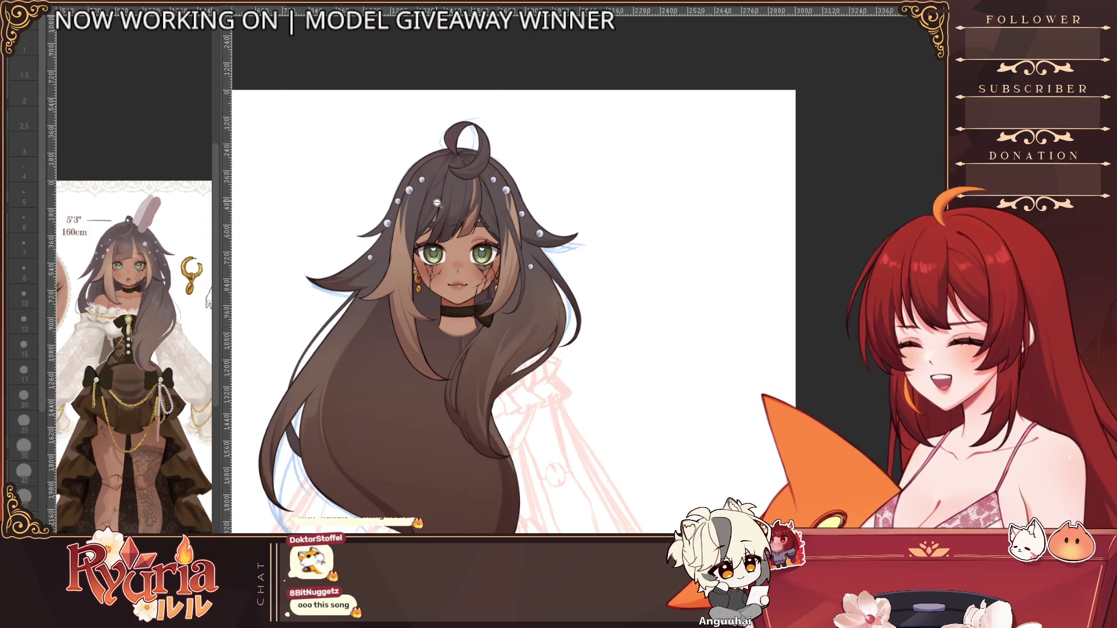
scroll(433, 197, up, 5)
scroll(373, 187, down, 8)
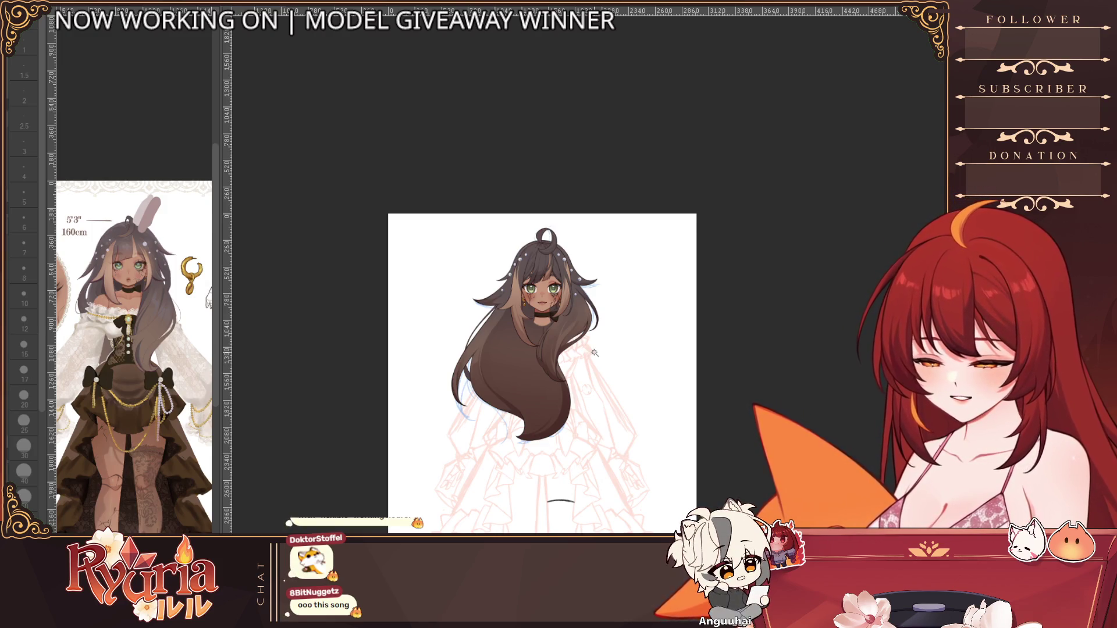
scroll(564, 365, up, 5)
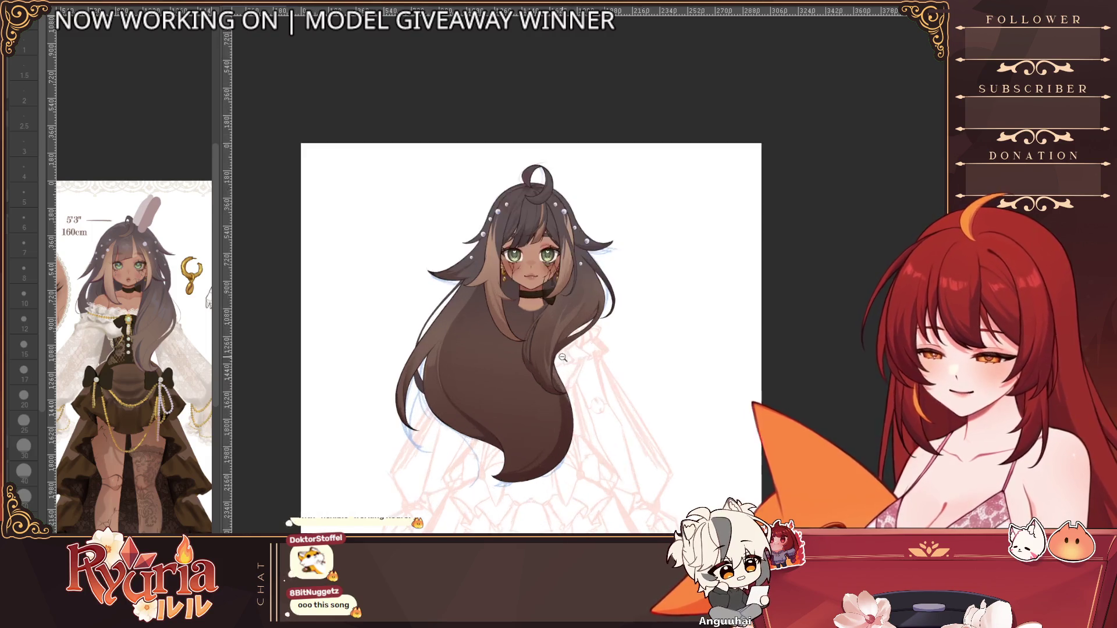
scroll(562, 364, down, 2)
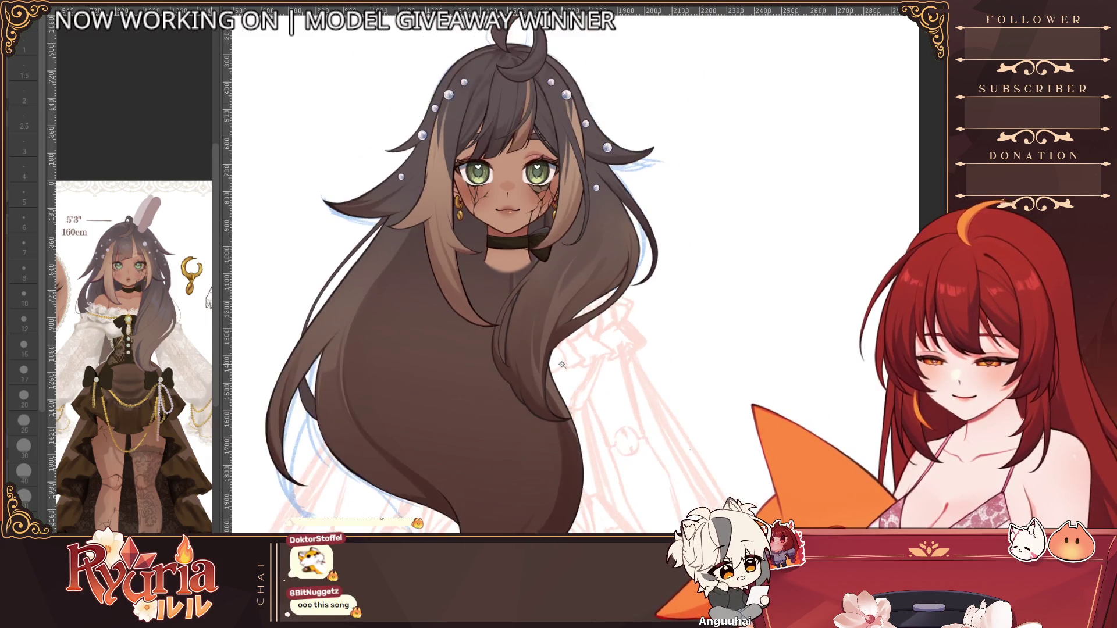
scroll(562, 366, up, 4)
Step: Undo the large hair stroke near the ear and step the brush from 15 down to 7
drag(582, 326, 534, 253)
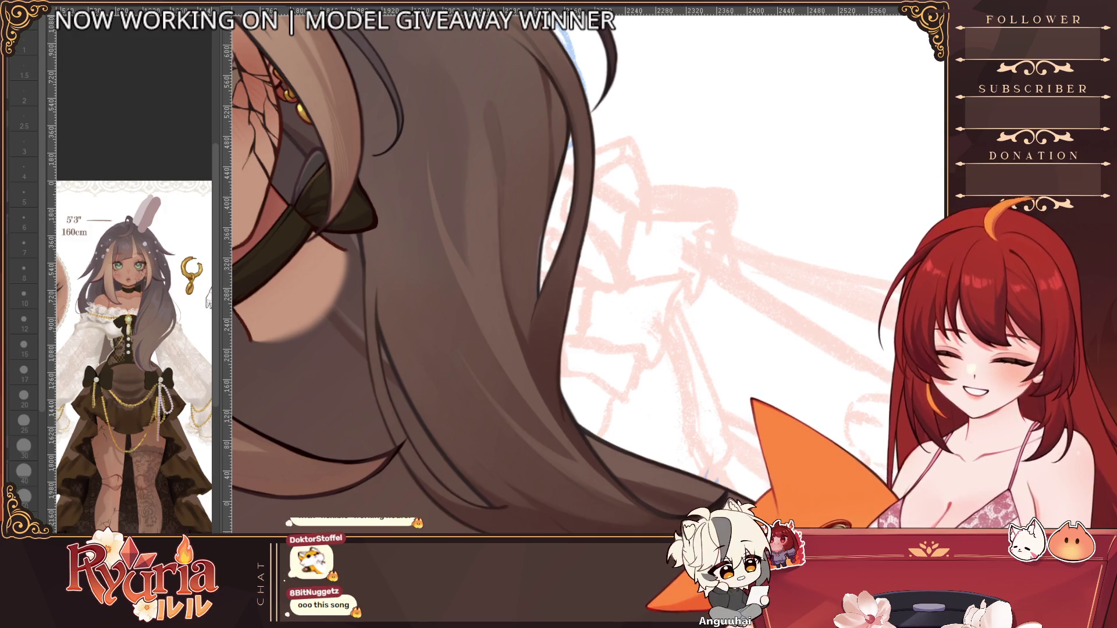
key(ctrl+z)
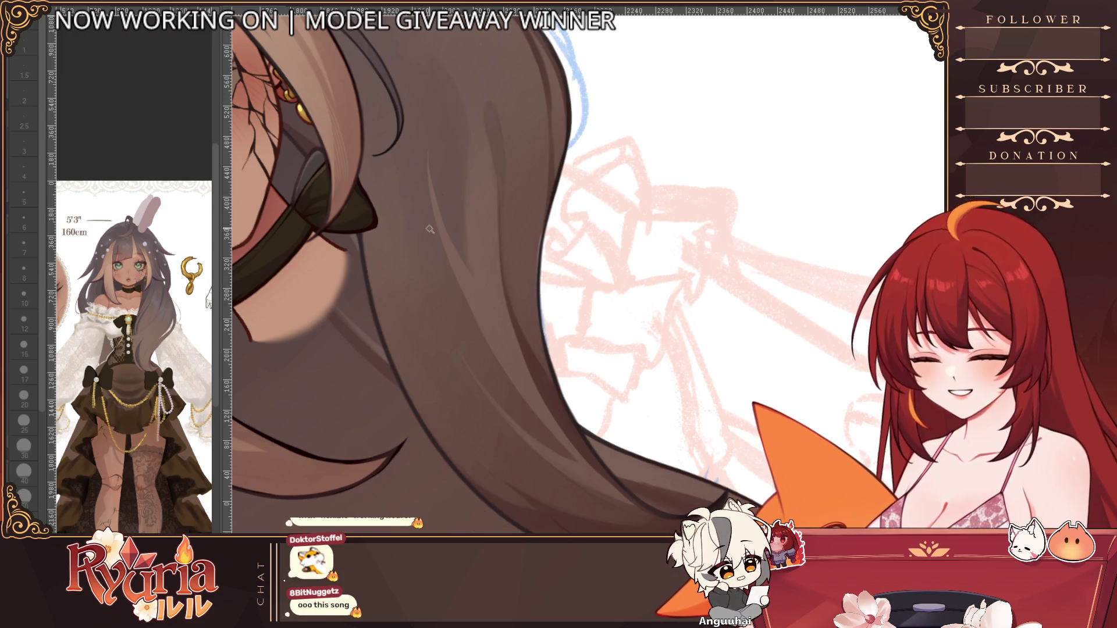
key(e)
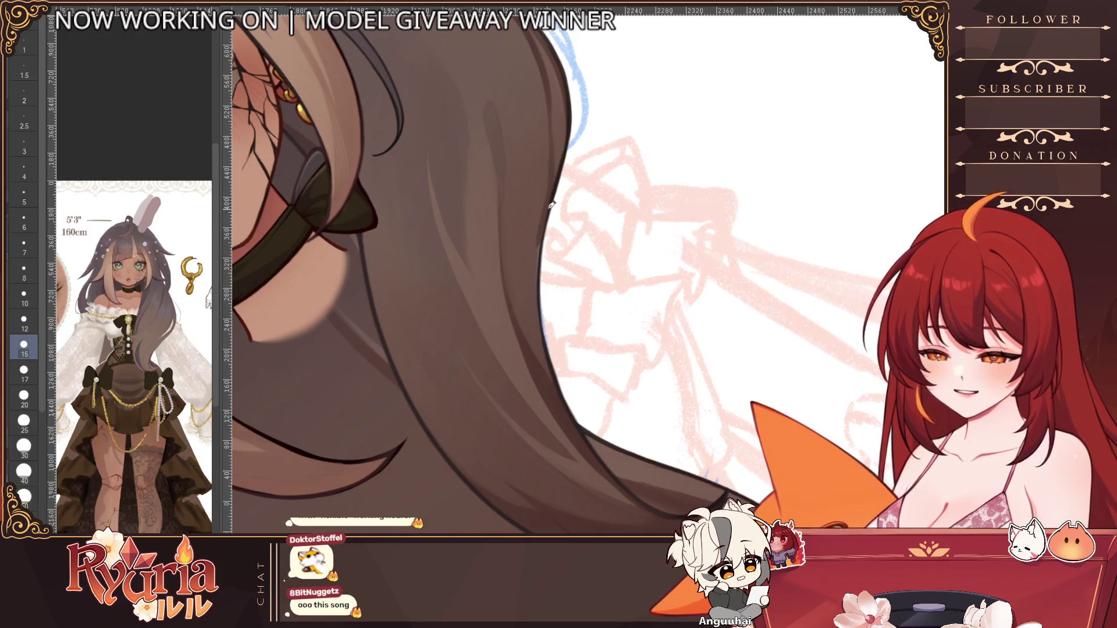
key(bracketleft)
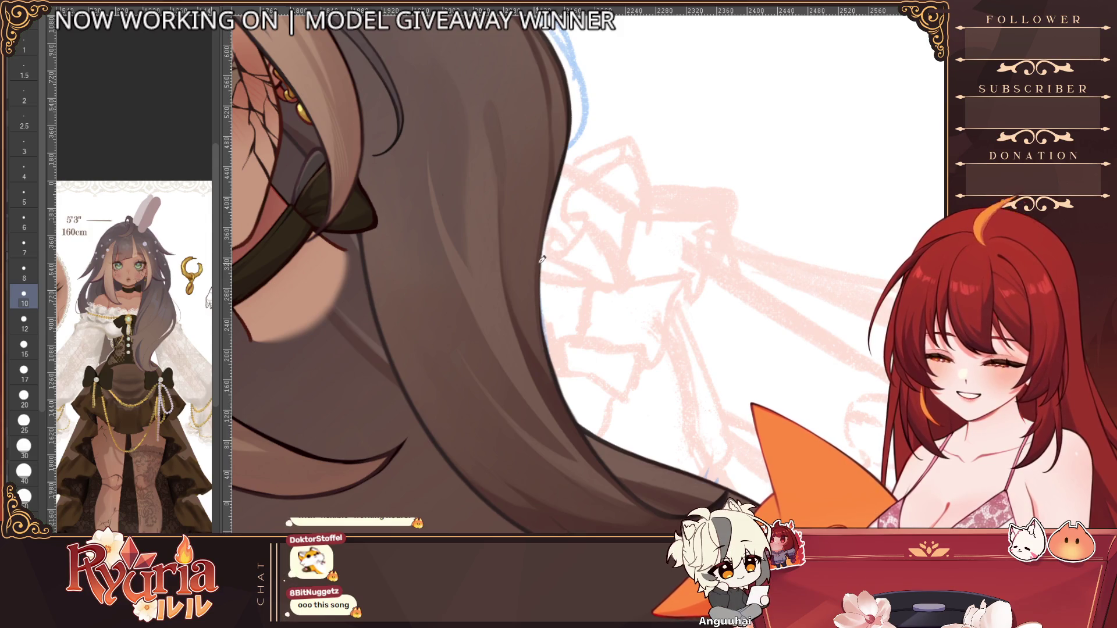
key(bracketleft)
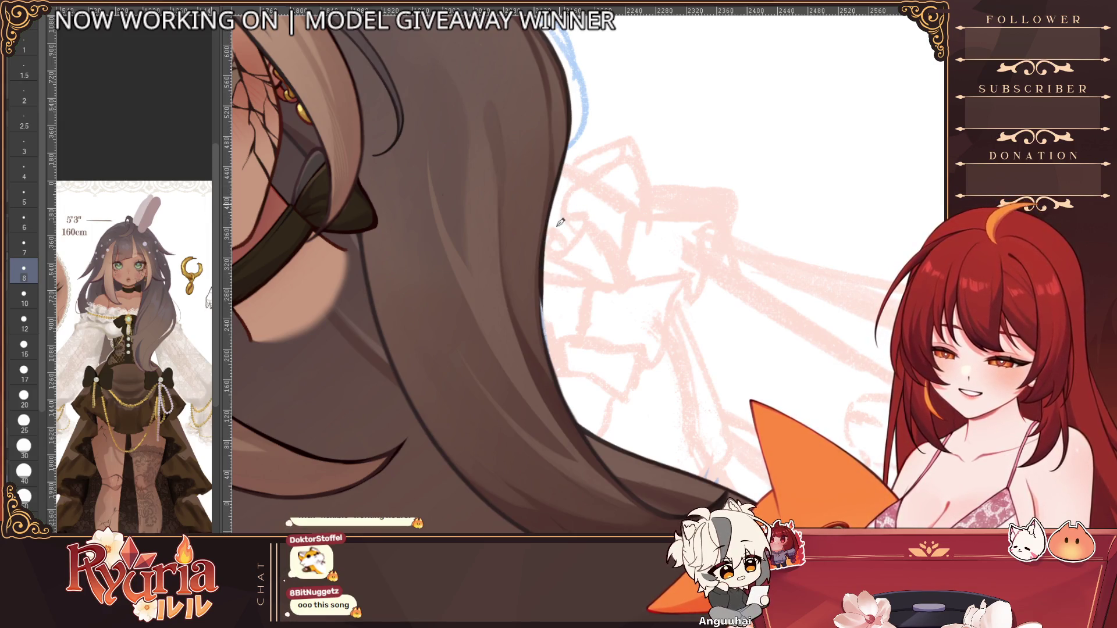
key(bracketleft)
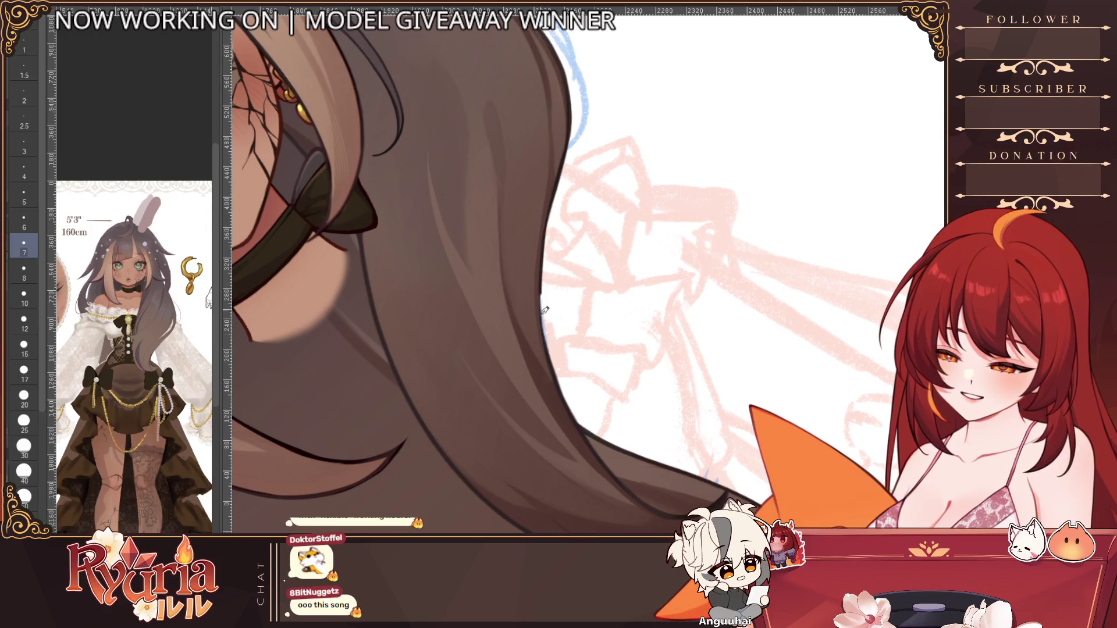
scroll(558, 192, down, 4)
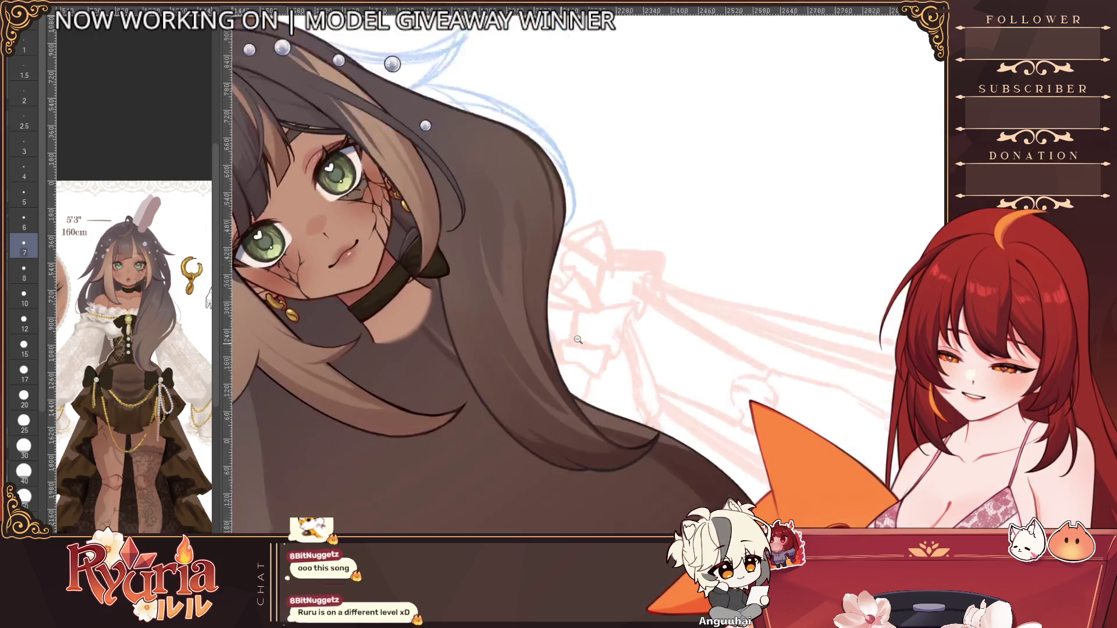
Step: Reset the canvas rotation, zoom out, and restore the dark strands on the hair's left side
key(ctrl+0)
scroll(544, 313, down, 1)
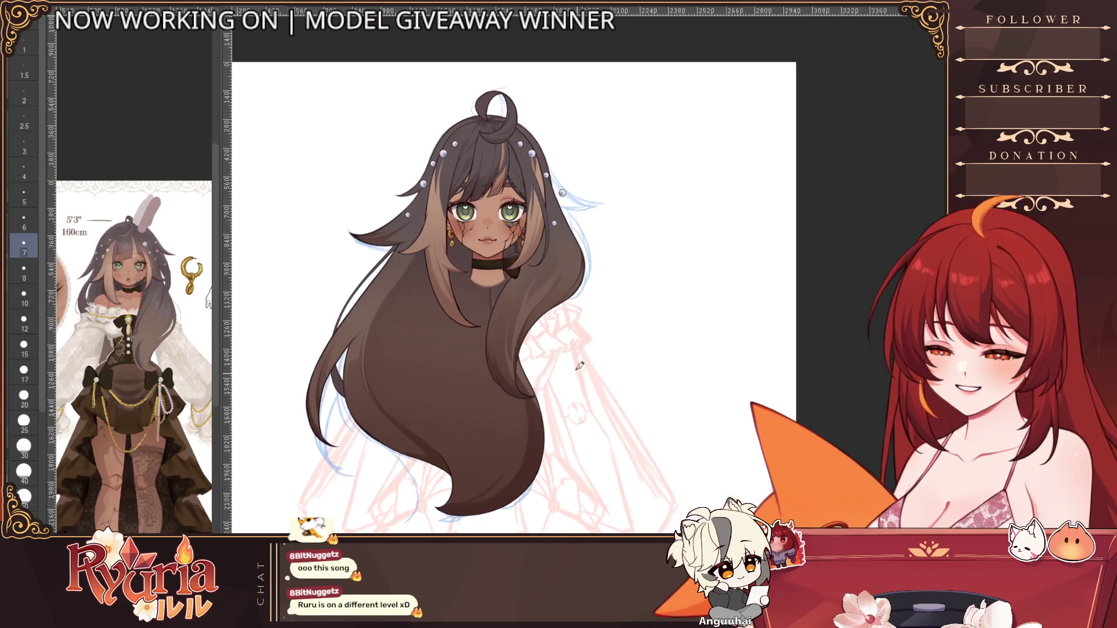
scroll(544, 313, up, 6)
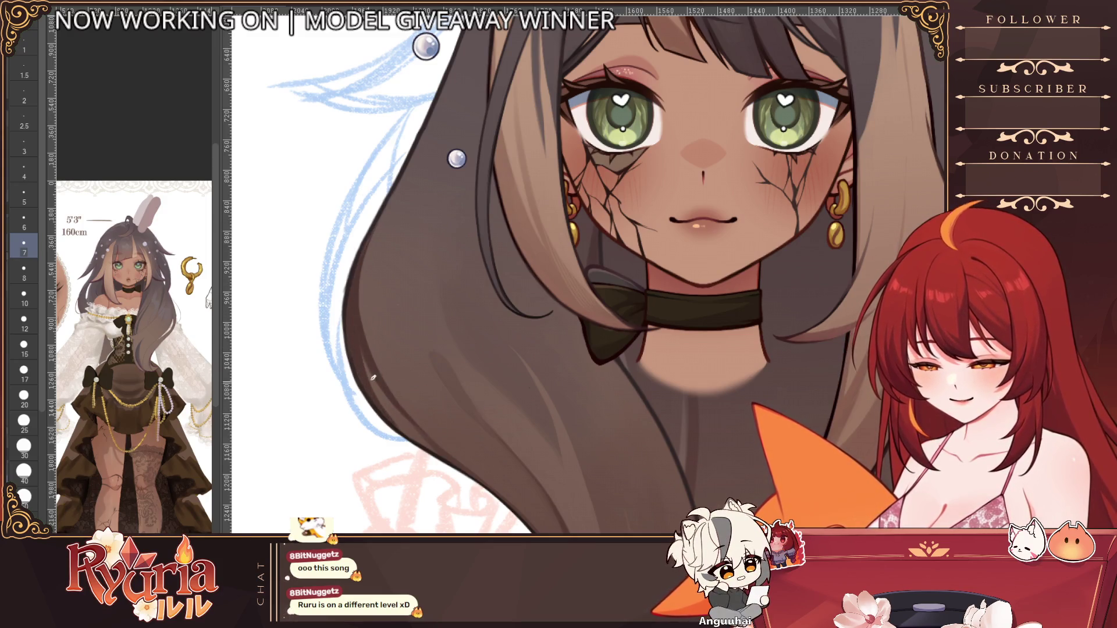
scroll(453, 383, down, 1)
scroll(453, 383, down, 3)
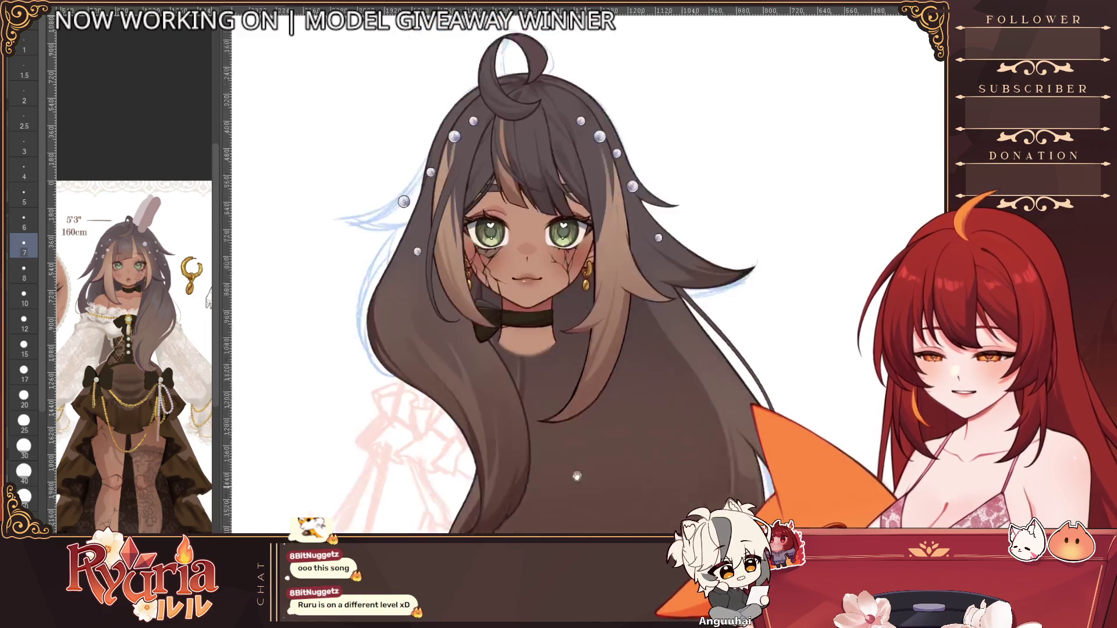
scroll(543, 415, up, 1)
scroll(460, 262, up, 1)
scroll(414, 265, up, 1)
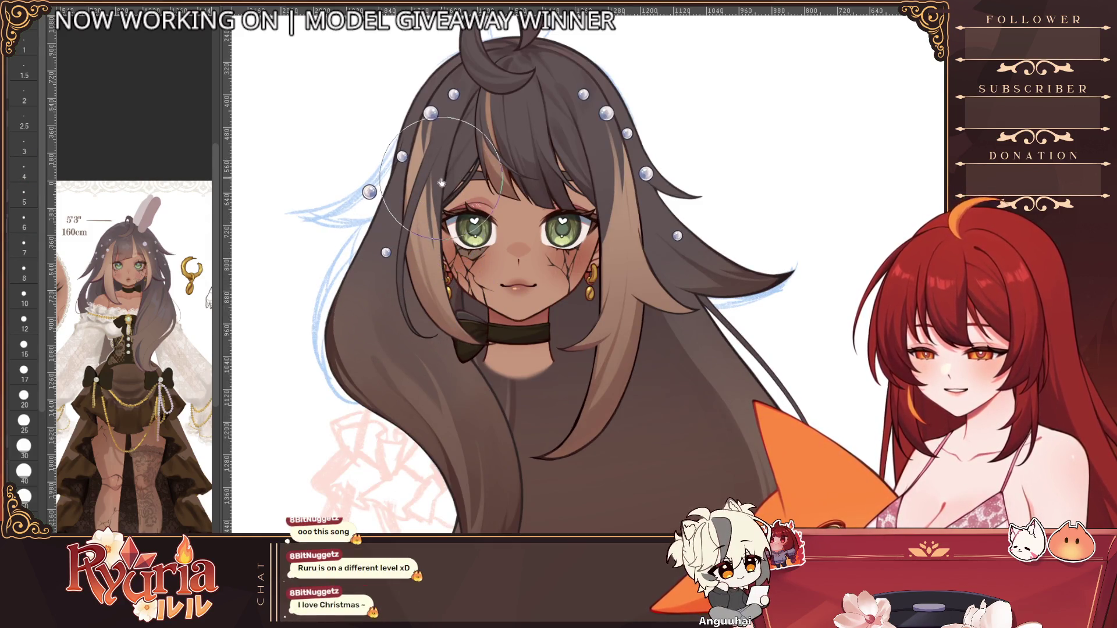
scroll(512, 165, down, 3)
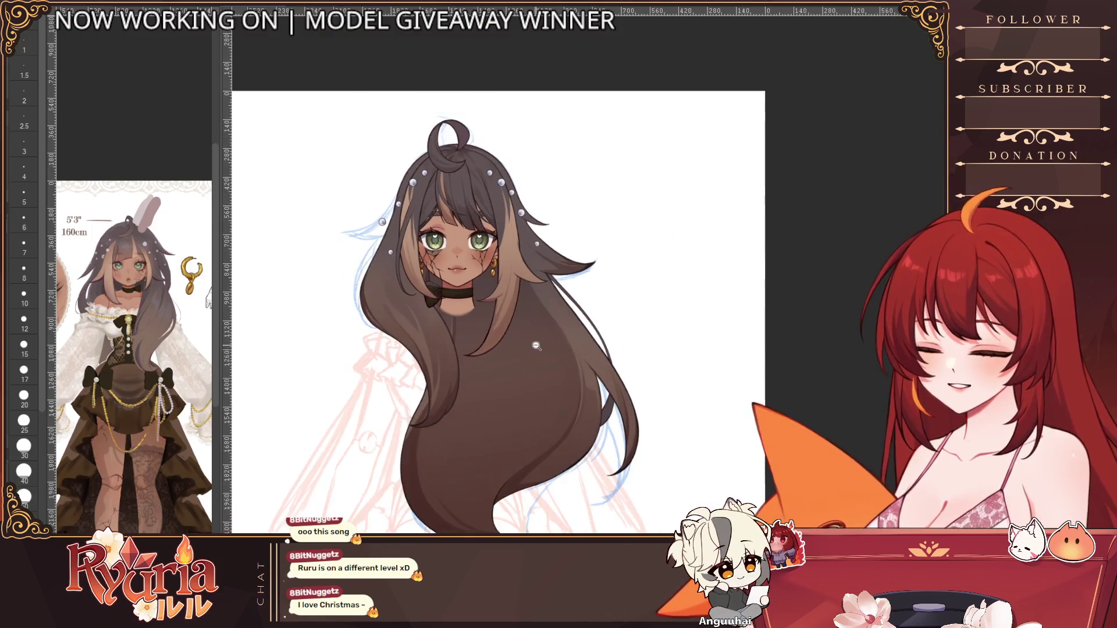
scroll(512, 165, up, 1)
scroll(521, 426, down, 3)
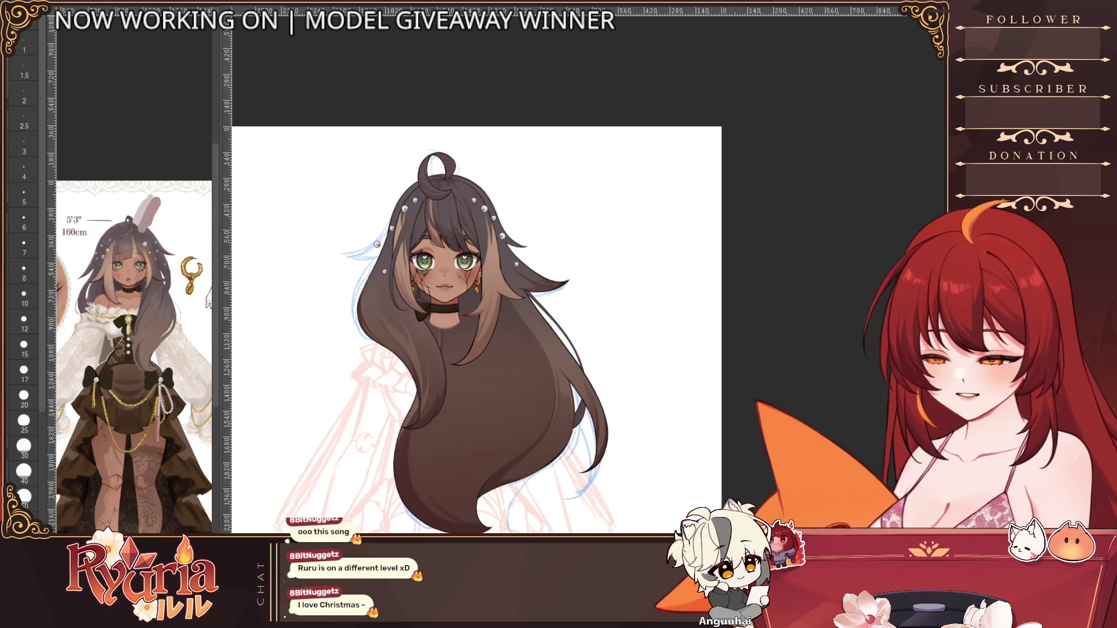
key(ctrl+z)
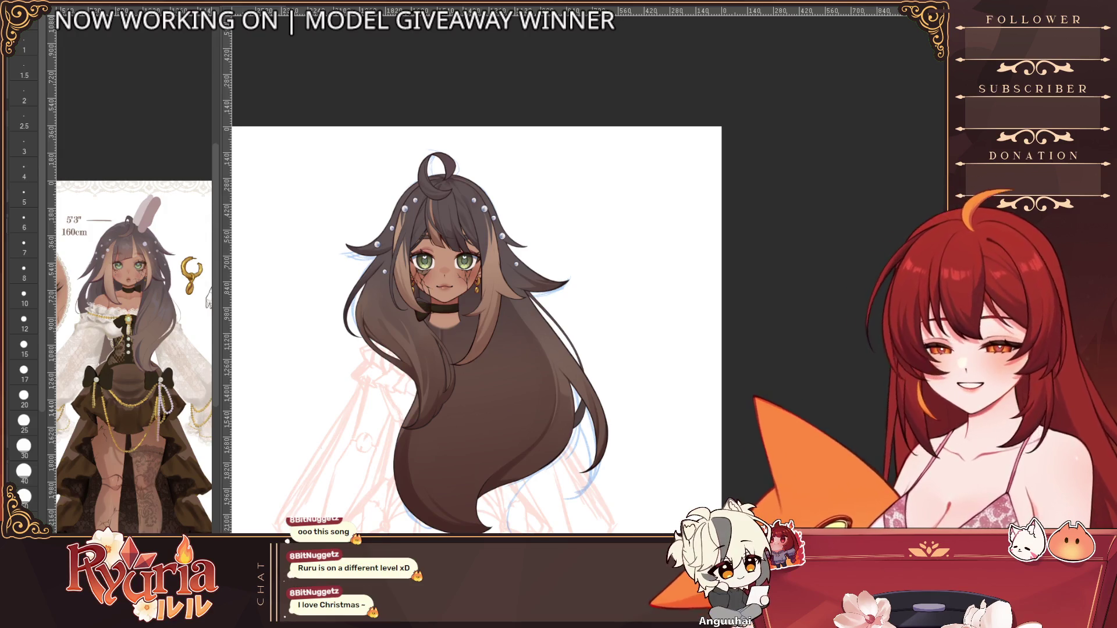
Step: Recentre the figure and zoom in closely on the face and hair
mouse_move(384, 413)
mouse_down()
mouse_move(675, 401)
mouse_move(449, 386)
mouse_up()
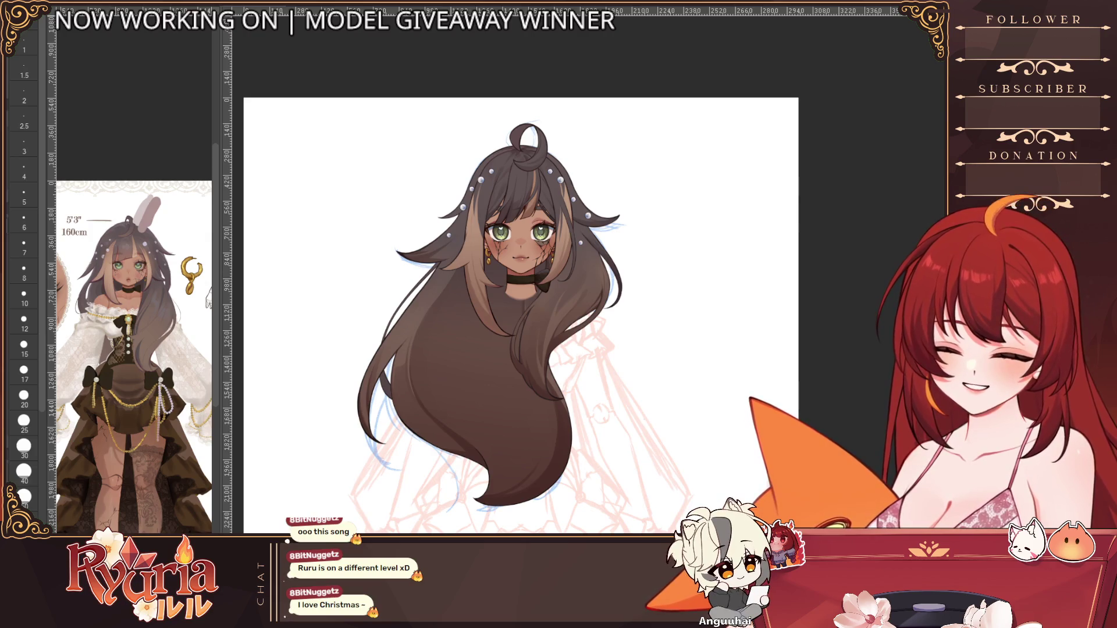
click(518, 225)
click(518, 225)
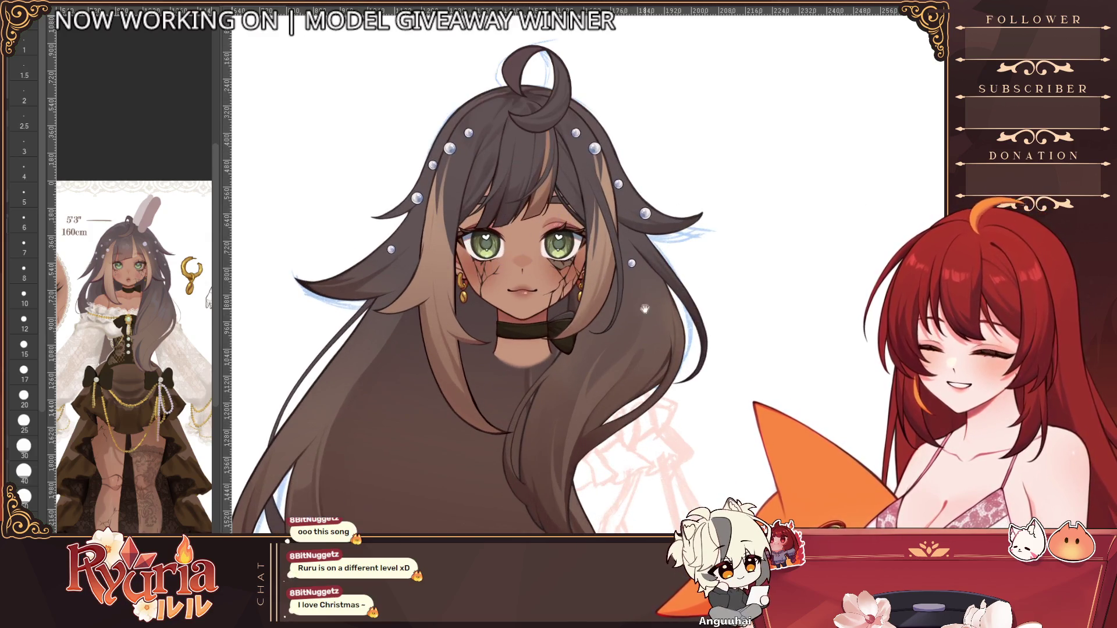
click(550, 352)
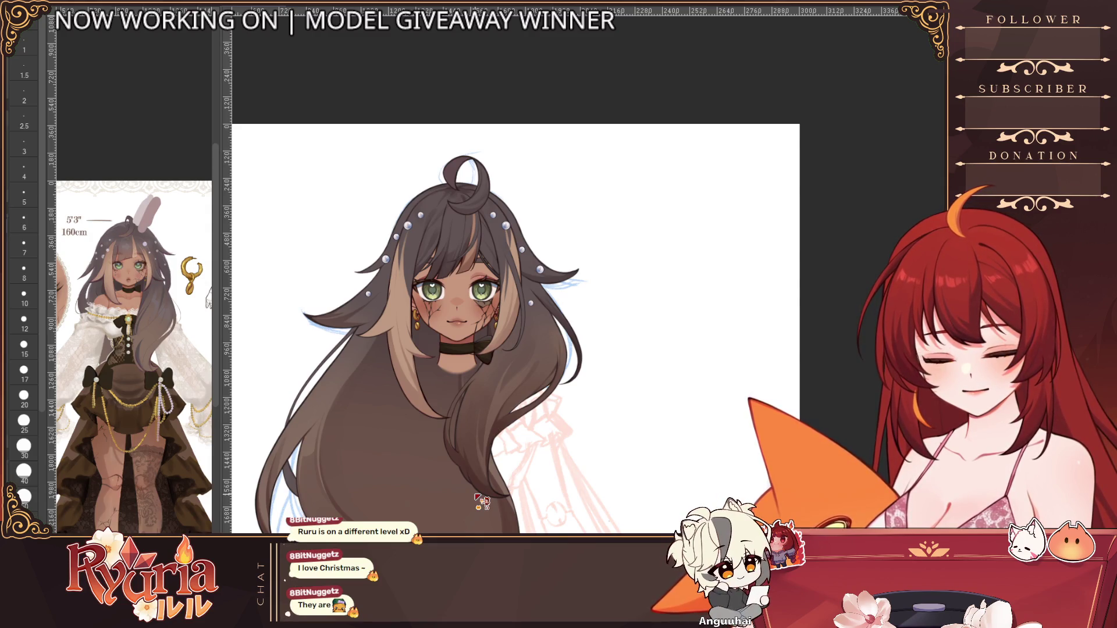
Step: Clear the hair selection, abandon a trial transform, and undo the dark ahoge loop
click(477, 497)
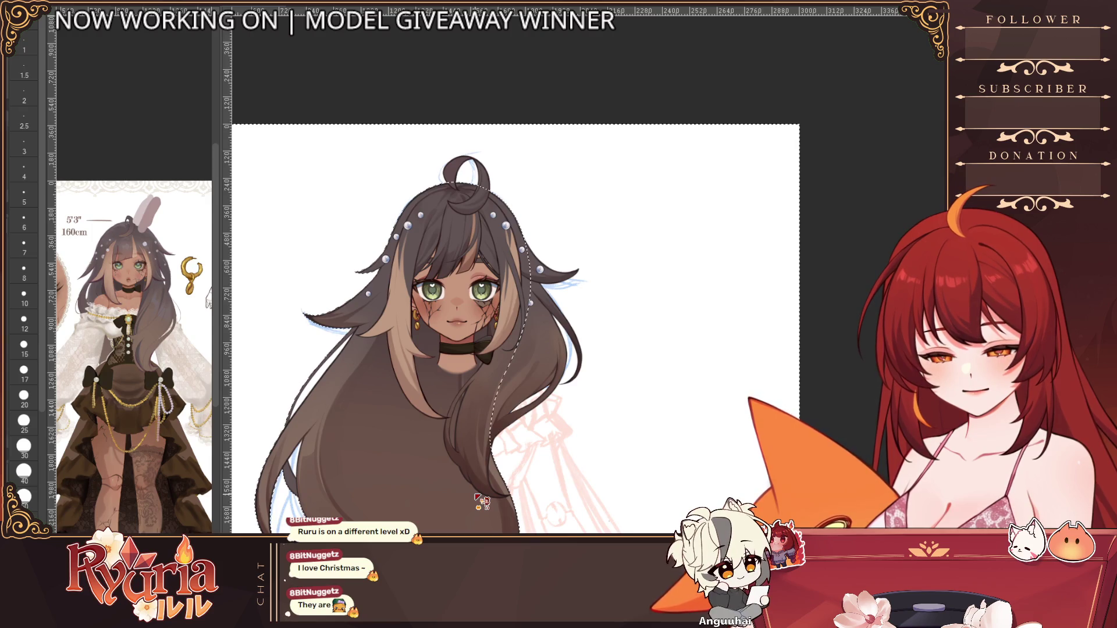
key(ctrl+d)
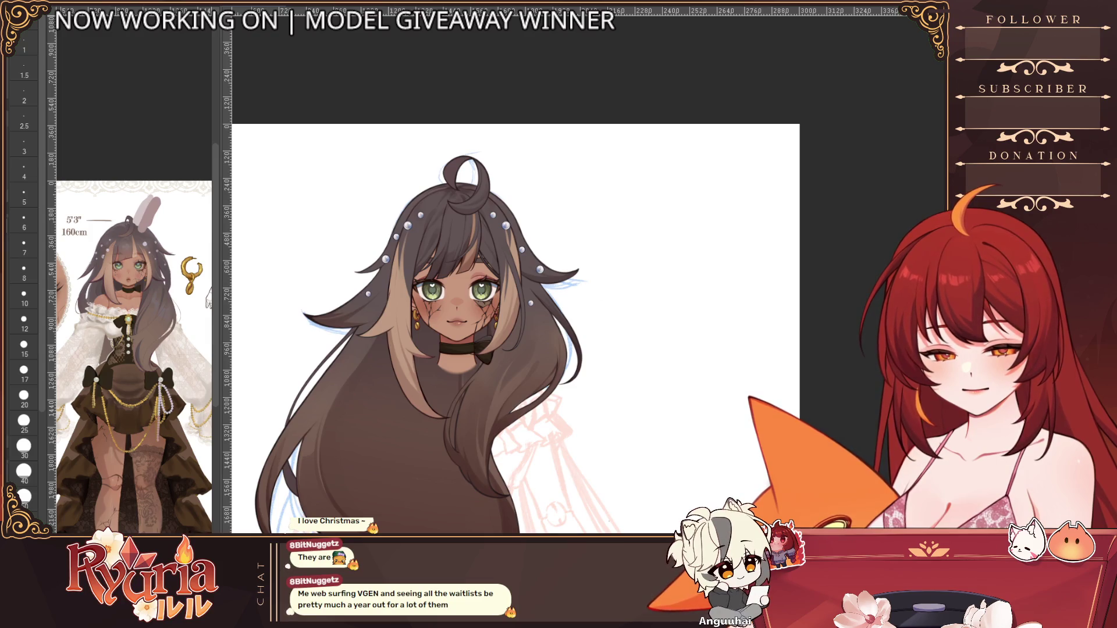
key(ctrl+t)
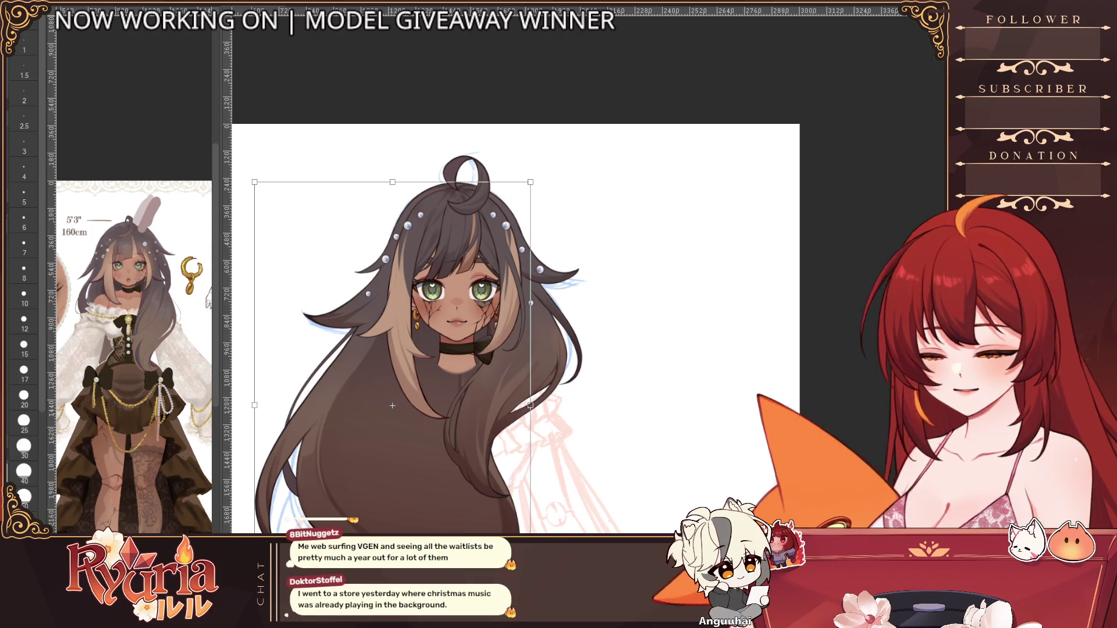
key(Return)
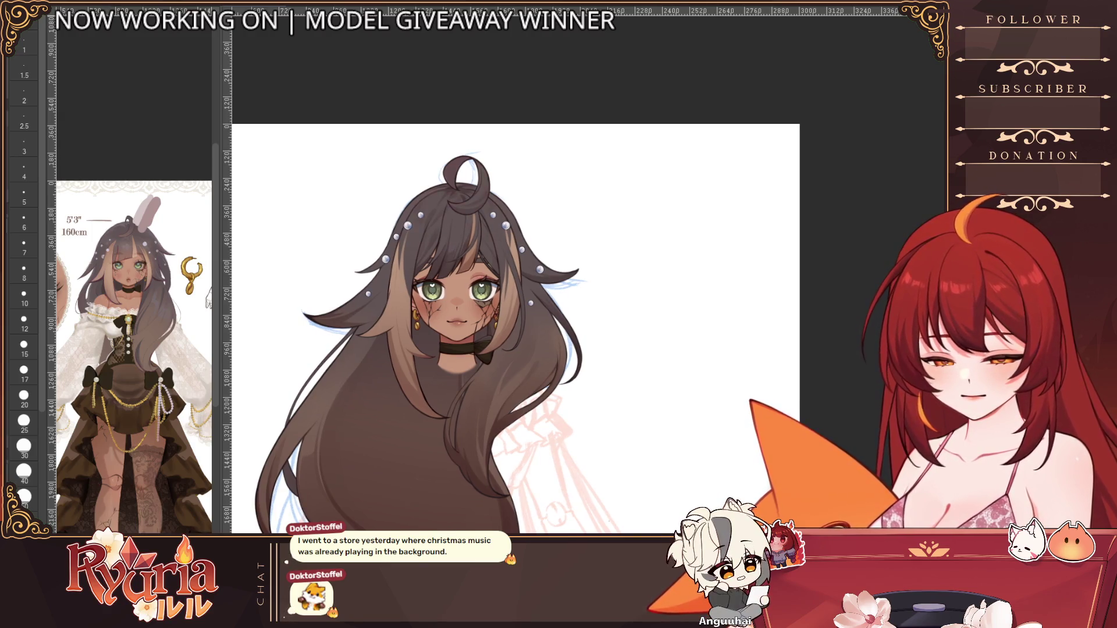
key(ctrl+z)
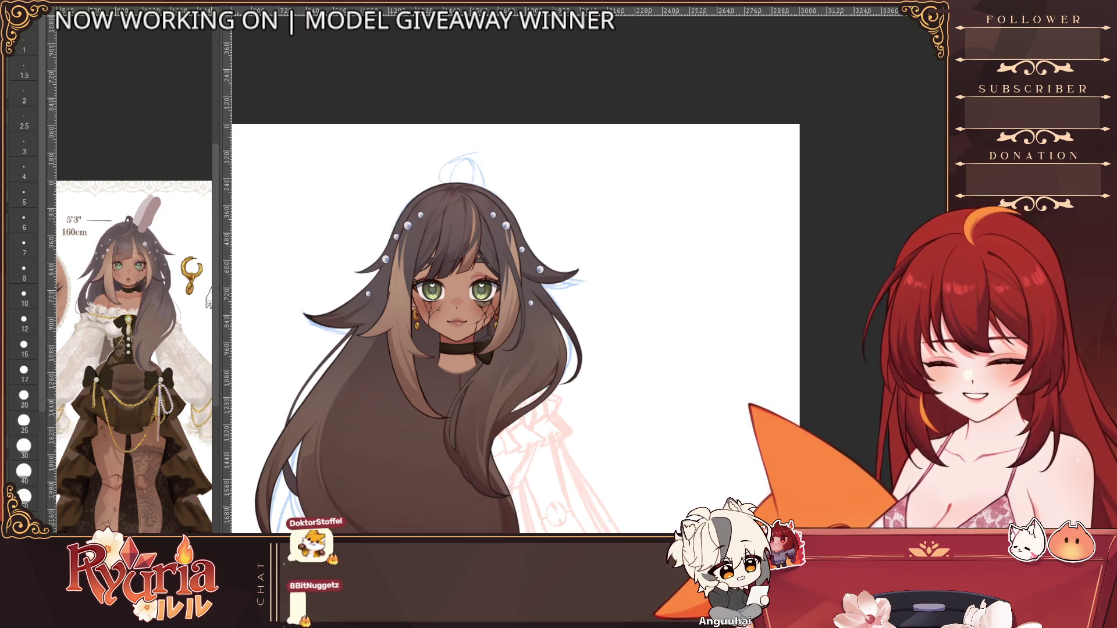
Step: Tilt and zoom onto the head, stepping the brush size through 7, 6 and 5 to 4
drag(954, 302, 914, 93)
scroll(402, 348, up, 5)
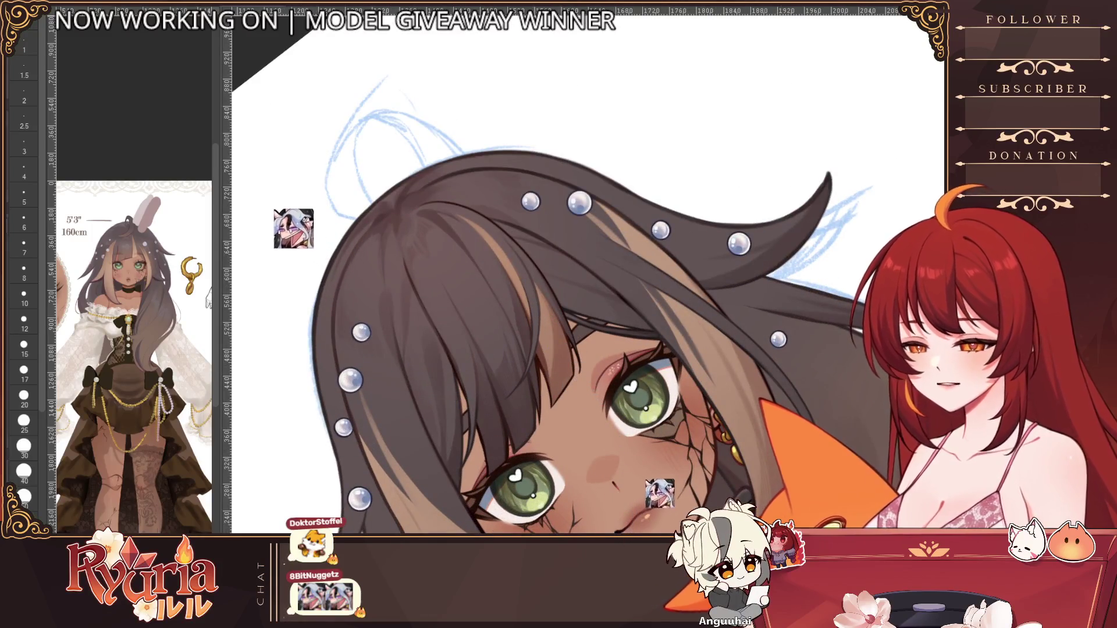
click(24, 246)
click(24, 220)
key(bracketleft)
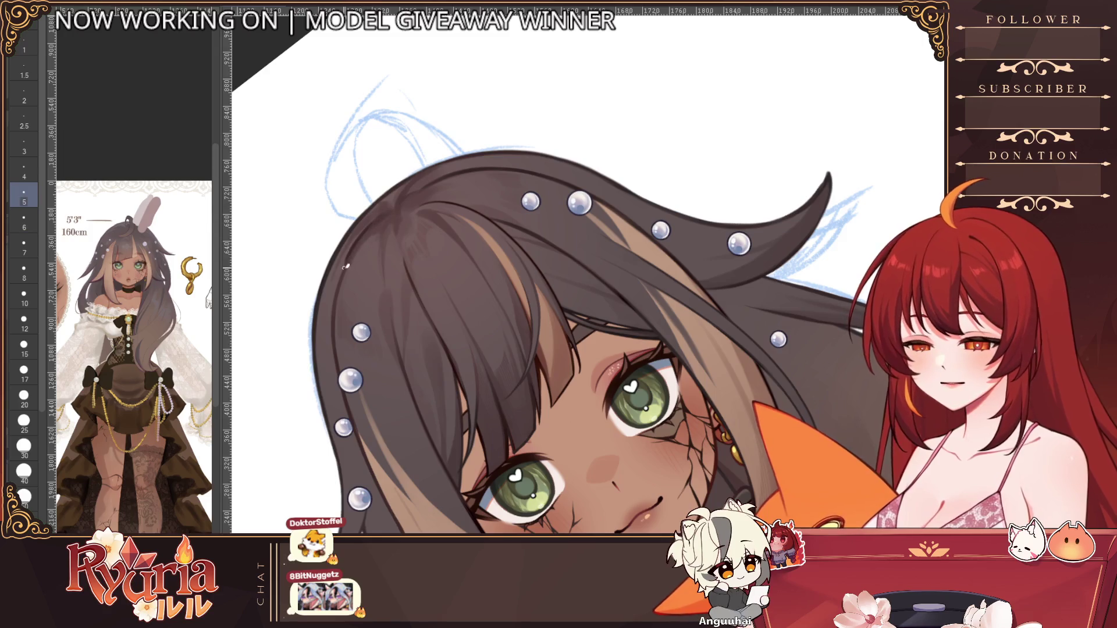
scroll(346, 308, up, 2)
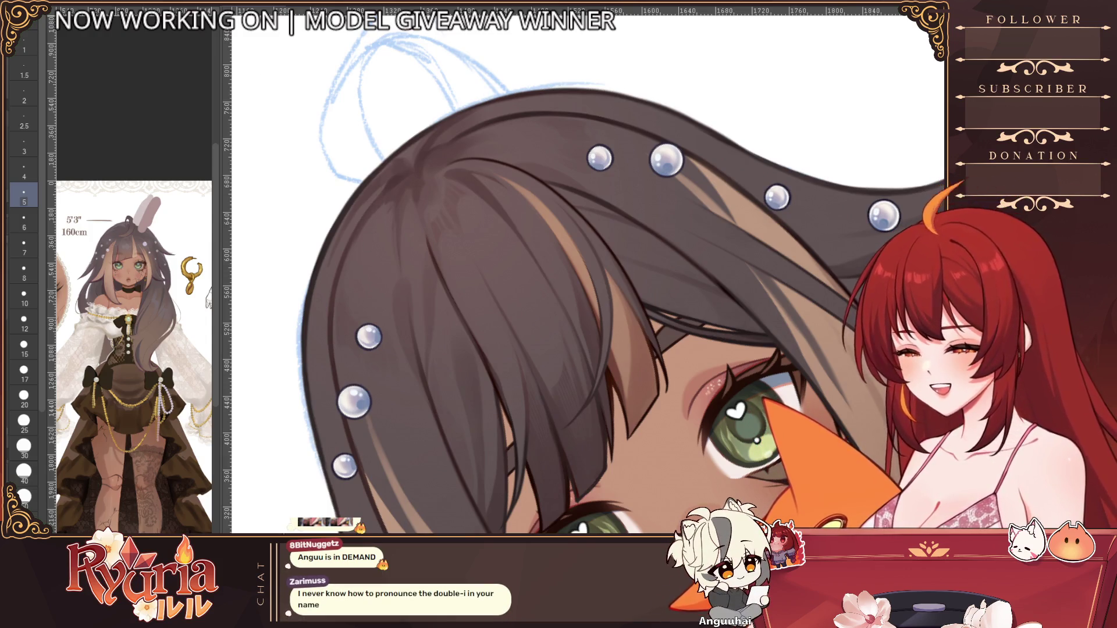
key(bracketleft)
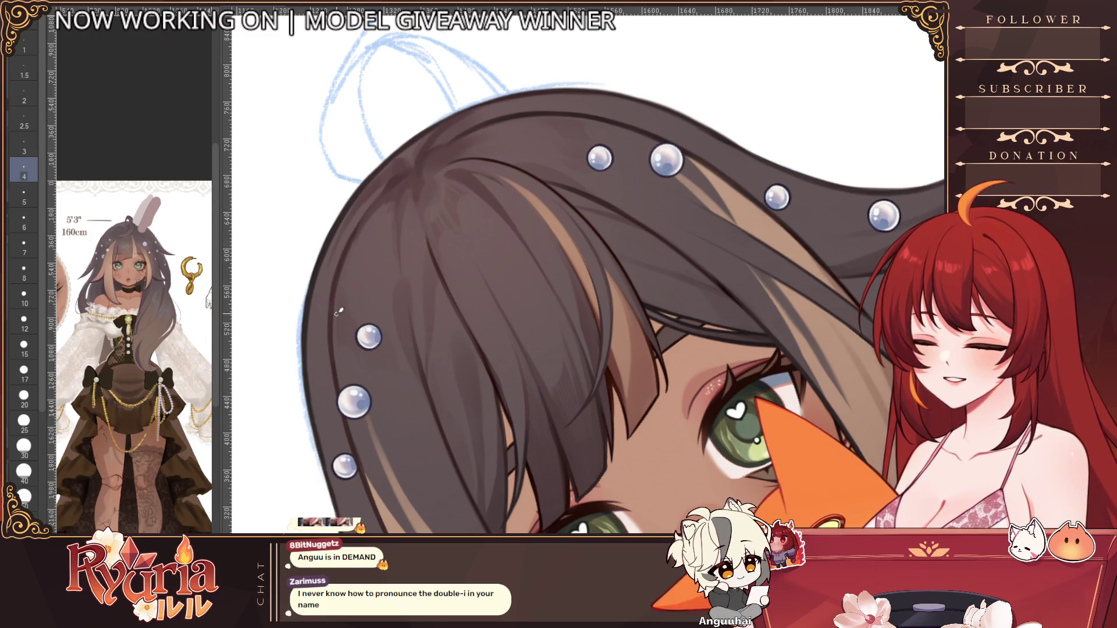
scroll(339, 311, down, 5)
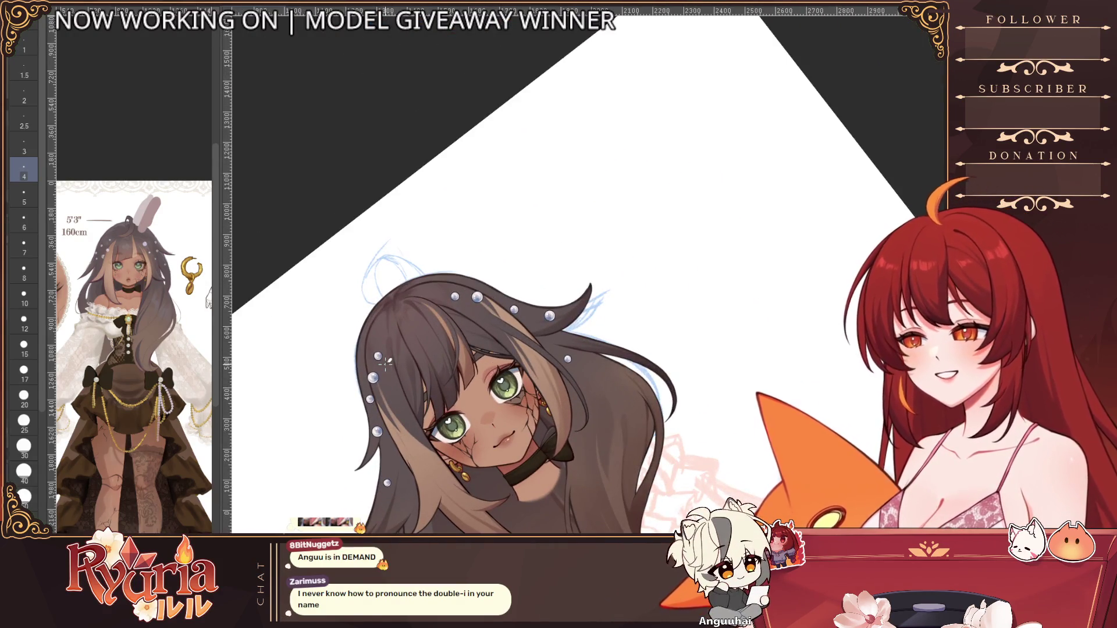
Step: Turn the canvas upright, unflip it, and pan and zoom around the character
drag(477, 326, 406, 279)
key(h)
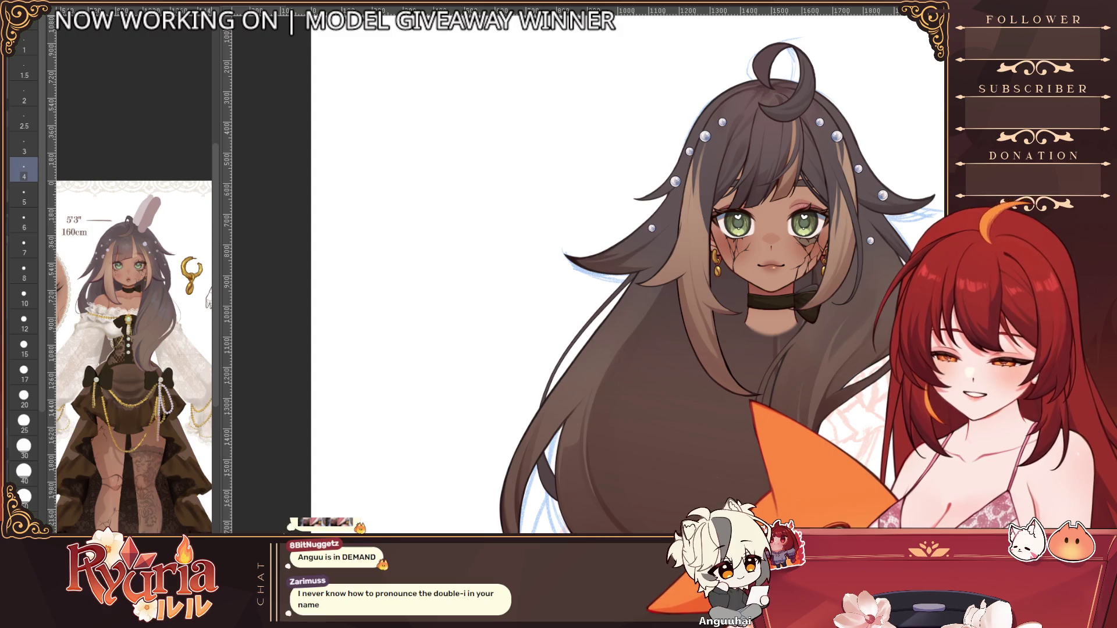
scroll(877, 369, down, 2)
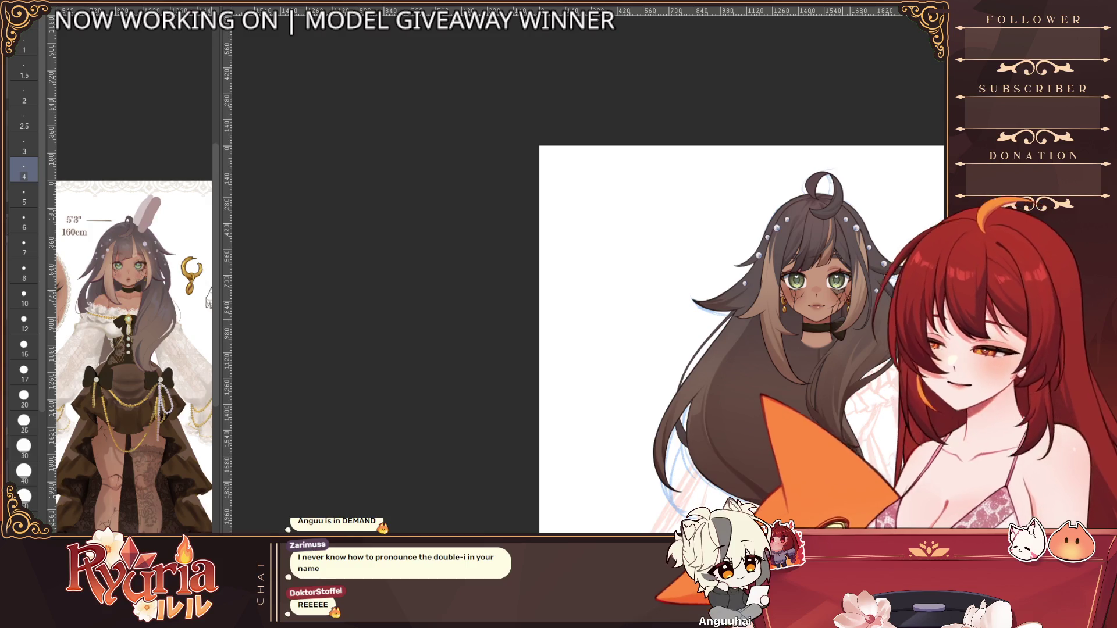
scroll(518, 254, down, 4)
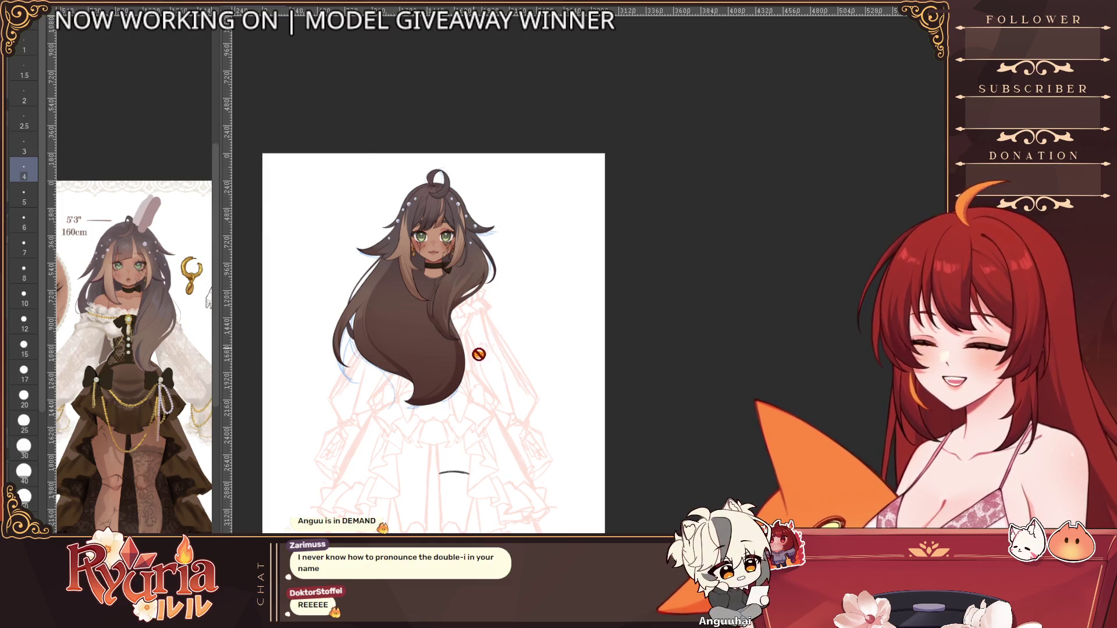
scroll(474, 352, up, 2)
mouse_move(474, 338)
mouse_down()
mouse_move(480, 276)
mouse_move(518, 370)
mouse_move(524, 349)
mouse_move(594, 330)
mouse_up()
scroll(509, 330, up, 1)
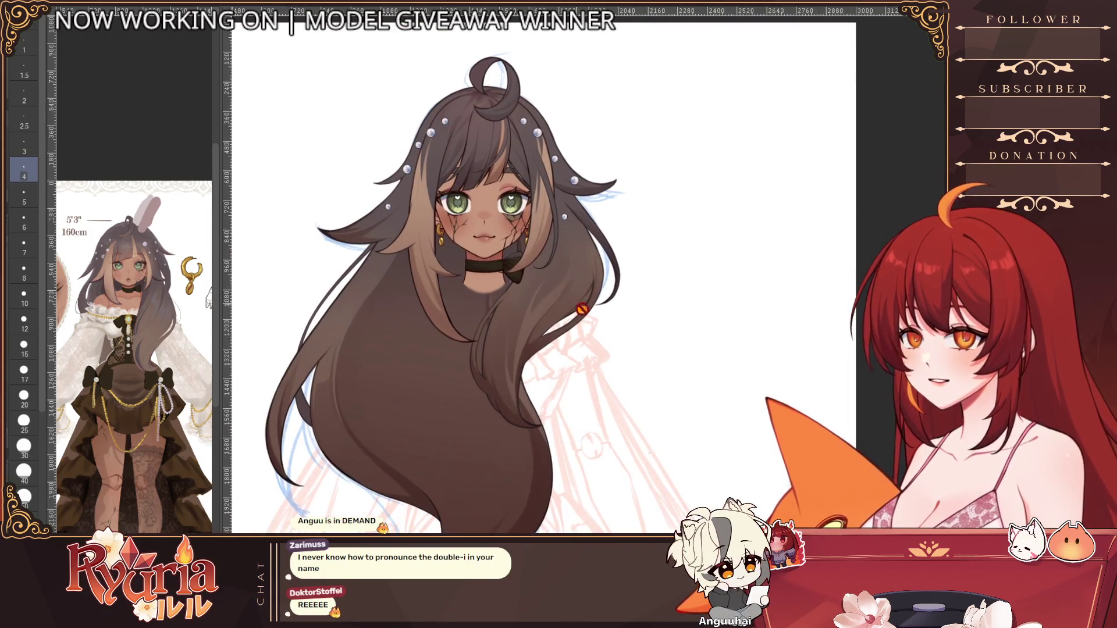
scroll(582, 308, down, 2)
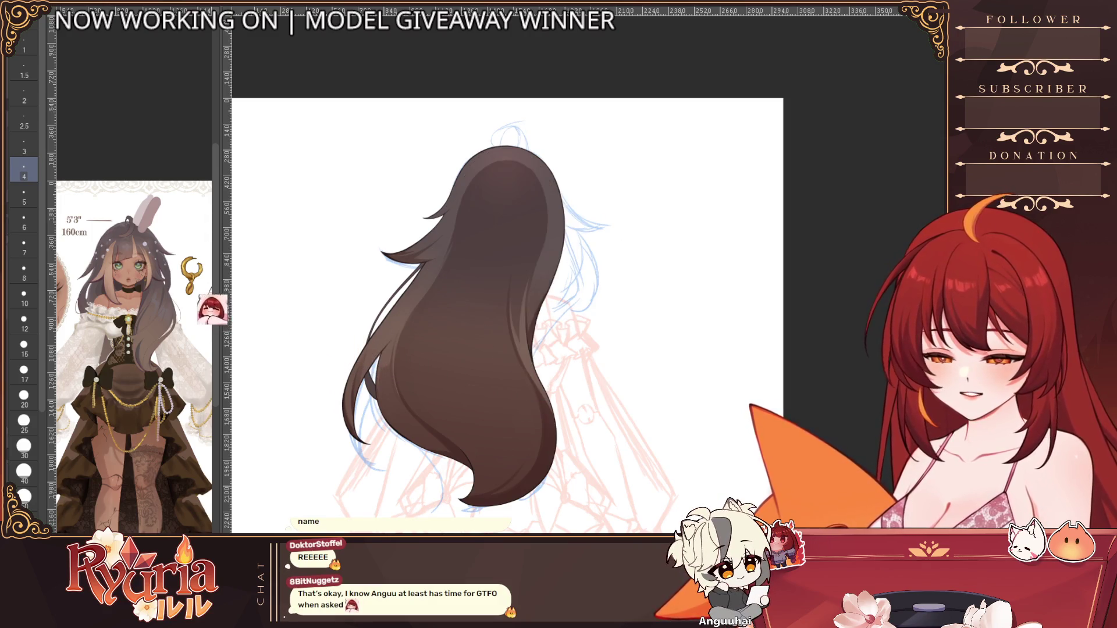
Step: Zoom the view in on the chest ruffles of the bare figure sketch
scroll(554, 399, up, 4)
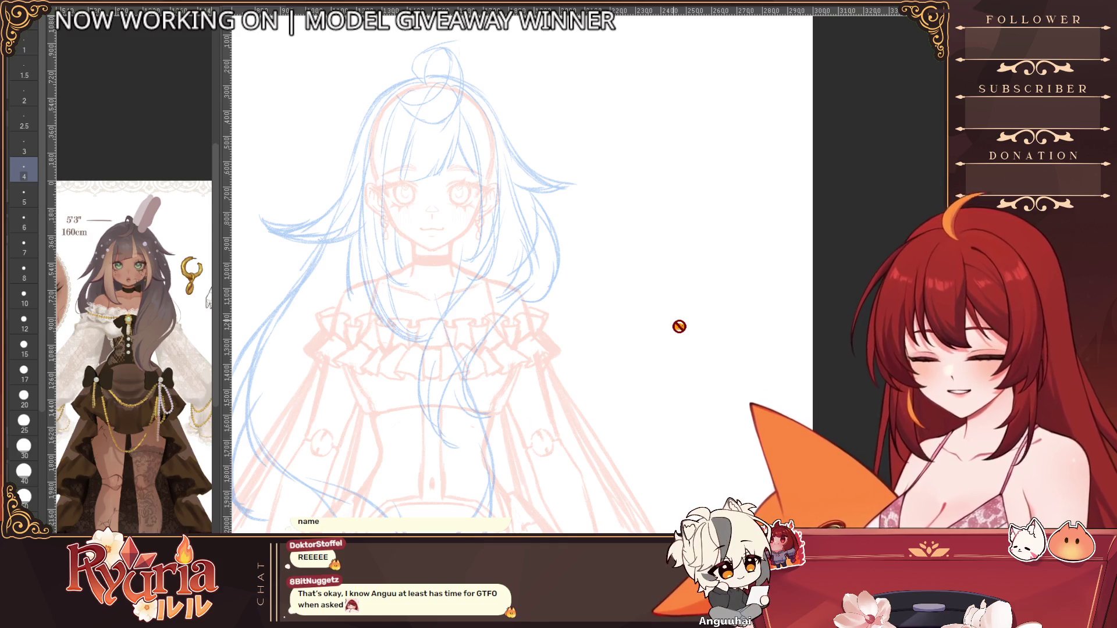
scroll(448, 369, up, 3)
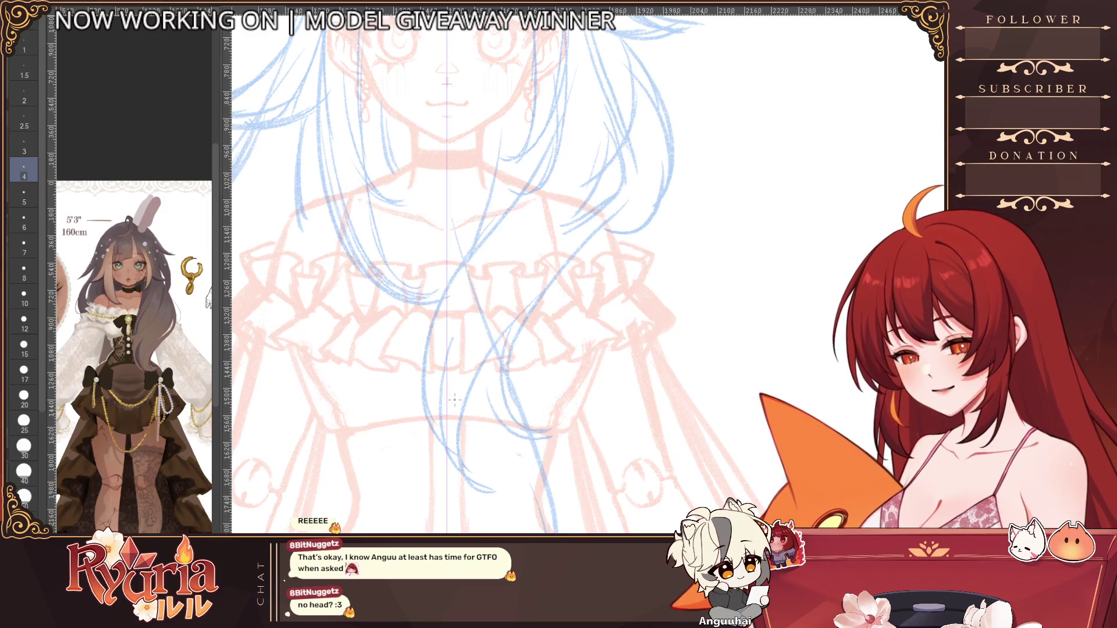
scroll(344, 240, up, 3)
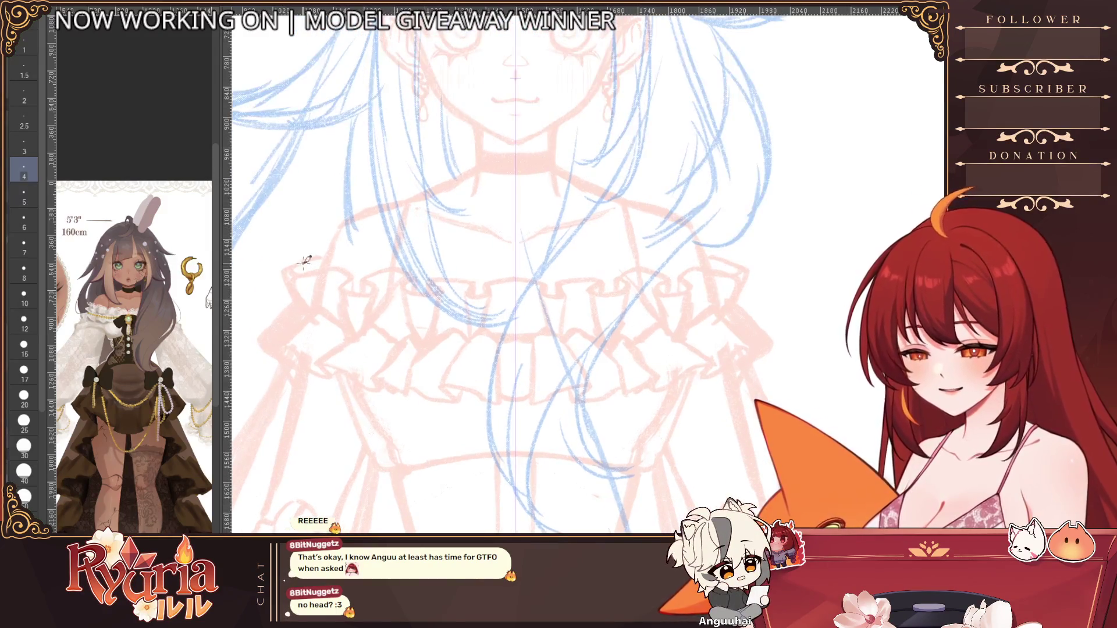
Step: Zoom in on the chest ruffle sketch and tune the pen size, discarding a first mirrored curve
key(bracketleft)
key(bracketleft)
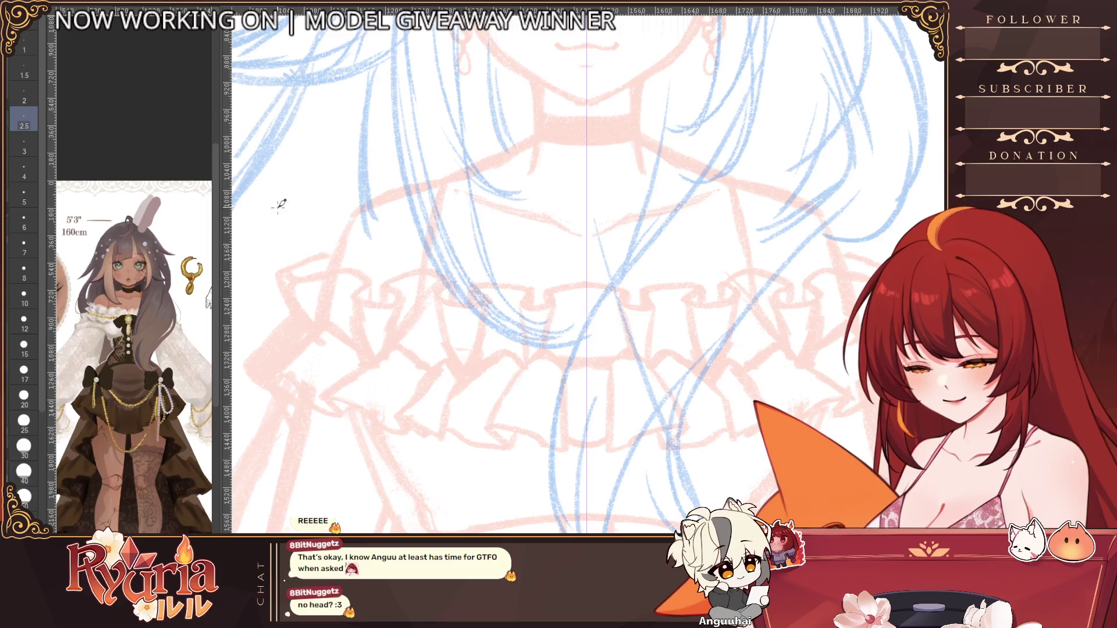
click(24, 347)
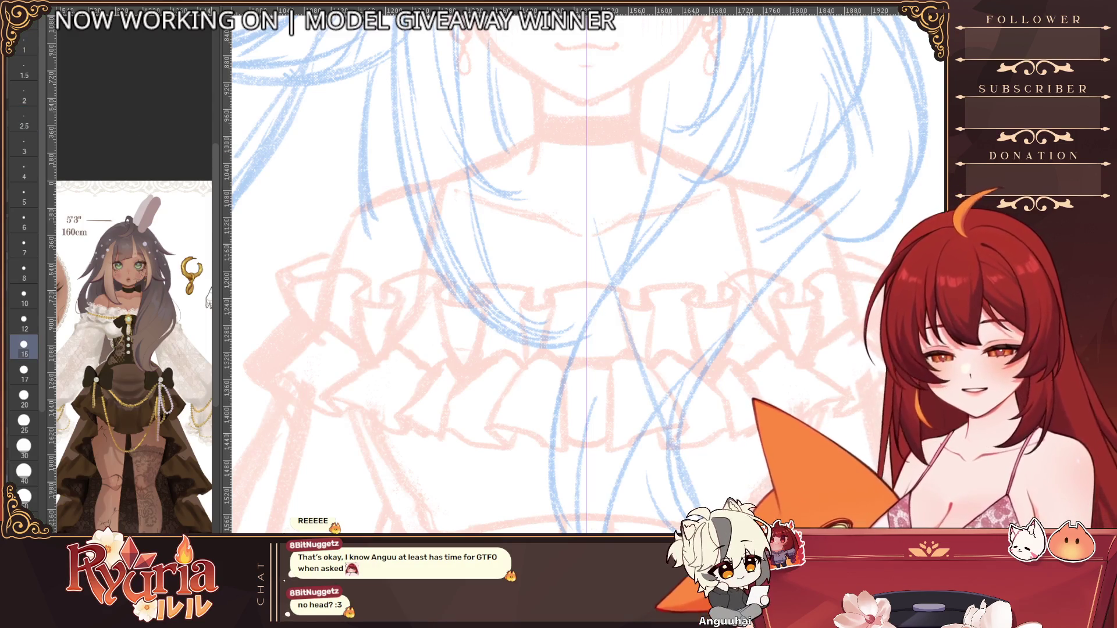
key(bracketleft)
key(bracketleft)
key(bracketleft)
drag(438, 434, 436, 386)
mouse_move(462, 322)
mouse_down()
mouse_move(407, 349)
mouse_move(394, 388)
mouse_up()
key(ctrl+z)
key(bracketleft)
key(ctrl+z)
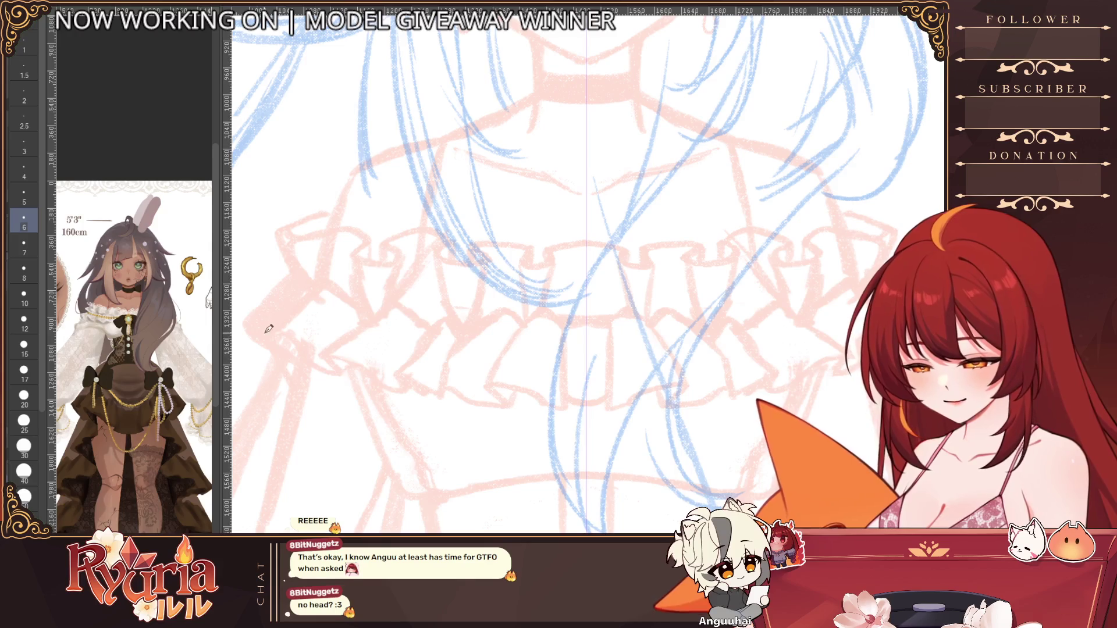
Step: Ink the mirrored wavy lower frill edge running into two pointed centre flaps, redoing strokes as needed
mouse_move(243, 324)
mouse_down()
mouse_move(288, 349)
mouse_move(273, 348)
mouse_move(287, 337)
mouse_move(345, 371)
mouse_move(329, 356)
mouse_move(381, 366)
mouse_move(402, 388)
mouse_move(490, 378)
mouse_move(507, 394)
mouse_move(553, 402)
mouse_up()
key(ctrl+z)
key(ctrl+z)
mouse_move(491, 378)
mouse_down()
mouse_move(500, 392)
mouse_move(560, 411)
mouse_up()
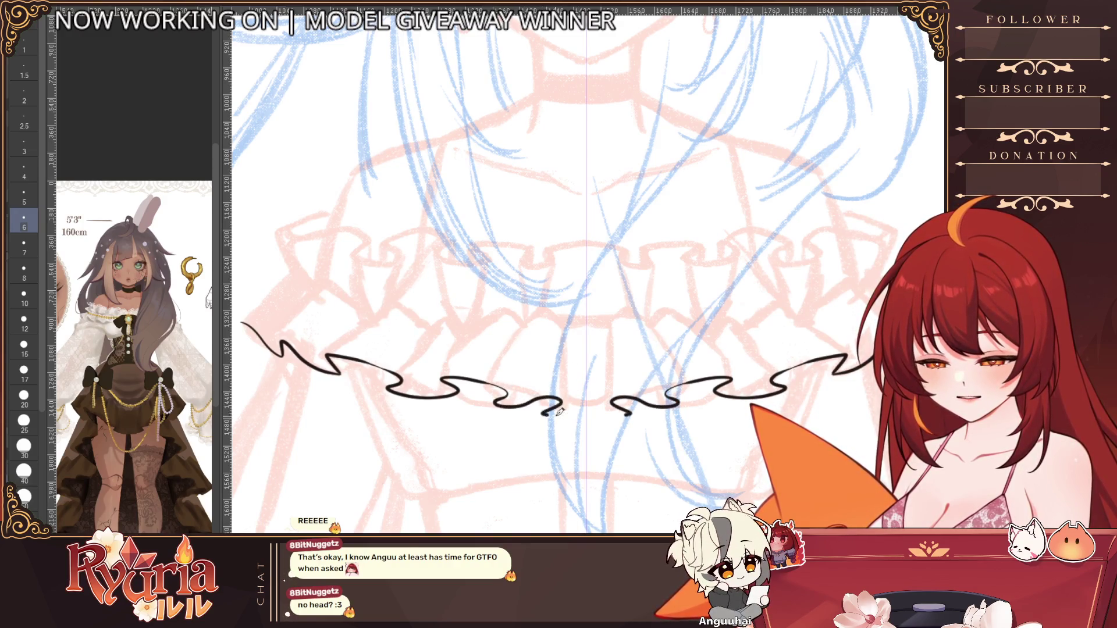
key(ctrl+z)
mouse_move(493, 382)
mouse_down()
mouse_move(564, 417)
mouse_move(605, 412)
mouse_up()
scroll(605, 411, down, 3)
scroll(525, 348, up, 3)
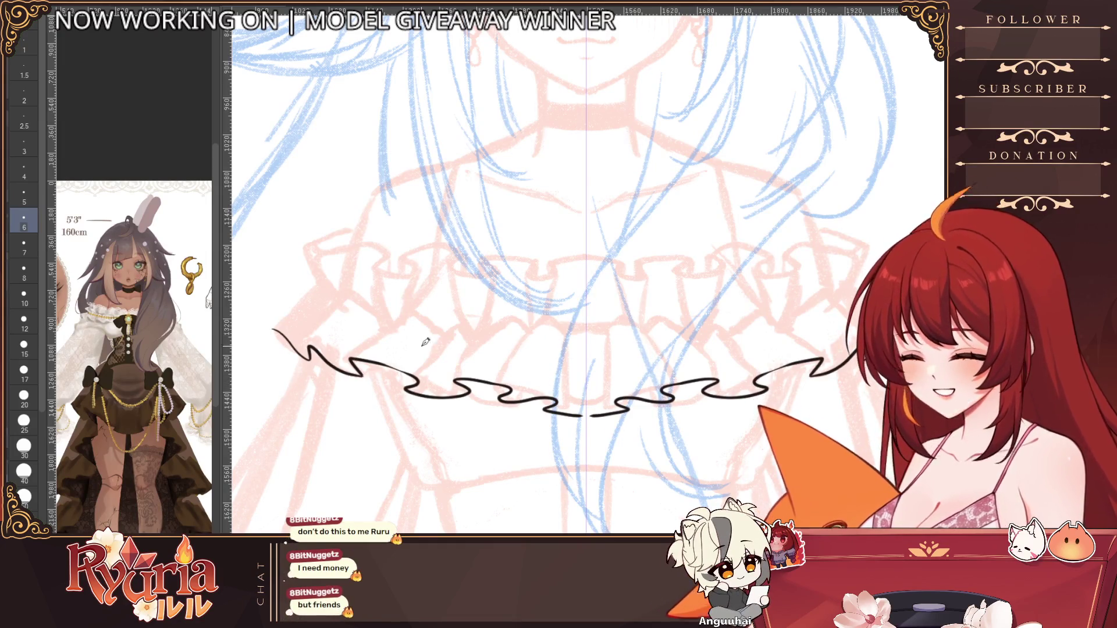
key(ctrl+z)
key(ctrl+z)
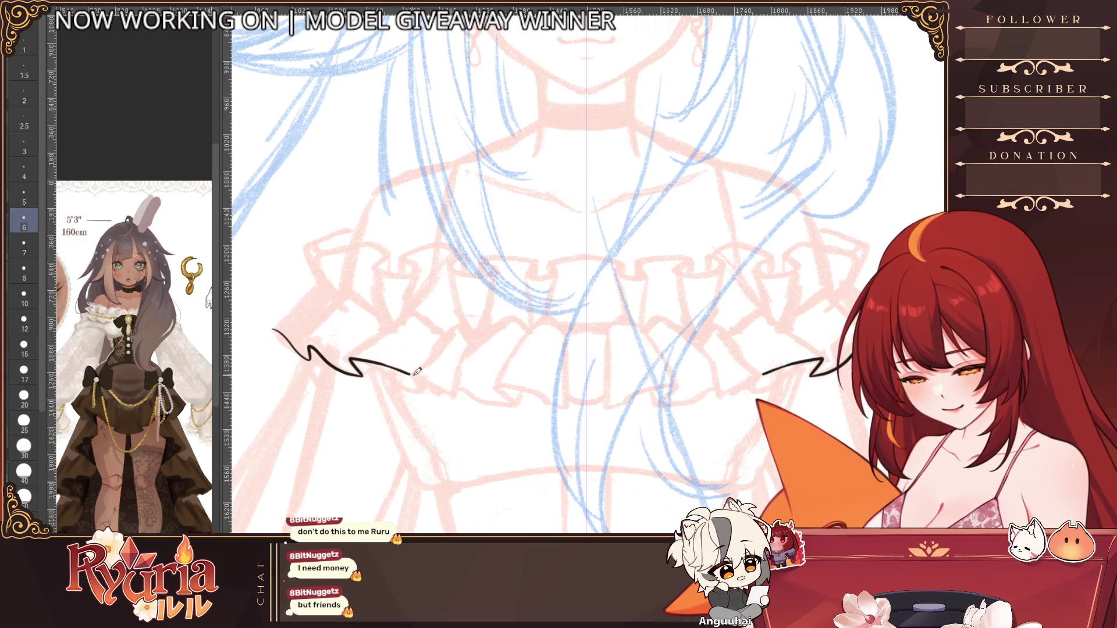
mouse_move(407, 374)
mouse_down()
mouse_move(396, 384)
mouse_move(418, 394)
mouse_move(396, 382)
mouse_move(500, 397)
mouse_move(518, 386)
mouse_move(569, 405)
mouse_move(501, 389)
mouse_move(528, 384)
mouse_move(526, 336)
mouse_move(502, 378)
mouse_move(534, 329)
mouse_move(557, 312)
mouse_move(567, 327)
mouse_up()
key(ctrl+z)
key(ctrl+z)
key(ctrl+z)
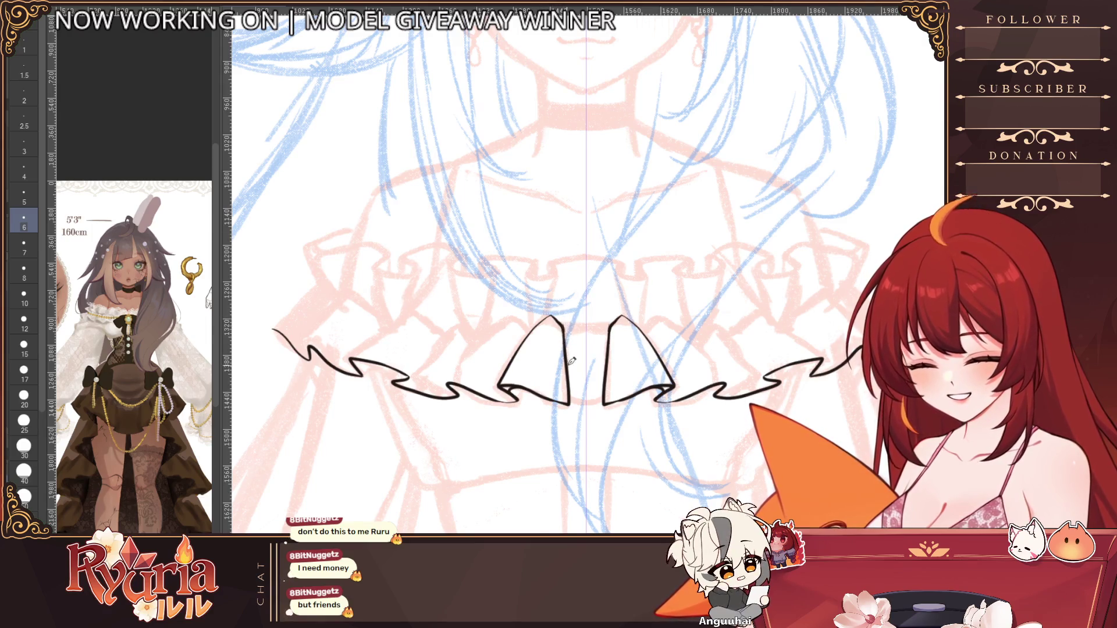
Step: Try curves joining the bases and tops of the two centre spikes, undoing the misplaced attempts
ctrl+alt+click(565, 386)
ctrl+alt+click(564, 386)
ctrl+click(572, 395)
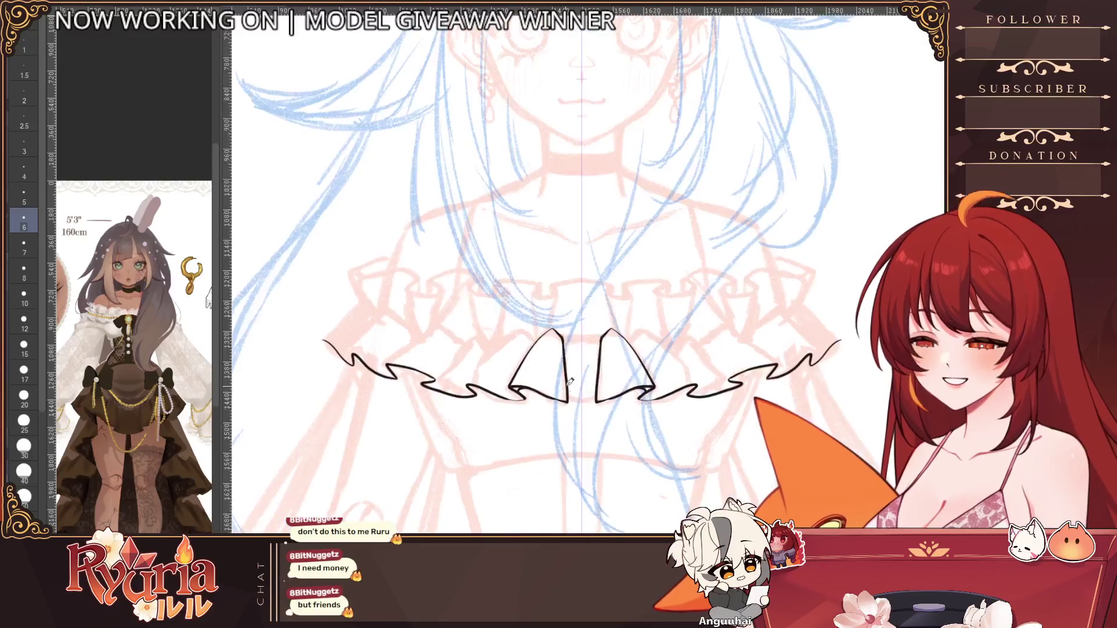
ctrl+click(576, 401)
mouse_move(569, 407)
mouse_down()
mouse_move(616, 410)
mouse_move(611, 403)
mouse_up()
key(ctrl+z)
key(ctrl+z)
ctrl+alt+click(588, 386)
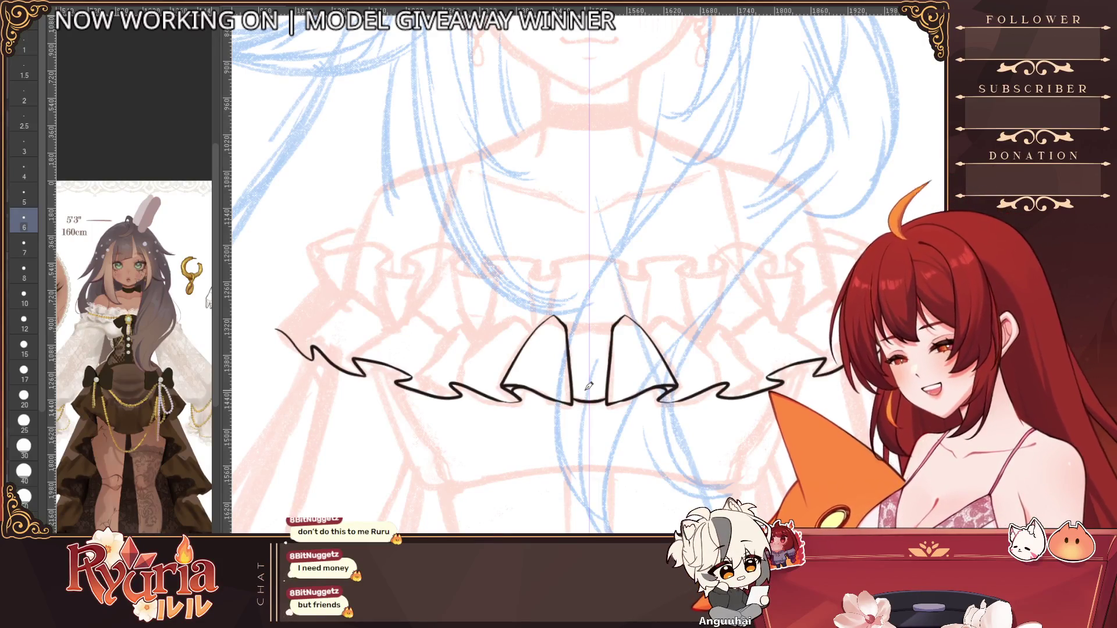
ctrl+click(576, 319)
drag(569, 332, 623, 333)
key(ctrl+z)
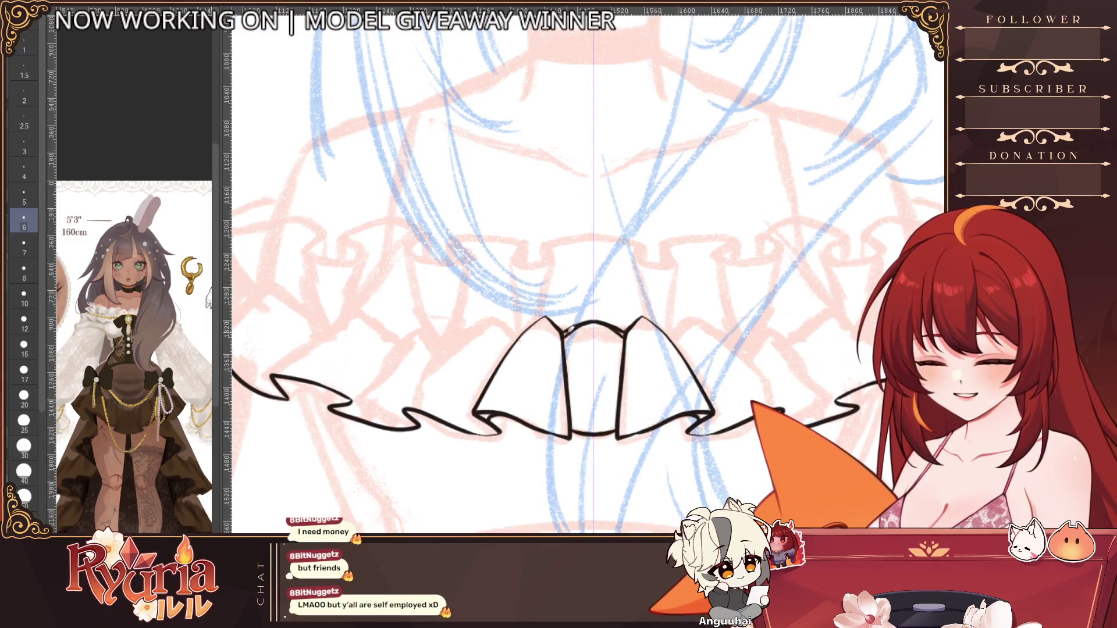
Step: Ink the folded flap edges on the left ruffle, mirrored to the right side
scroll(559, 309, down, 5)
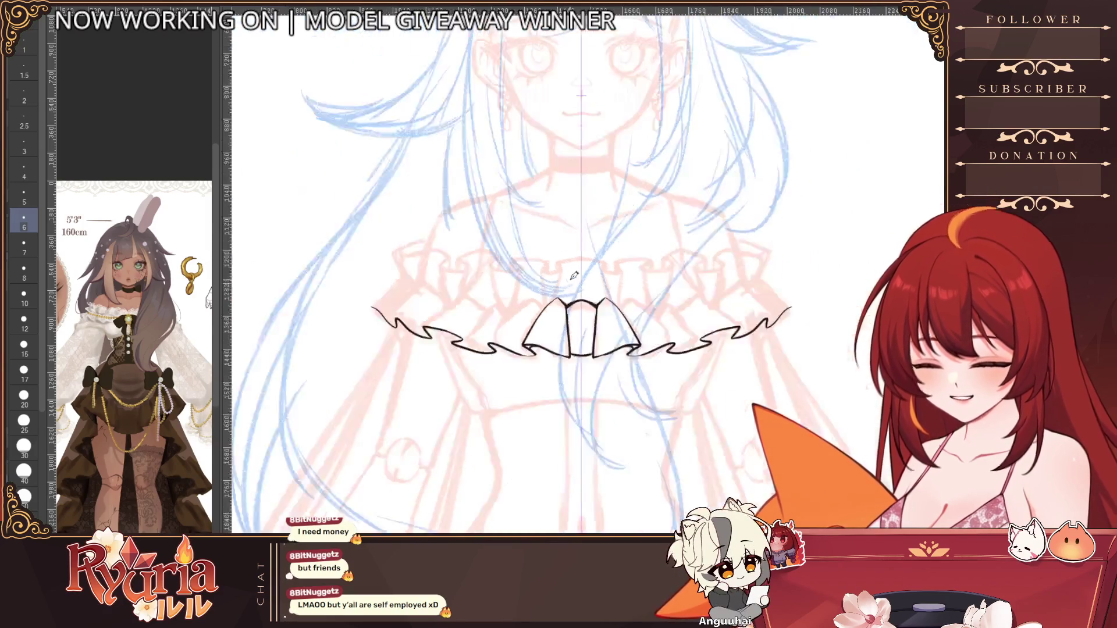
scroll(574, 276, up, 4)
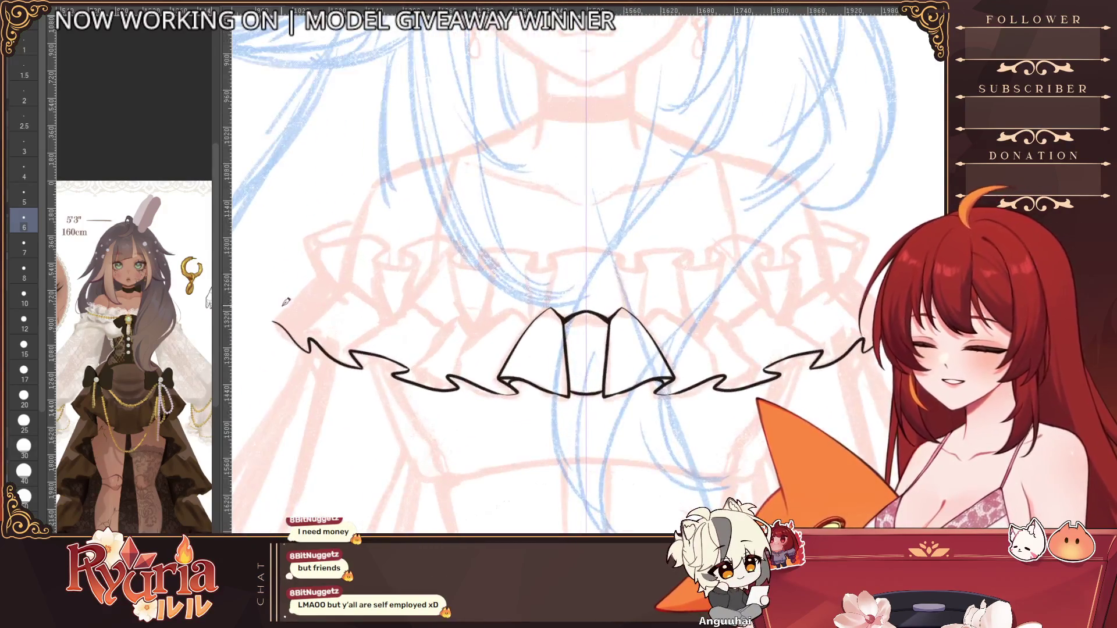
drag(278, 317, 337, 264)
key(ctrl+z)
mouse_move(270, 320)
mouse_down()
mouse_move(335, 273)
mouse_move(342, 286)
mouse_move(310, 293)
mouse_move(348, 273)
mouse_move(348, 294)
mouse_up()
key(ctrl+z)
key(ctrl+z)
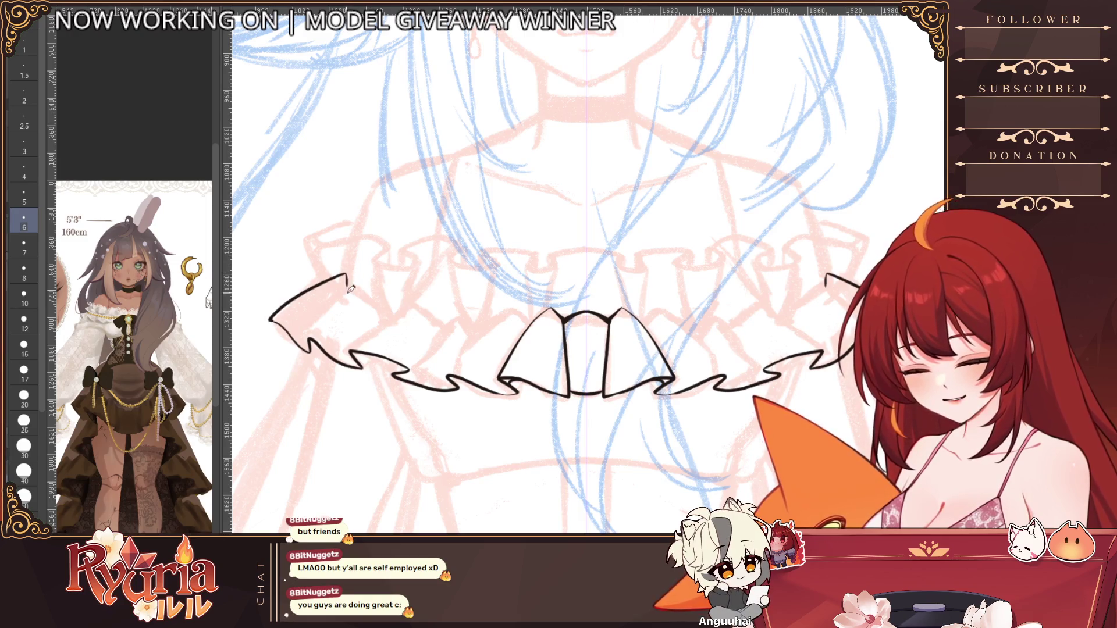
drag(313, 332, 360, 289)
mouse_move(311, 336)
mouse_down()
mouse_move(378, 284)
mouse_move(396, 319)
mouse_move(352, 348)
mouse_move(416, 298)
mouse_move(427, 364)
mouse_move(428, 306)
mouse_up()
key(ctrl+z)
key(ctrl+z)
key(ctrl+z)
scroll(432, 306, down, 4)
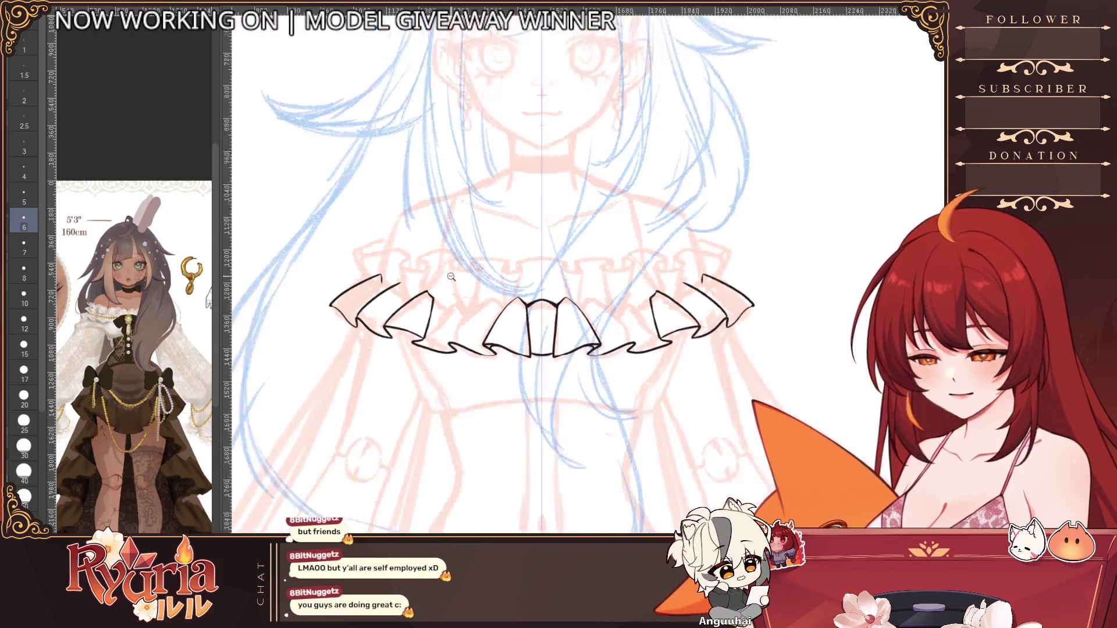
scroll(434, 304, up, 4)
scroll(435, 301, up, 1)
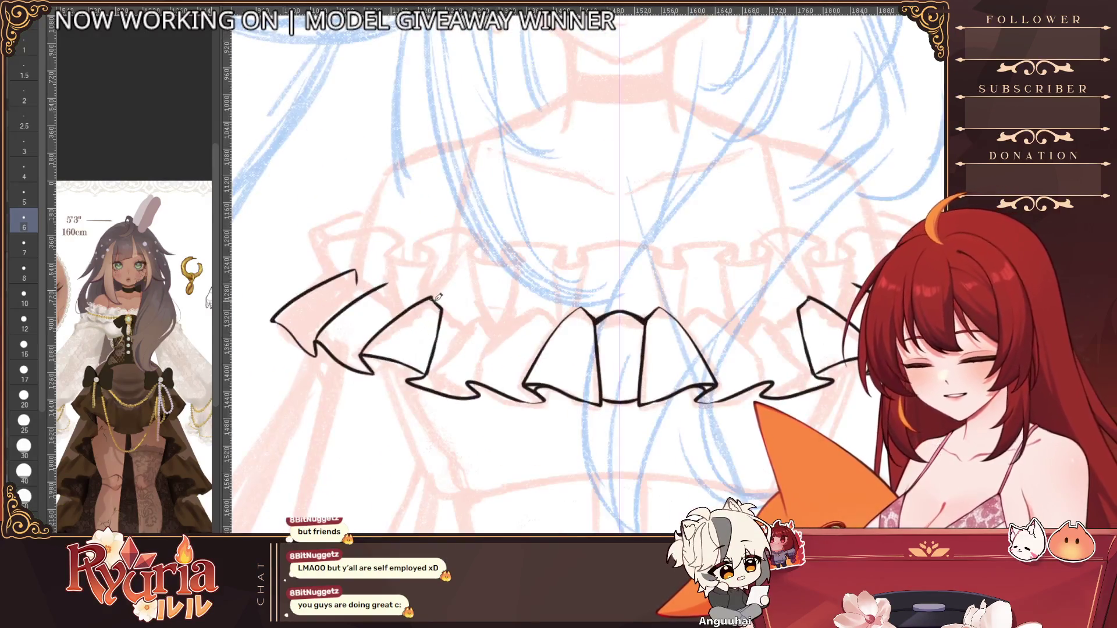
drag(392, 280, 406, 291)
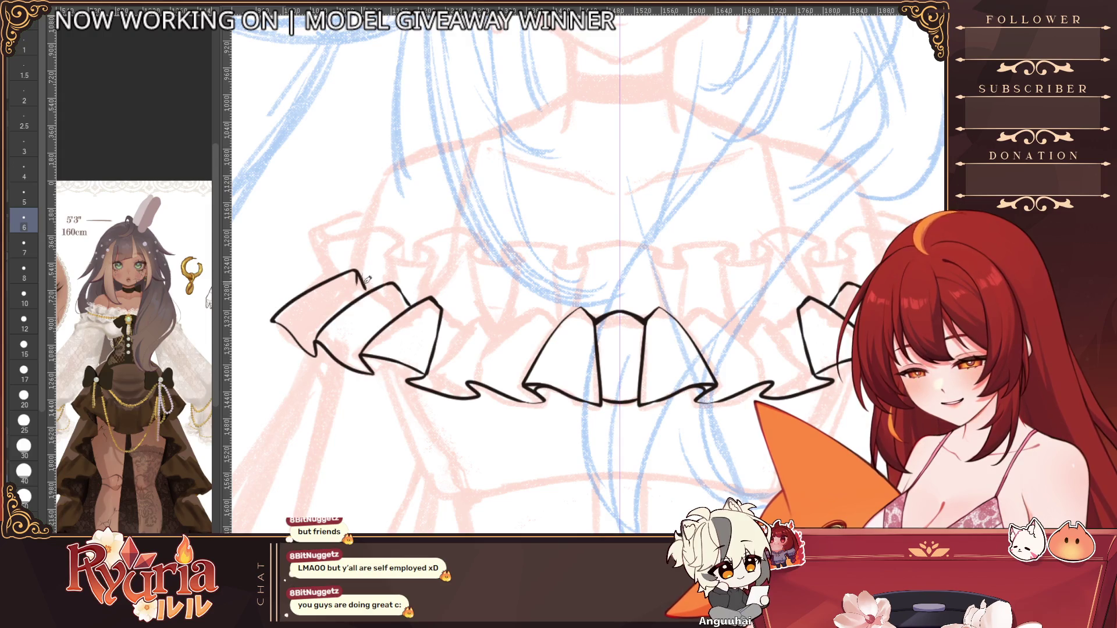
Step: Enlarge the brush and thicken the ruffle outline with a heavier stroke
scroll(415, 308, up, 3)
key(bracketleft)
key(bracketleft)
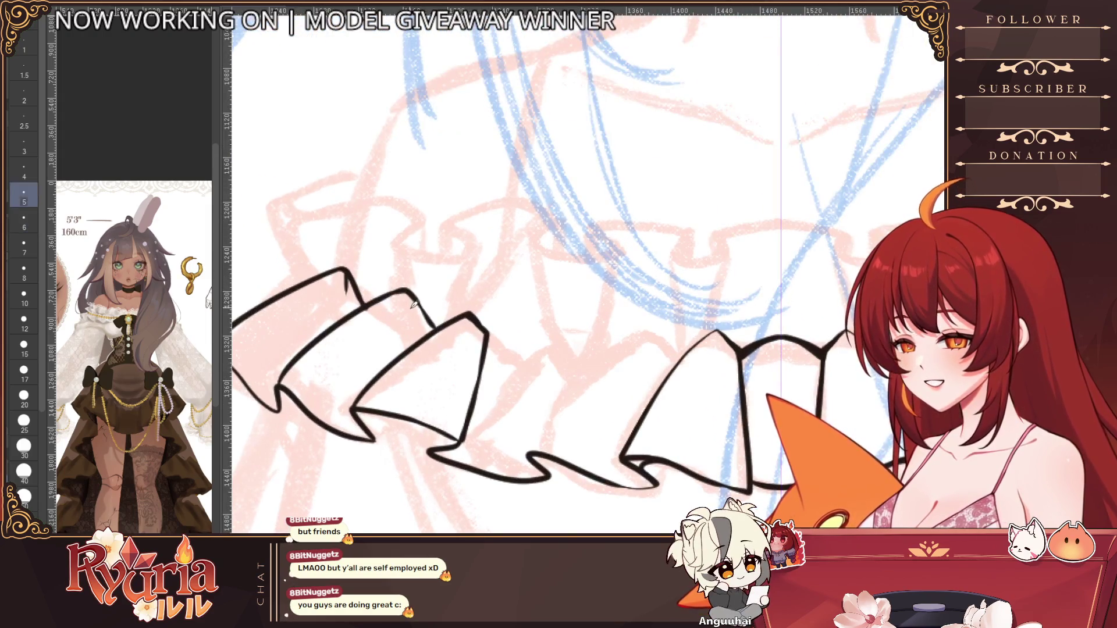
key(bracketright)
key(bracketright)
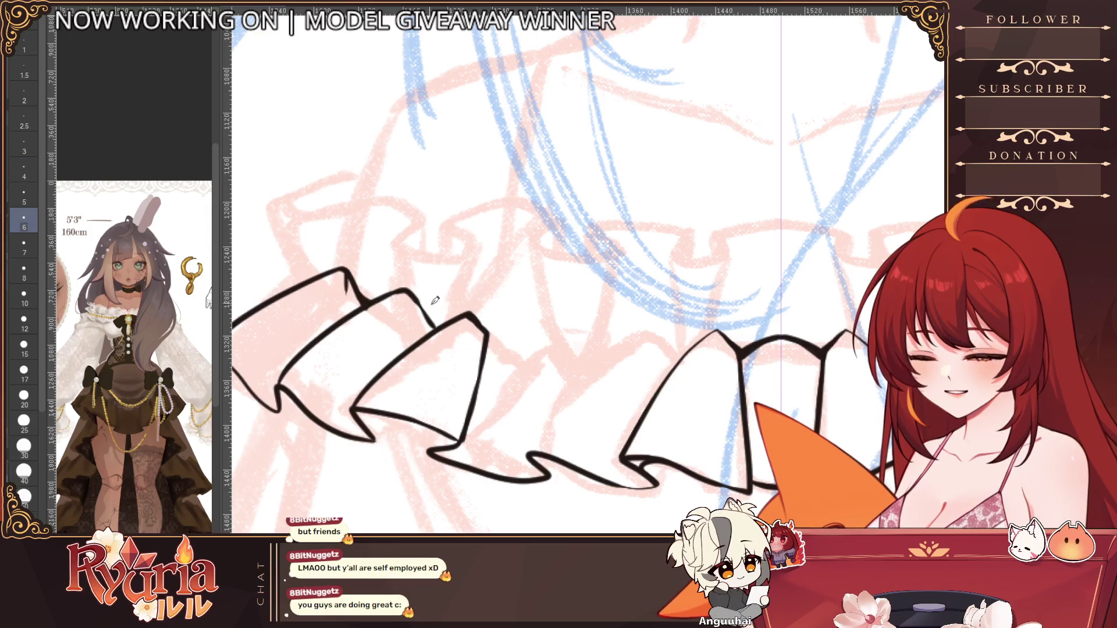
key(bracketright)
key(bracketright)
key(bracketright)
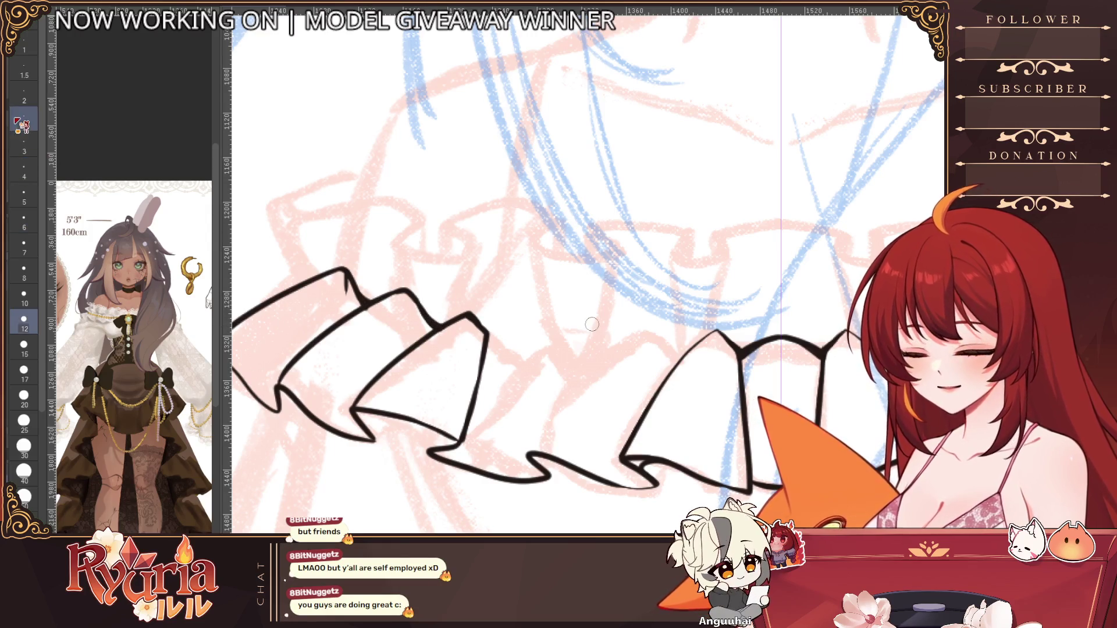
drag(360, 302, 349, 278)
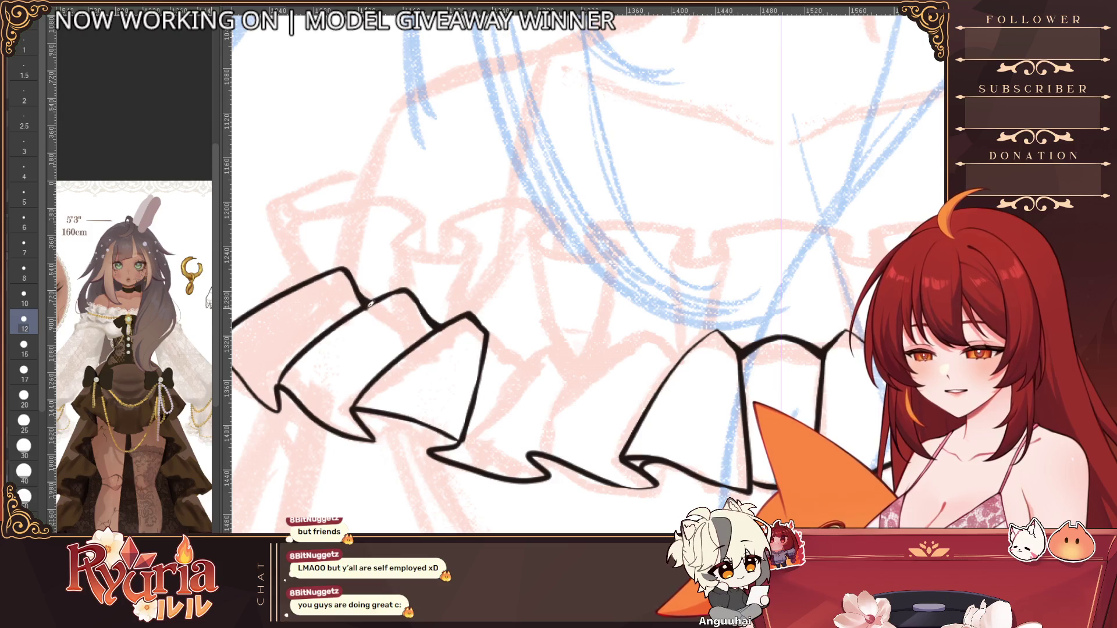
scroll(349, 329, down, 10)
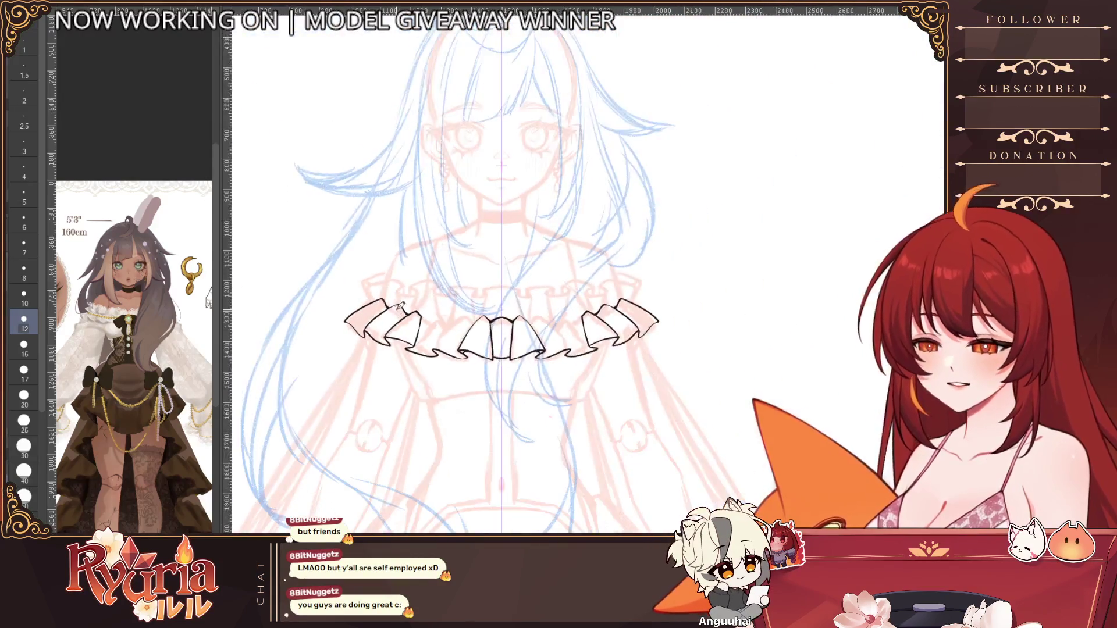
scroll(397, 308, up, 10)
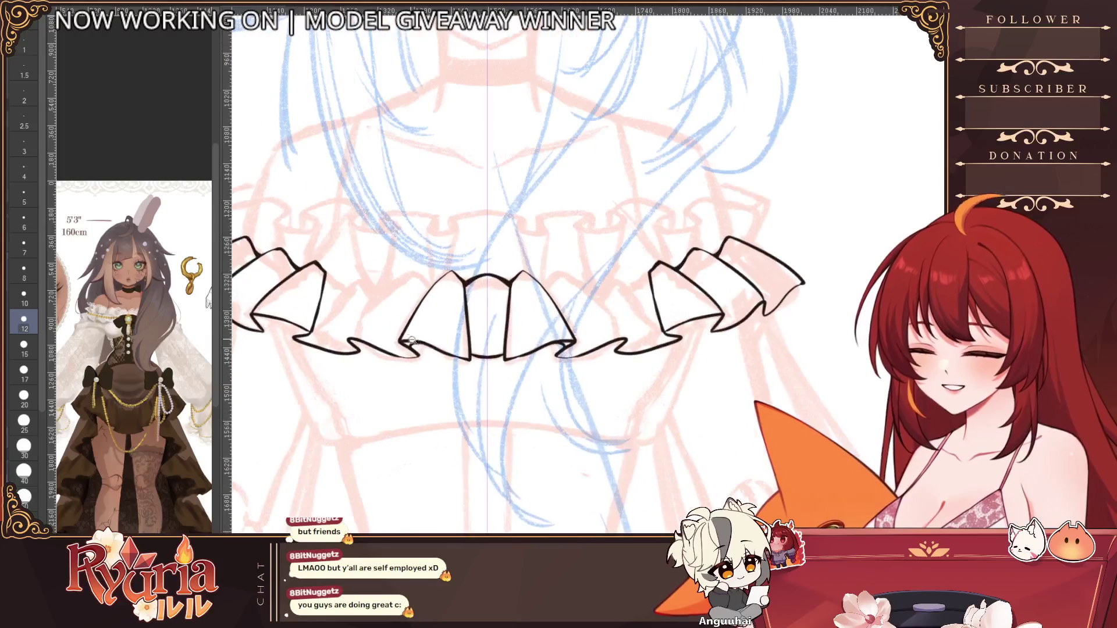
Step: Thicken the centre ruffles' bottom edges at brush size 12, then the lower-left edge at 7
key(])
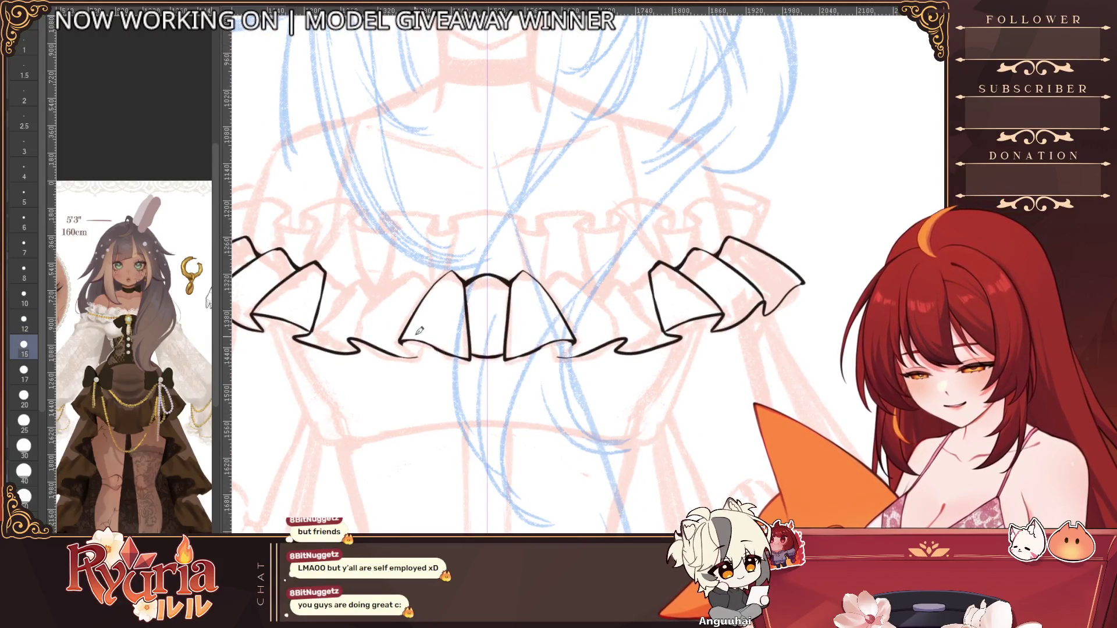
drag(545, 343, 503, 360)
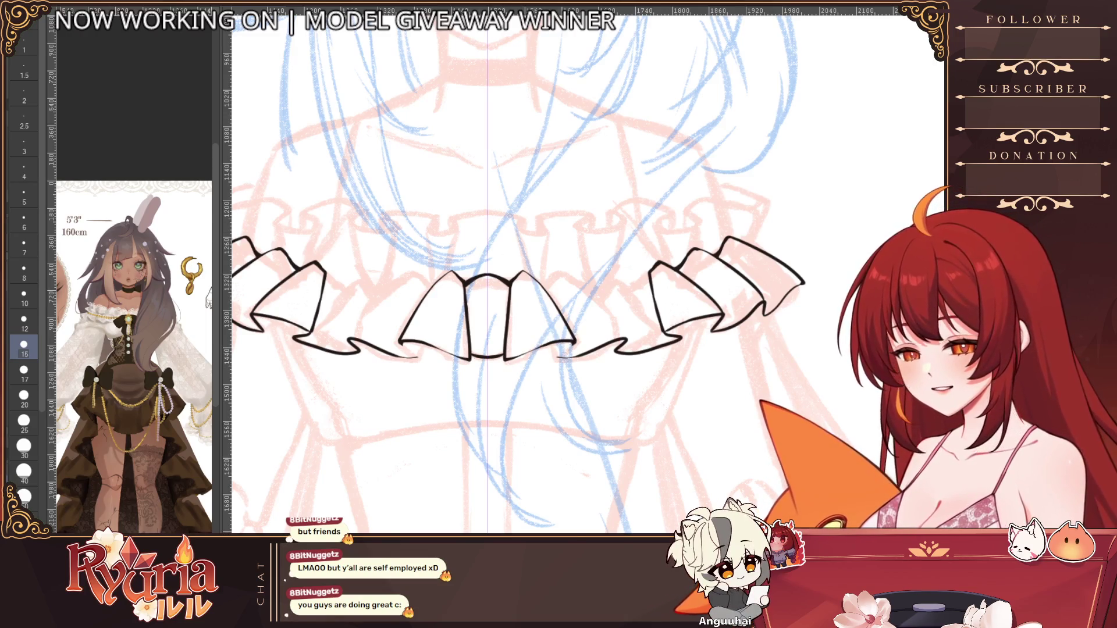
scroll(429, 342, up, 2)
key([)
drag(478, 358, 401, 336)
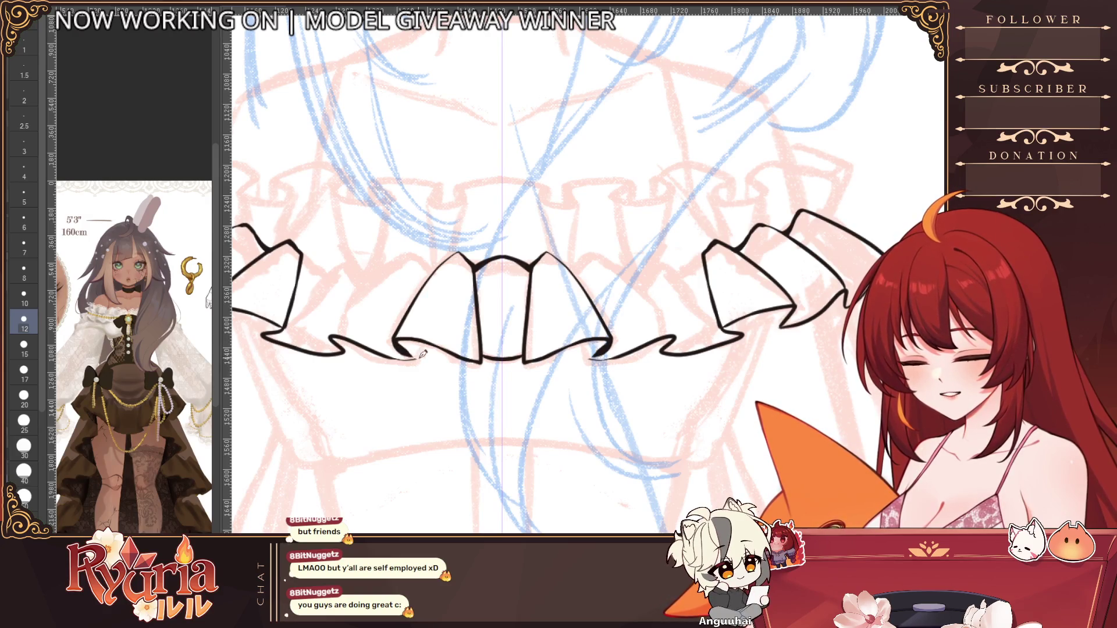
key(bracketleft)
key(bracketleft)
key(bracketleft)
key(bracketleft)
key(bracketleft)
mouse_move(399, 347)
mouse_down()
mouse_move(422, 353)
mouse_move(412, 356)
mouse_up()
scroll(390, 340, down, 3)
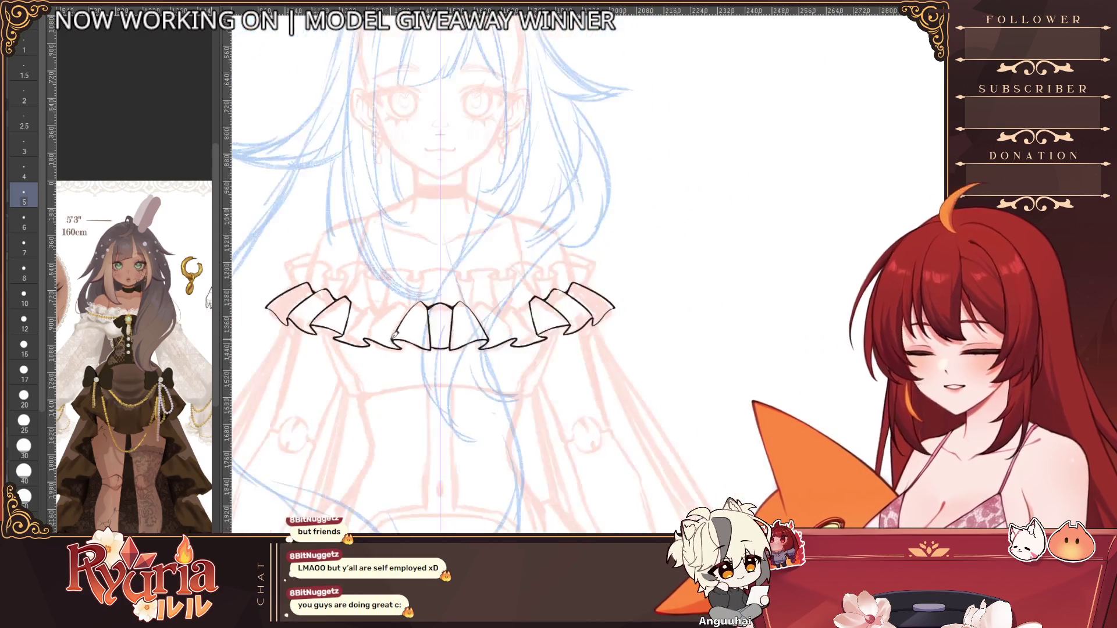
Step: Try diagonal connecting edges from the lower-left ruffle, undoing the unsatisfying mirrored strokes
scroll(327, 333, up, 3)
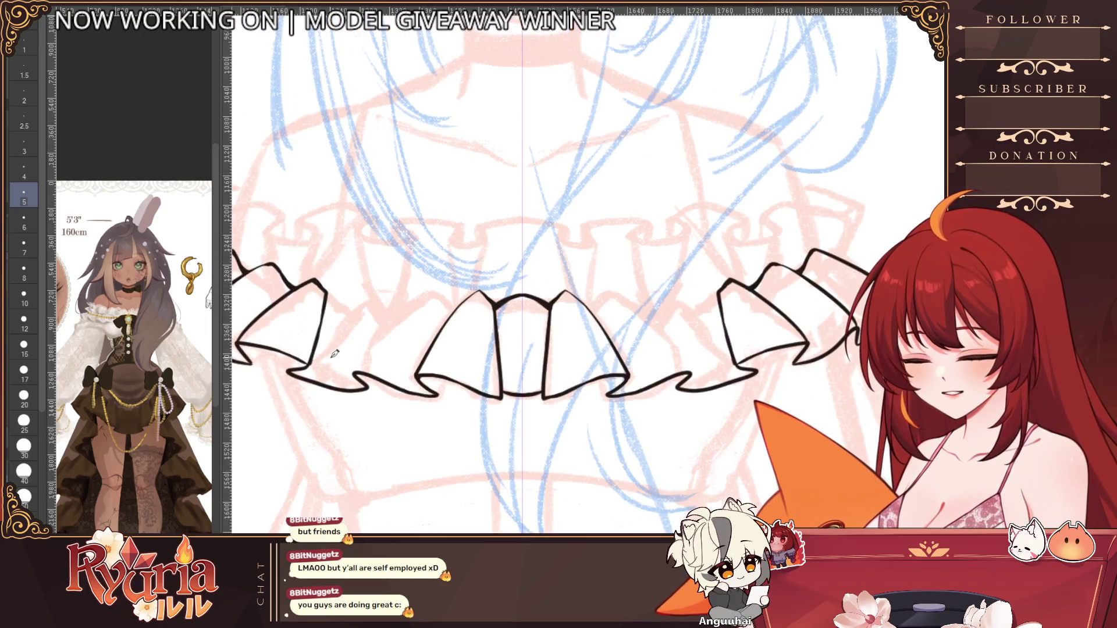
mouse_move(375, 370)
mouse_down()
mouse_move(356, 323)
mouse_move(426, 289)
mouse_up()
key(ctrl+z)
key(ctrl+z)
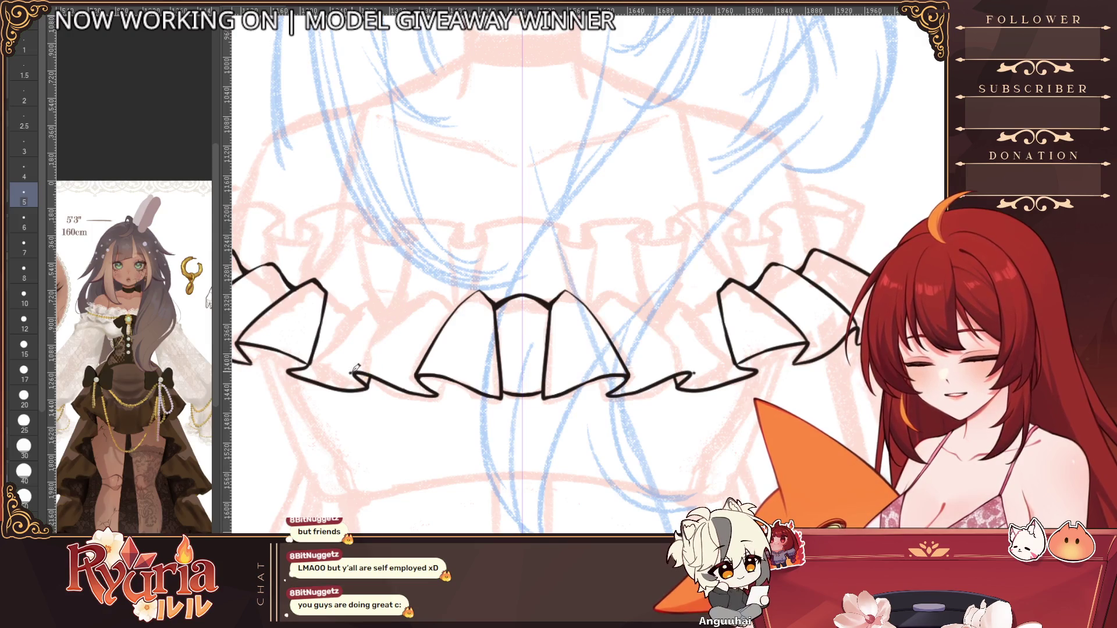
mouse_move(360, 364)
mouse_down()
mouse_move(423, 289)
mouse_move(455, 310)
mouse_up()
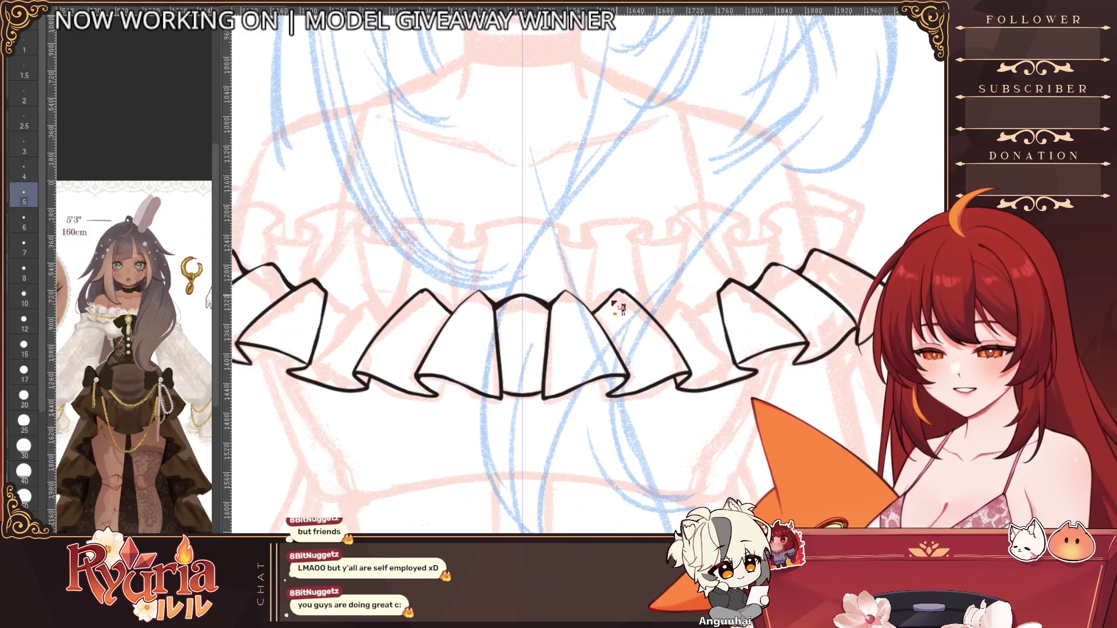
key(ctrl+z)
key(ctrl+z)
Step: Ink connecting ruffle edges from the peak toward the outer ruffles, then zoom out to check the frill
mouse_move(568, 291)
mouse_down()
mouse_move(593, 302)
mouse_move(615, 289)
mouse_up()
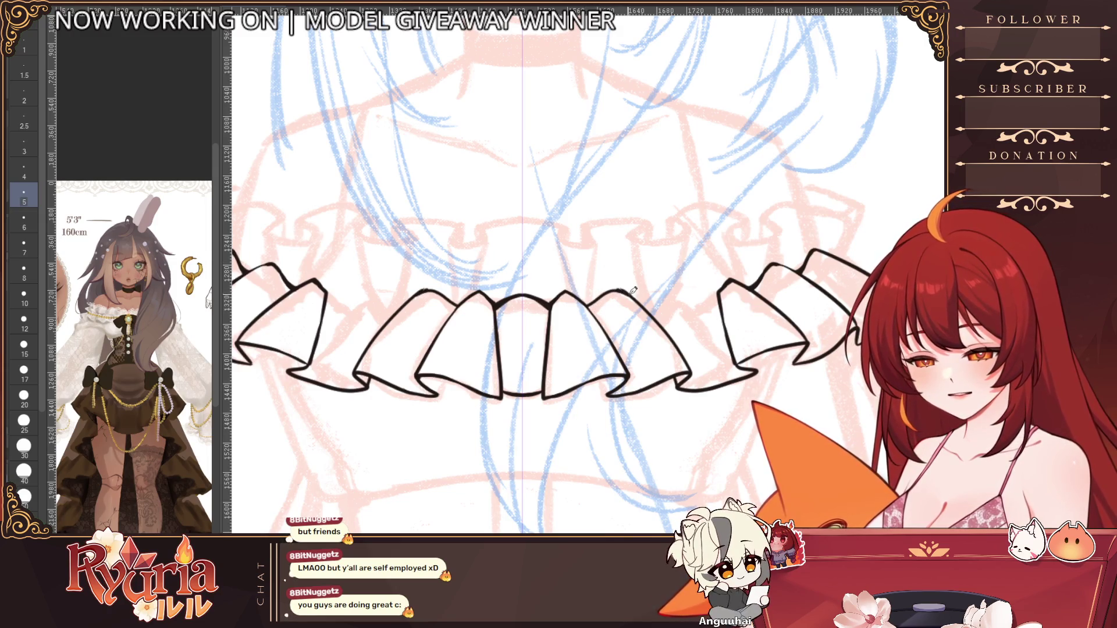
drag(590, 307, 617, 287)
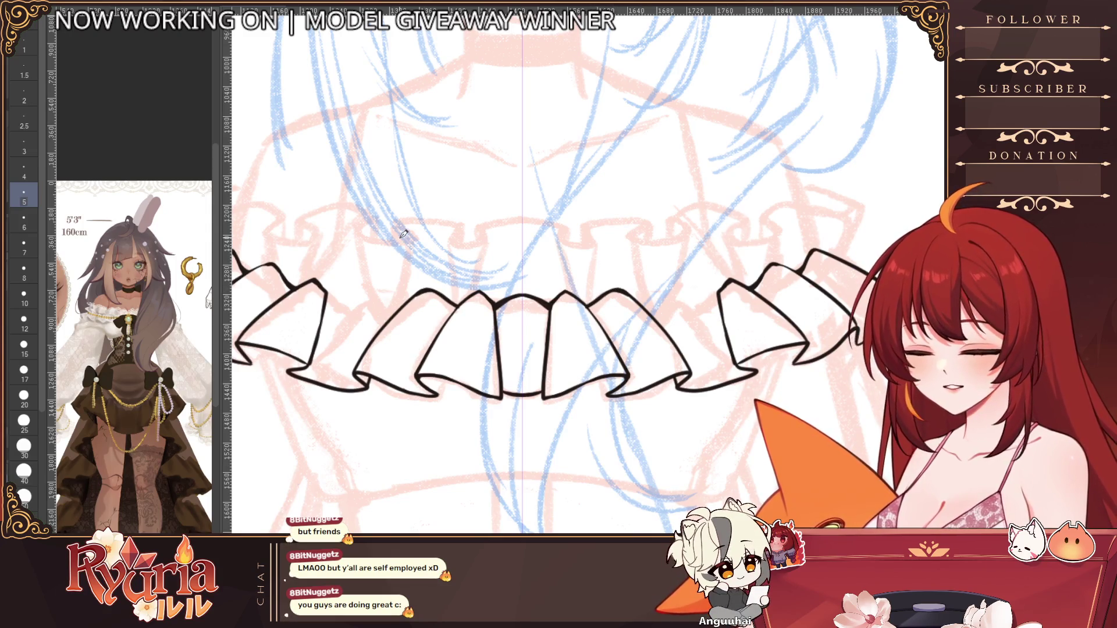
scroll(403, 234, up, 1)
mouse_move(621, 292)
mouse_down()
mouse_move(663, 309)
mouse_move(727, 281)
mouse_up()
key(ctrl+z)
key(ctrl+z)
key(ctrl+z)
key(ctrl+z)
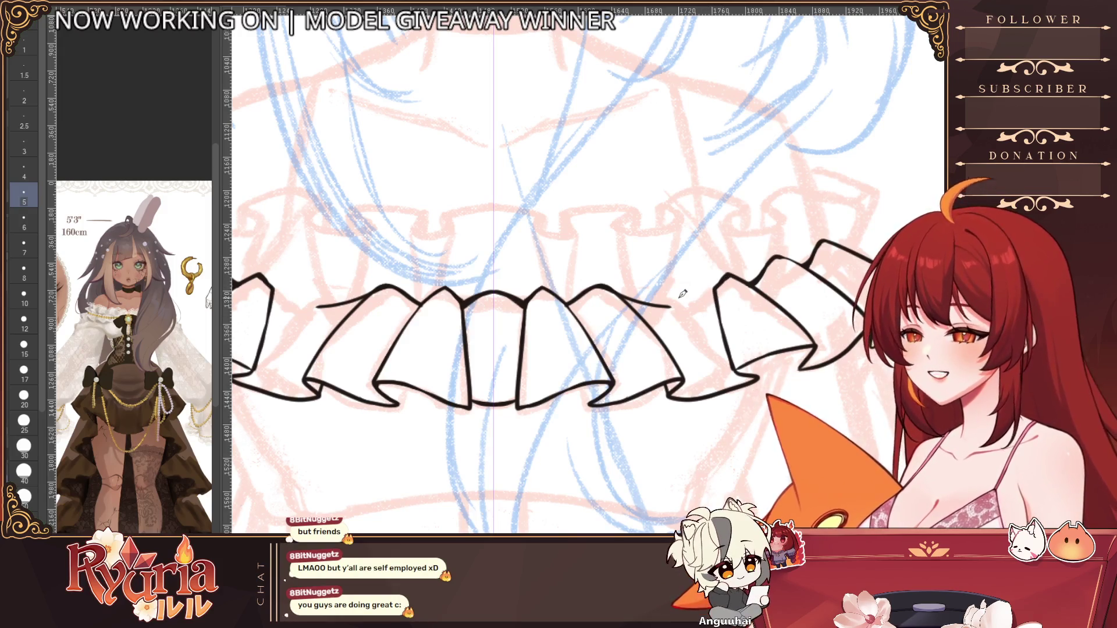
drag(671, 306, 726, 281)
key(ctrl+z)
key(ctrl+minus)
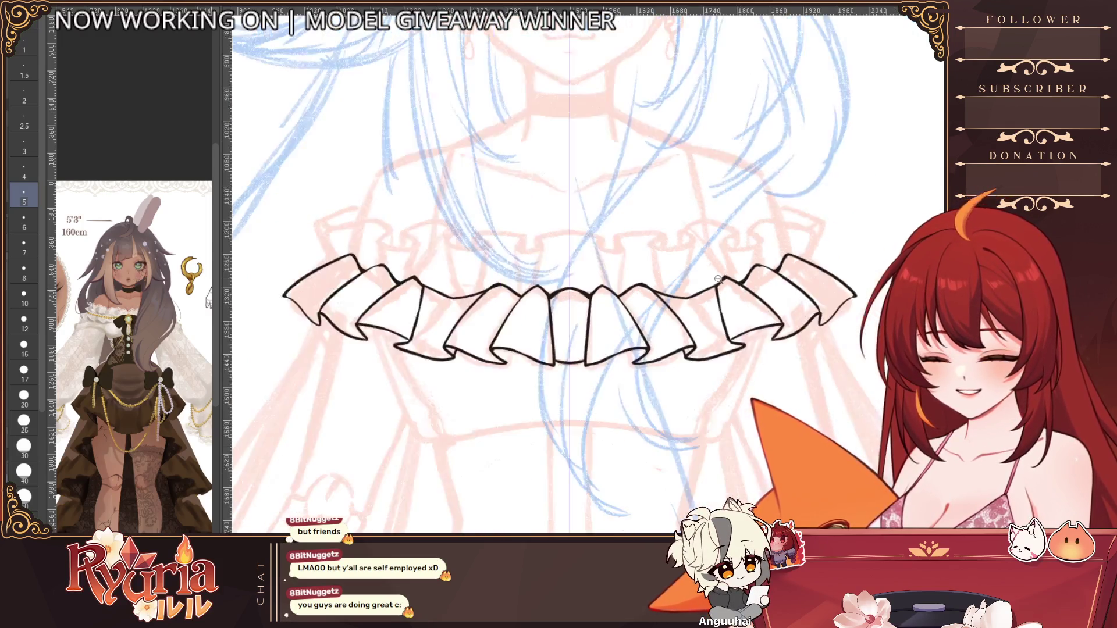
key(ctrl+minus)
key(ctrl+plus)
key(ctrl+plus)
key(ctrl+plus)
key(ctrl+z)
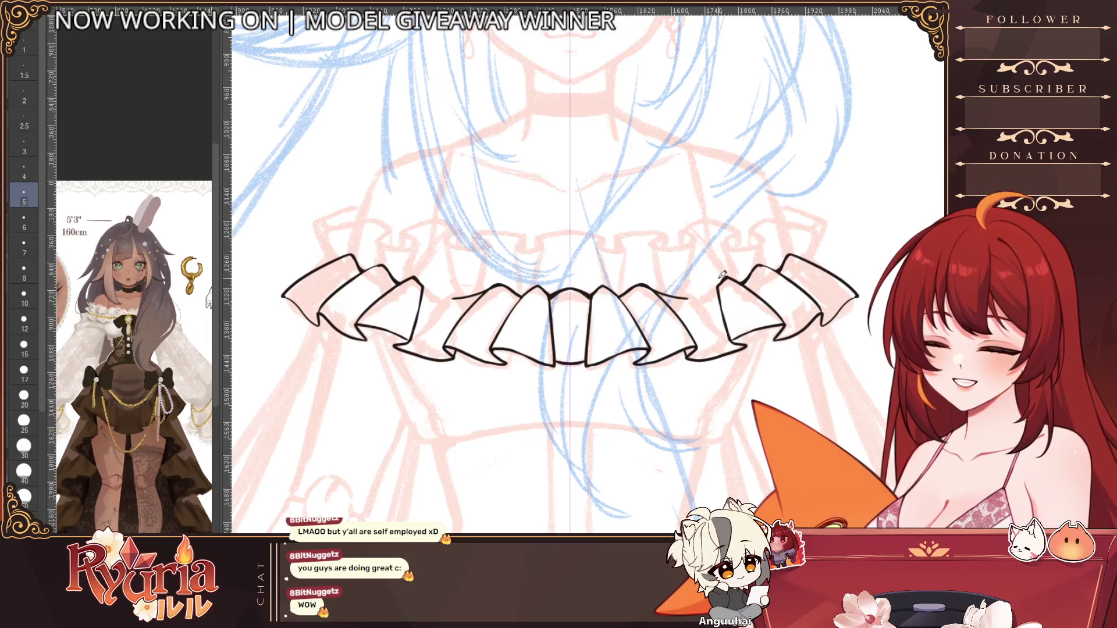
key(ctrl+z)
key(ctrl+minus)
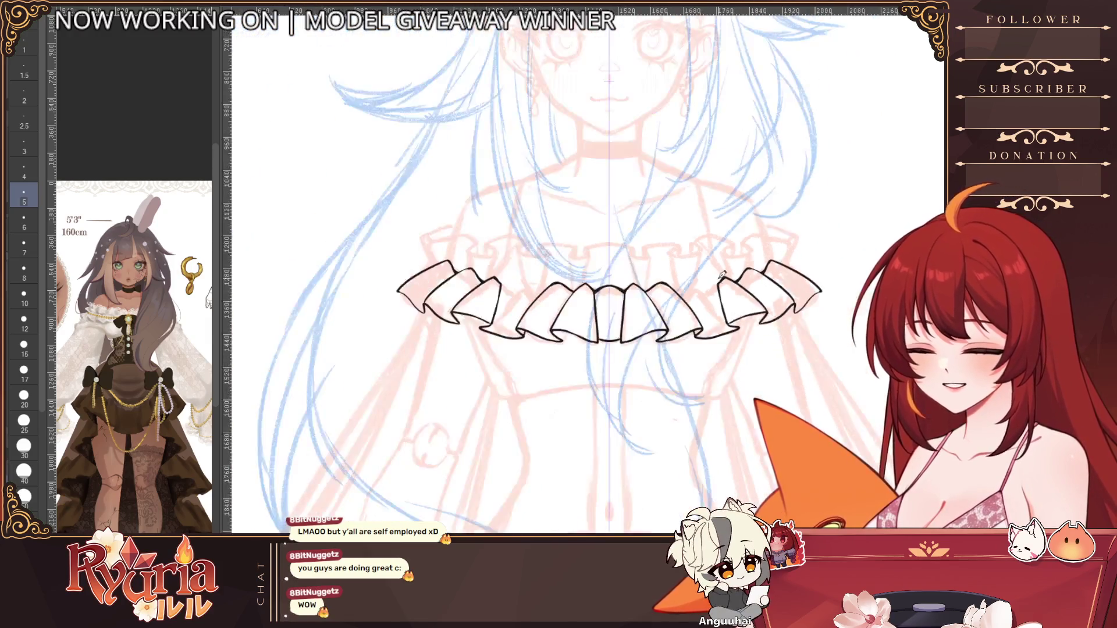
Step: Ink one more edge from the ruffle peak down-right and bring the collar into view
key(ctrl+plus)
key(ctrl+plus)
key(ctrl+plus)
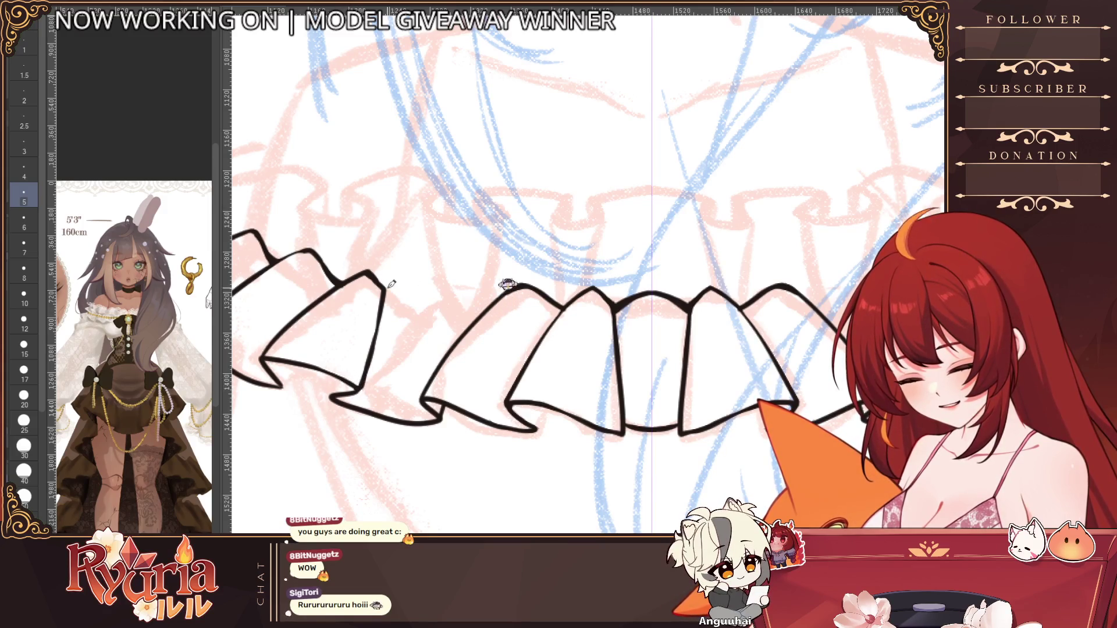
mouse_move(381, 284)
mouse_down()
mouse_move(429, 305)
mouse_move(506, 294)
mouse_up()
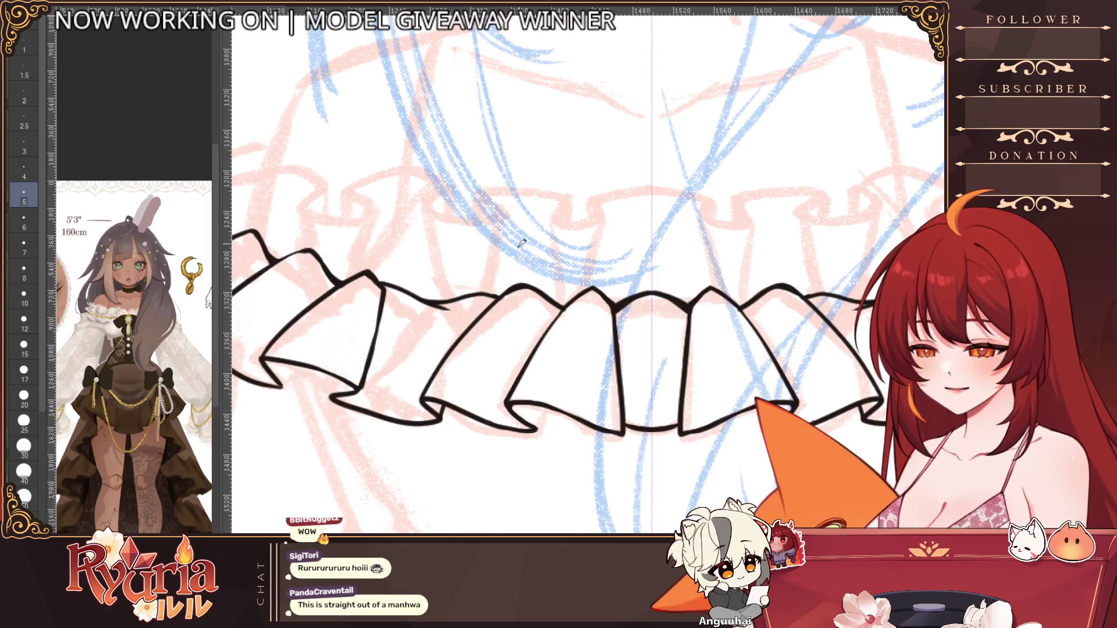
scroll(499, 324, down, 5)
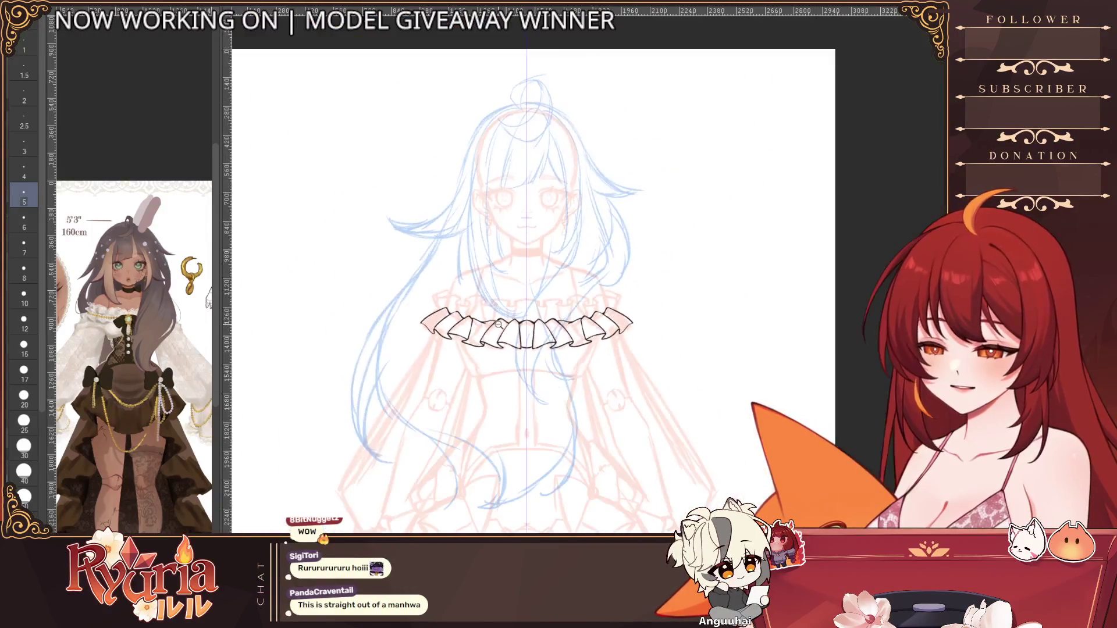
scroll(447, 342, up, 5)
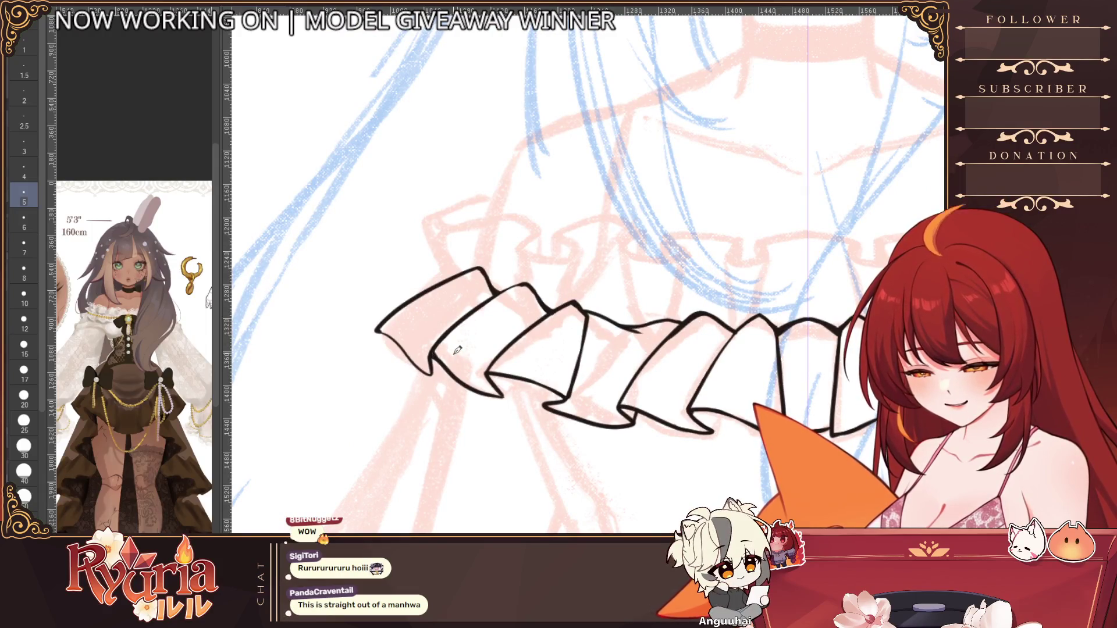
scroll(458, 350, down, 5)
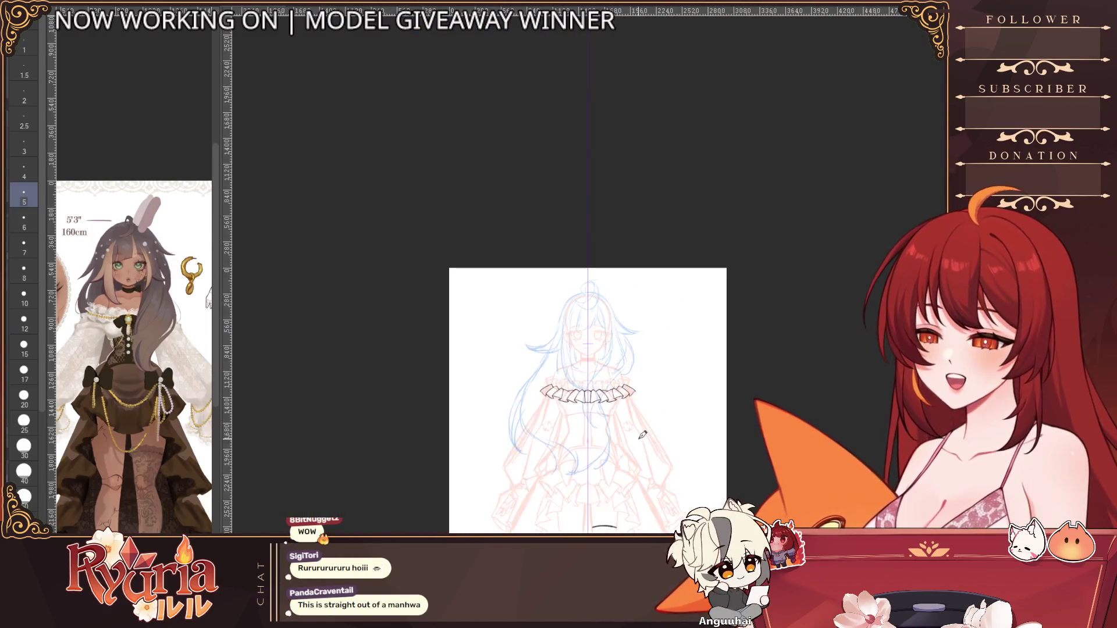
scroll(643, 435, up, 5)
drag(463, 312, 482, 391)
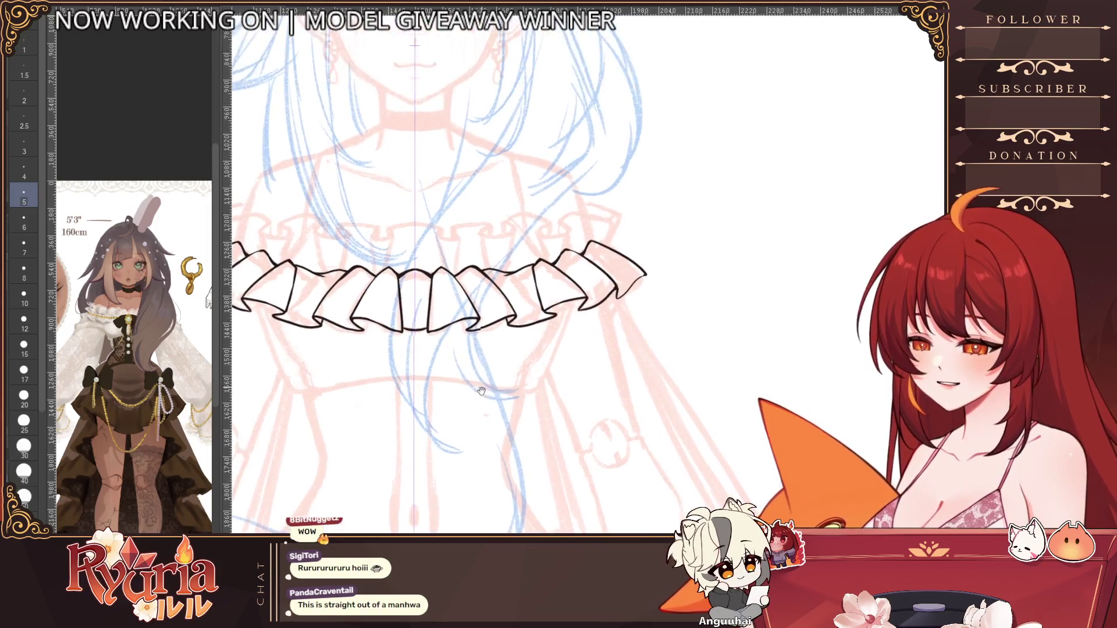
scroll(482, 389, down, 2)
scroll(642, 327, up, 3)
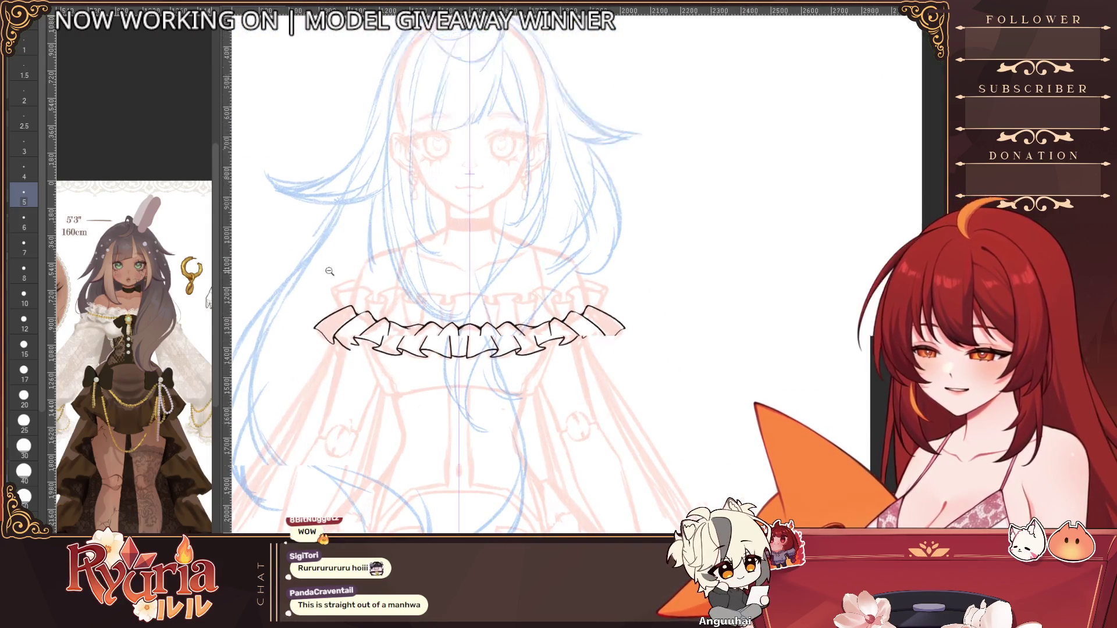
Step: Push the frill's outer ends outward evenly on both sides with Liquify
mouse_move(355, 326)
mouse_down()
mouse_move(346, 328)
mouse_move(367, 296)
mouse_up()
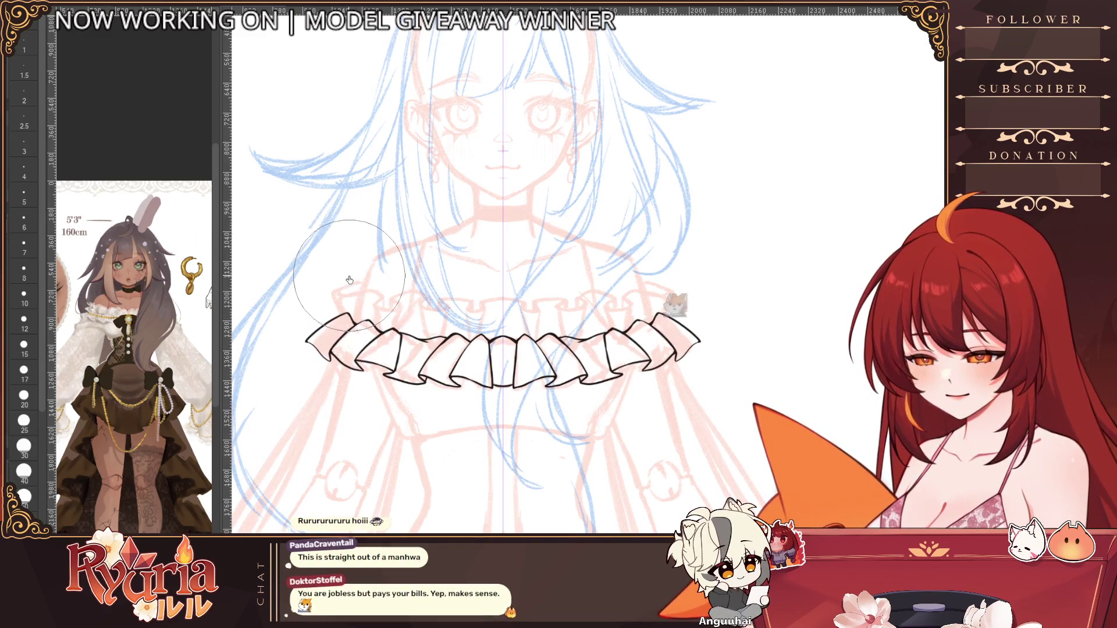
scroll(416, 243, down, 4)
scroll(570, 418, up, 3)
scroll(570, 419, up, 2)
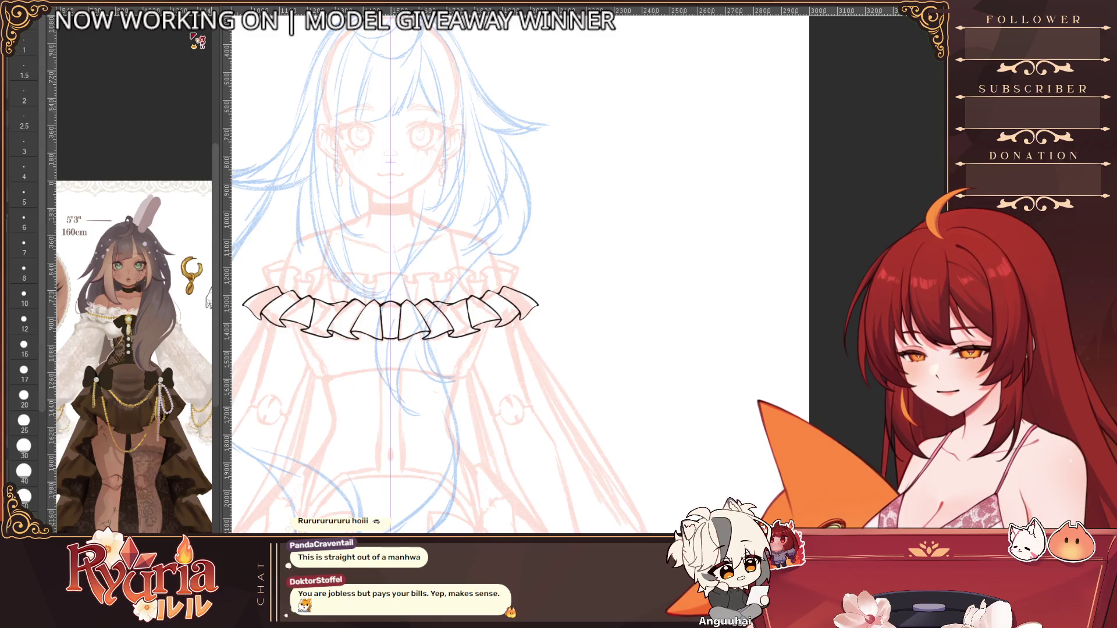
Step: Switch back to the inking pen with brush size 7
click(193, 38)
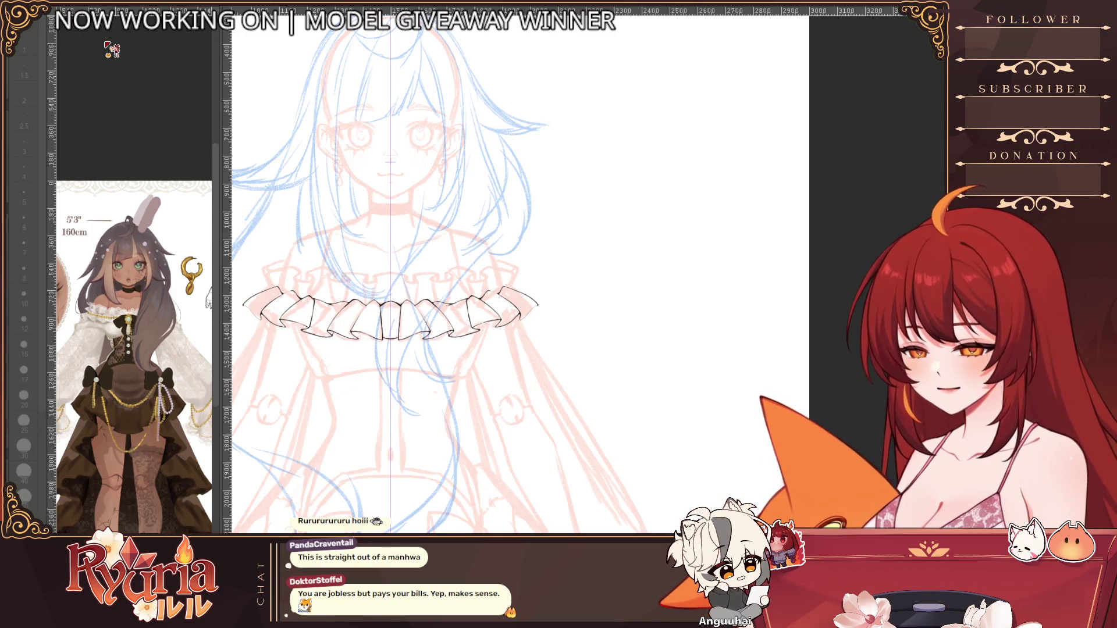
click(453, 61)
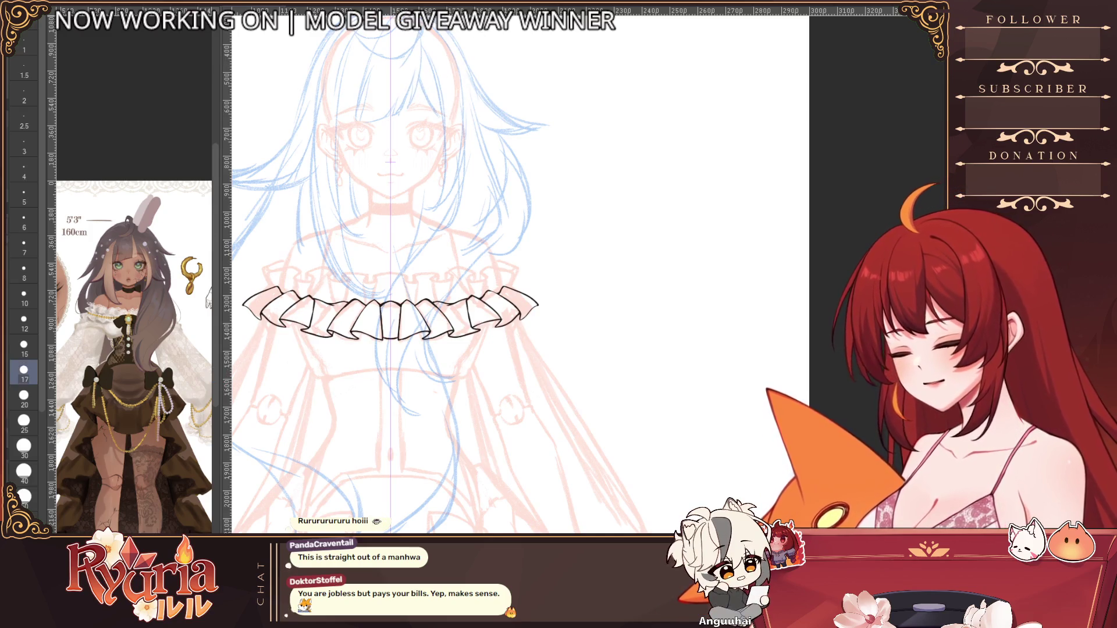
click(24, 244)
scroll(228, 272, up, 5)
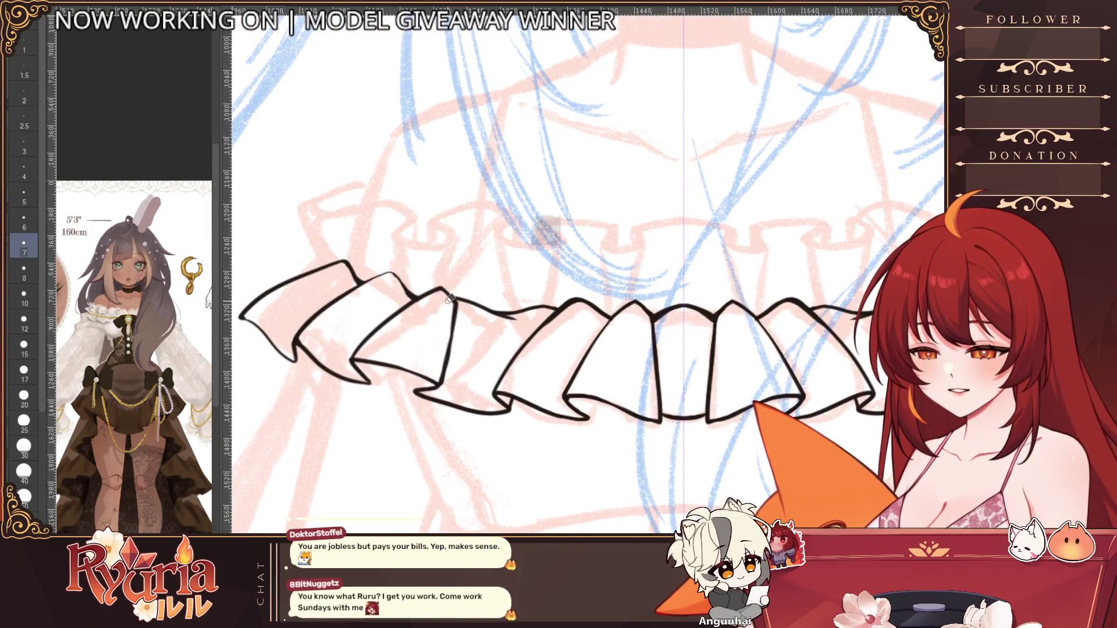
Step: Raise the pen brush size from 7 to 8 while zoomed on the frill
key(bracketright)
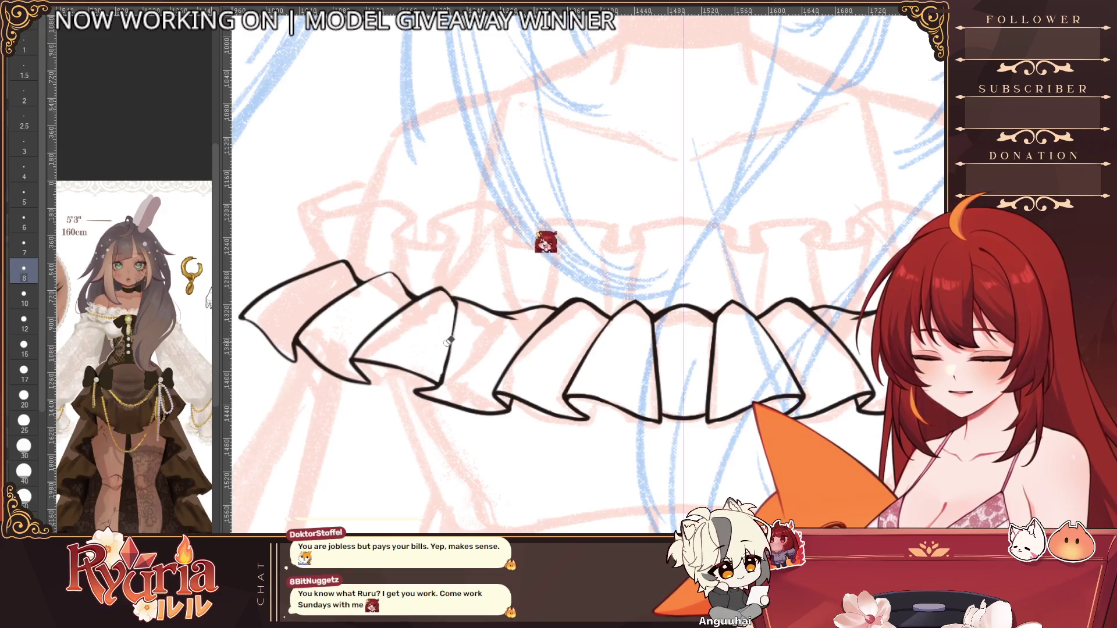
scroll(554, 324, down, 2)
scroll(553, 324, up, 3)
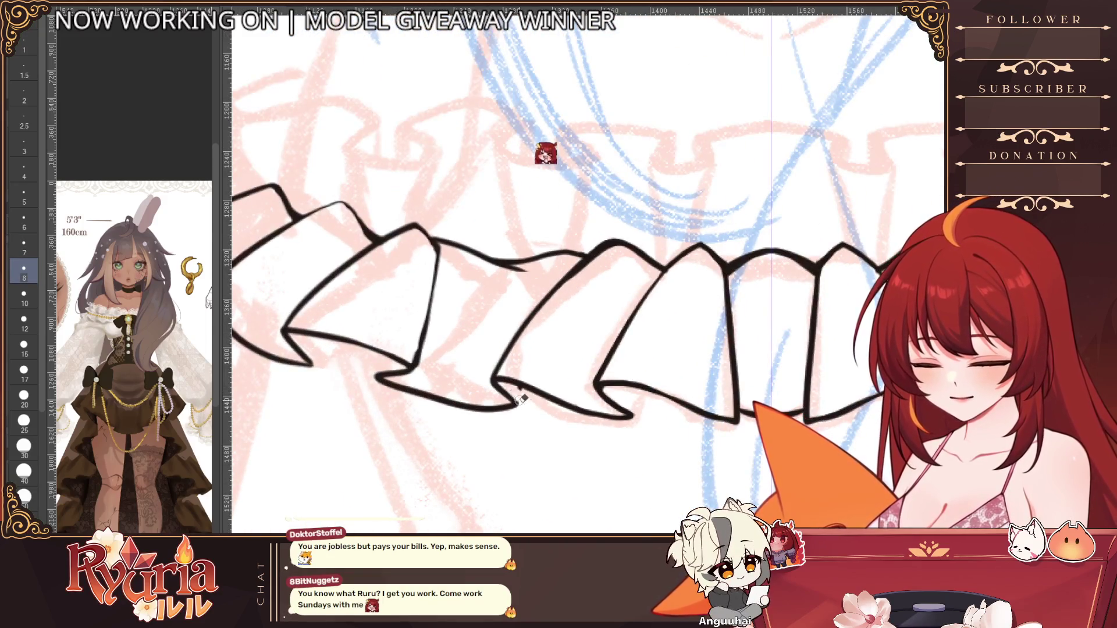